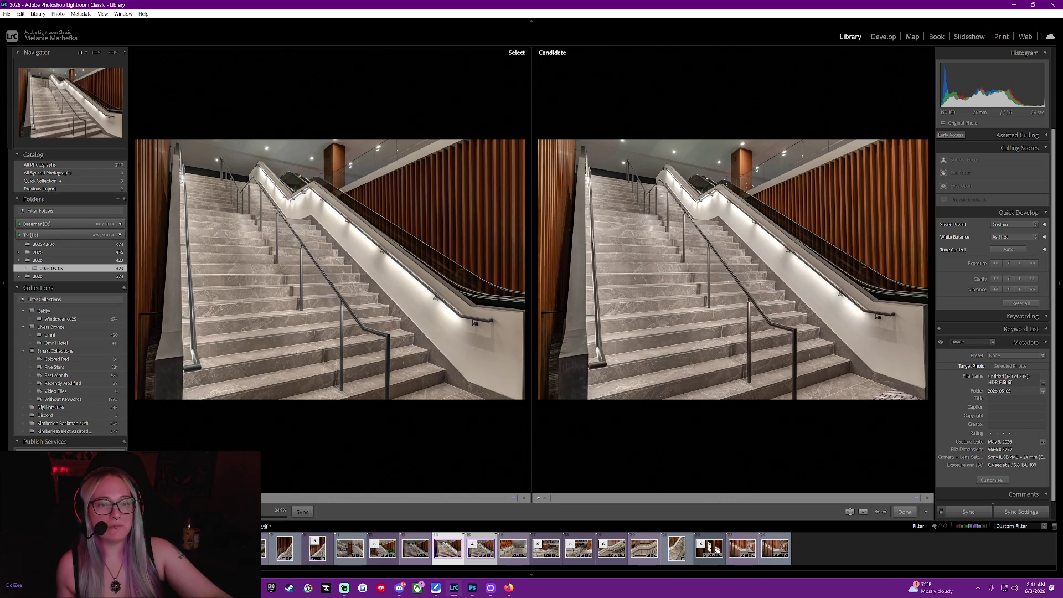
# In the grid, change photo 14's colour label from purple to Blue, then select photo 16.
pyautogui.press('g')
pyautogui.click(633, 468)
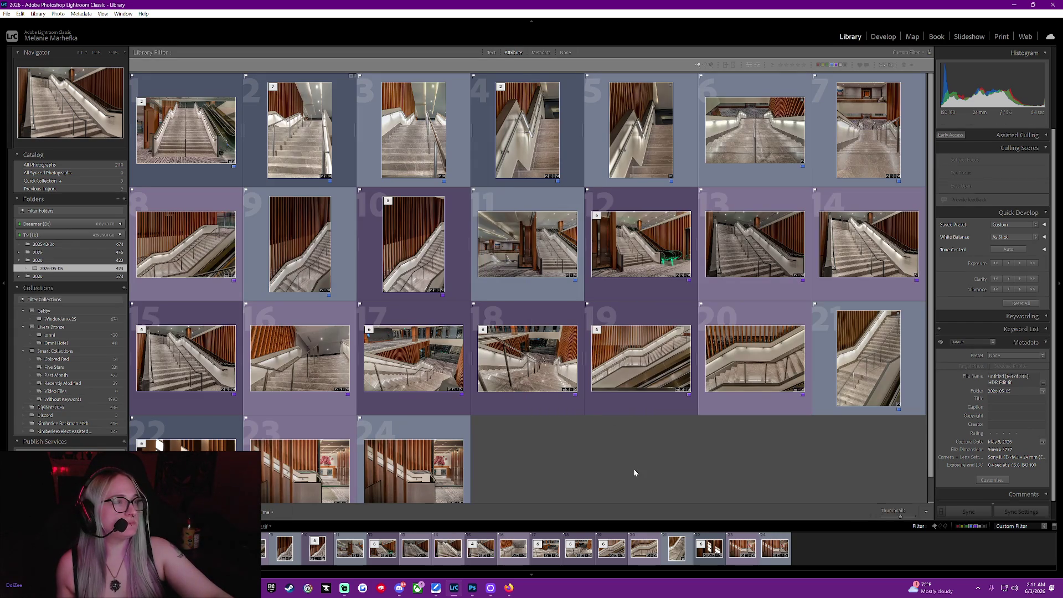
pyautogui.click(855, 246)
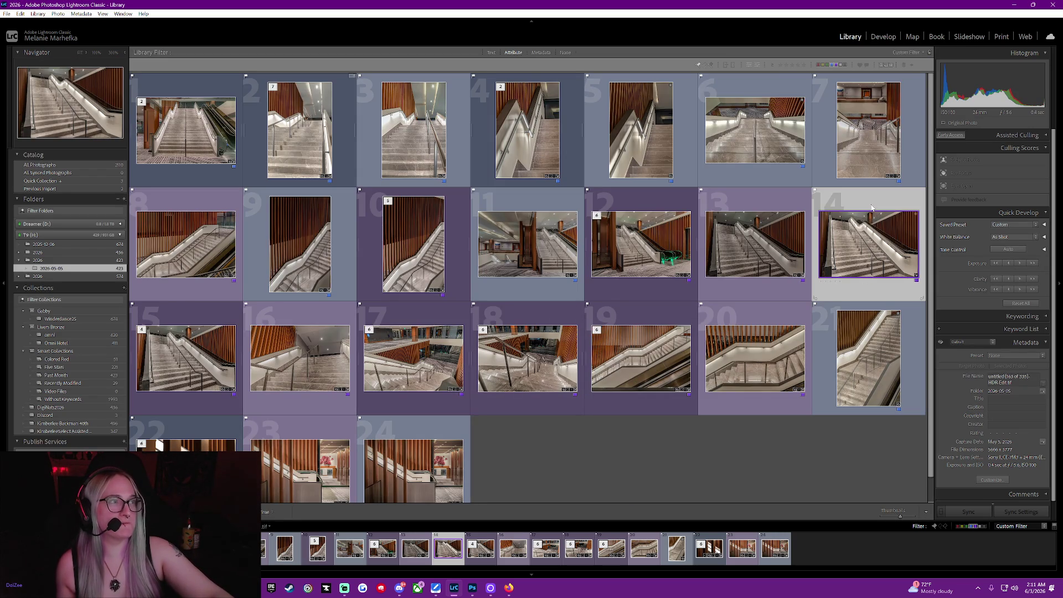
pyautogui.rightClick(879, 253)
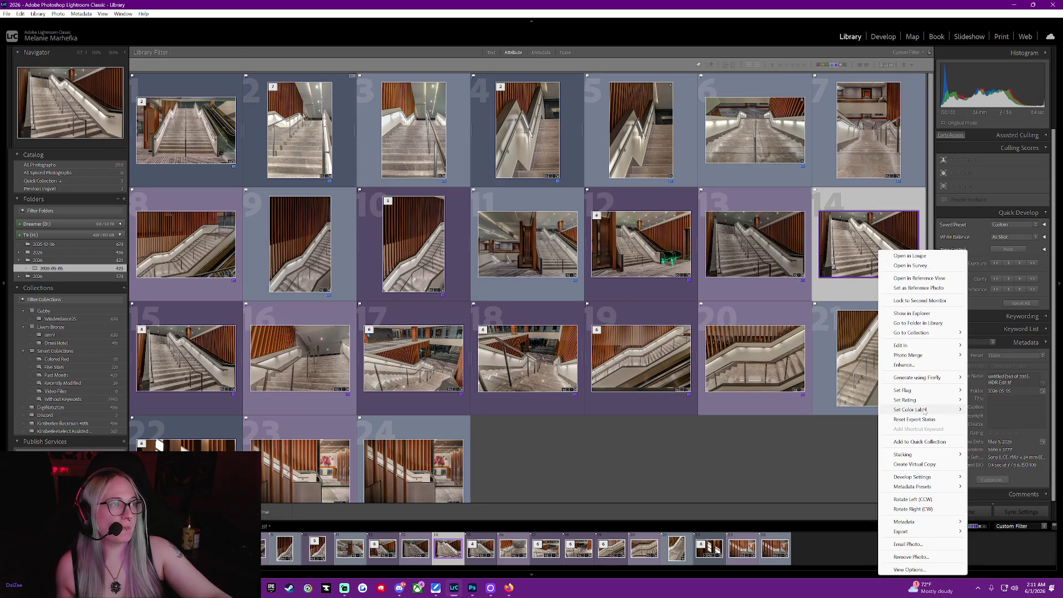
pyautogui.moveTo(923, 410)
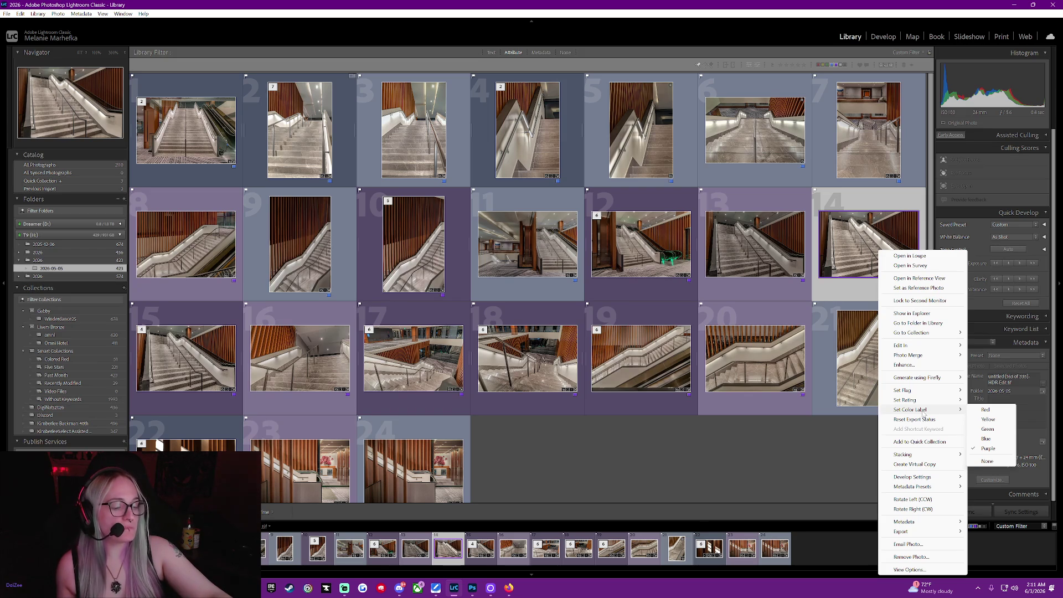
pyautogui.click(988, 439)
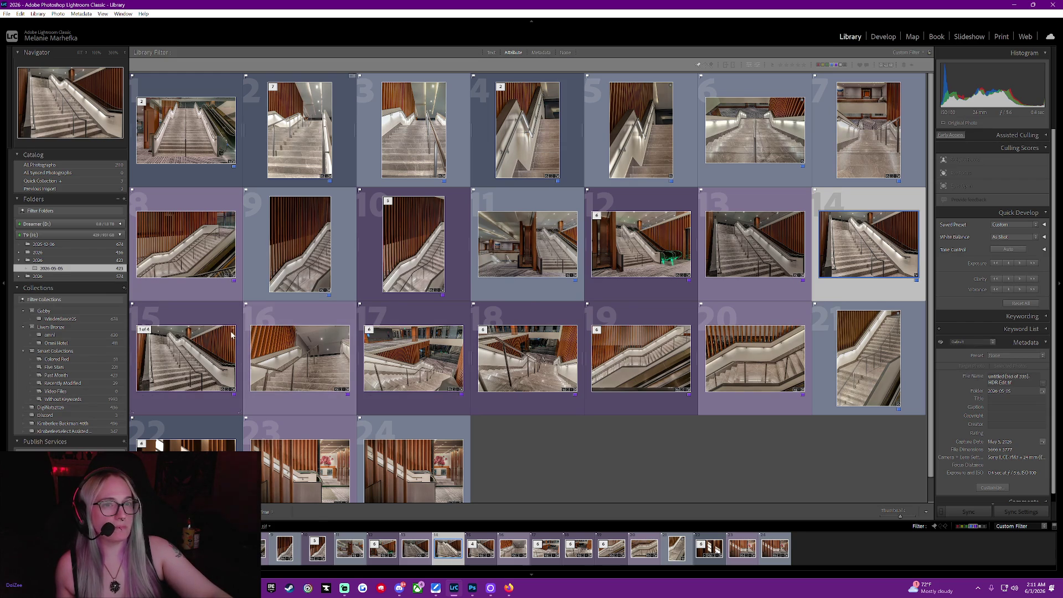
pyautogui.click(287, 313)
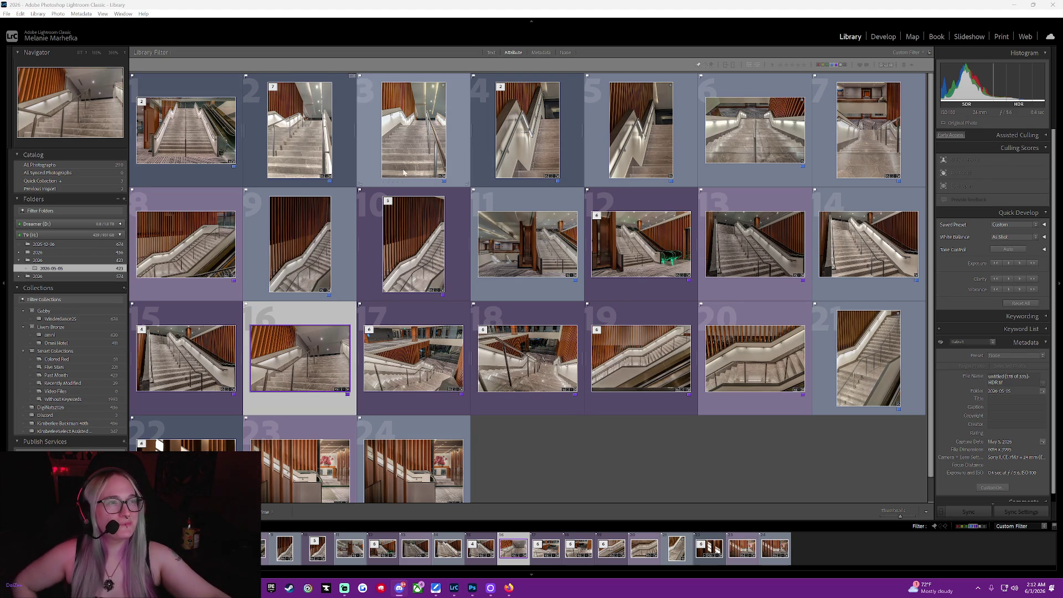
# Select photos 11, 12, 13 and 17 in turn, then show photo 17 in Loupe view.
pyautogui.click(529, 202)
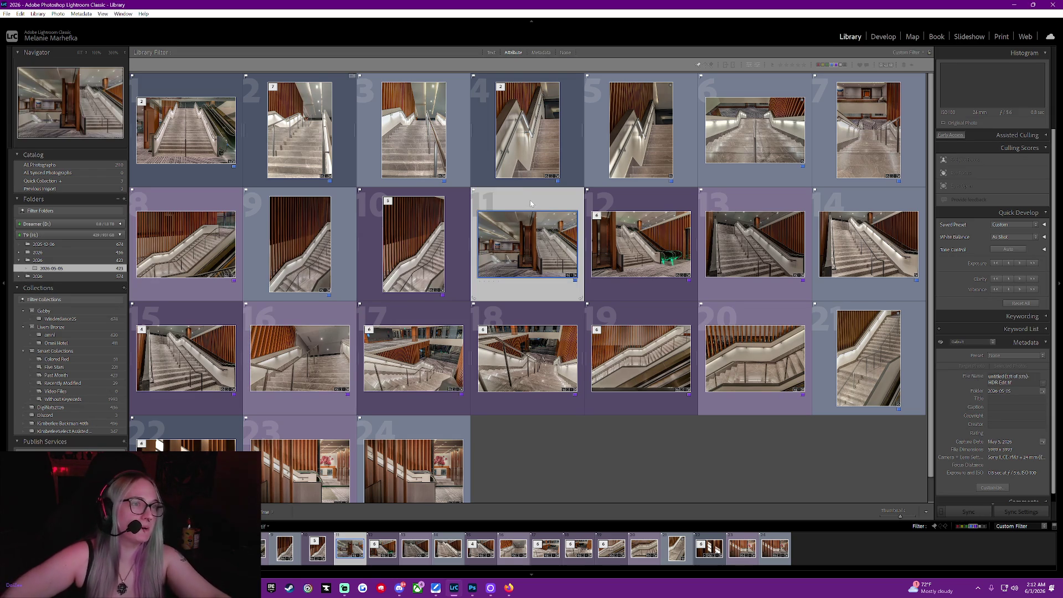
pyautogui.click(643, 207)
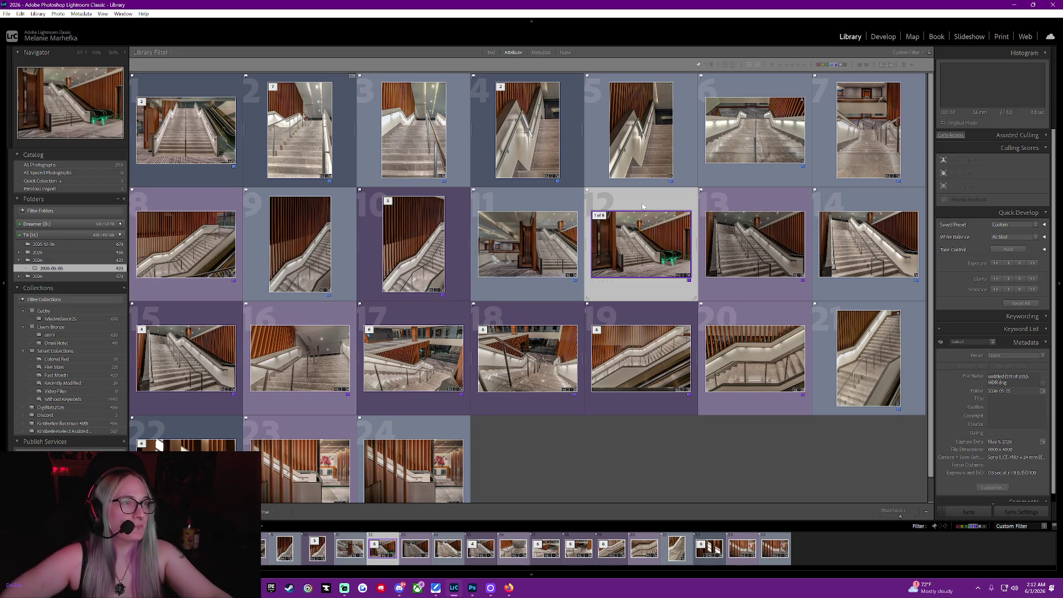
pyautogui.click(761, 212)
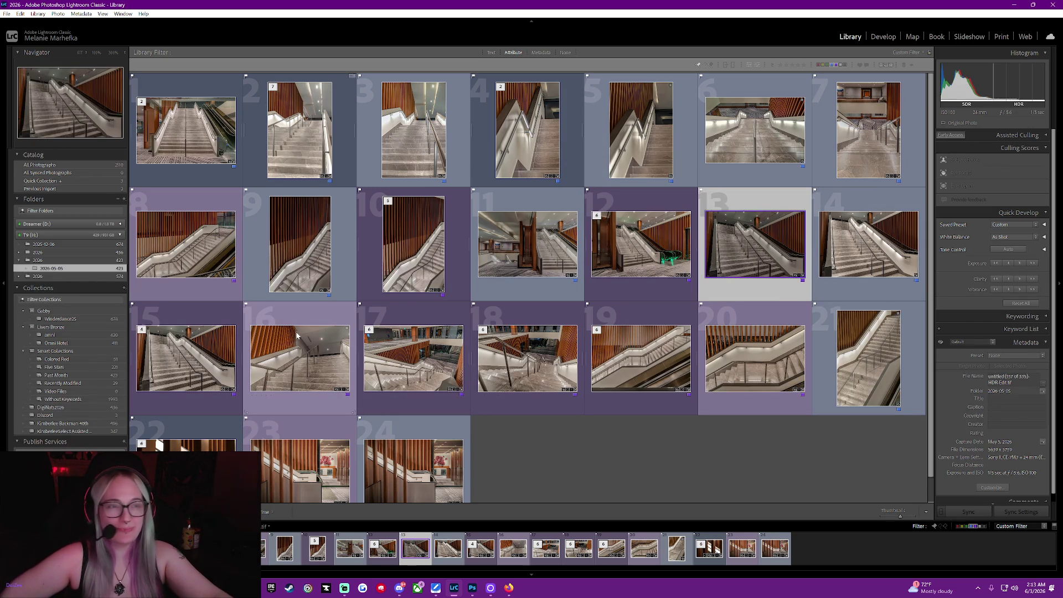
pyautogui.click(360, 343)
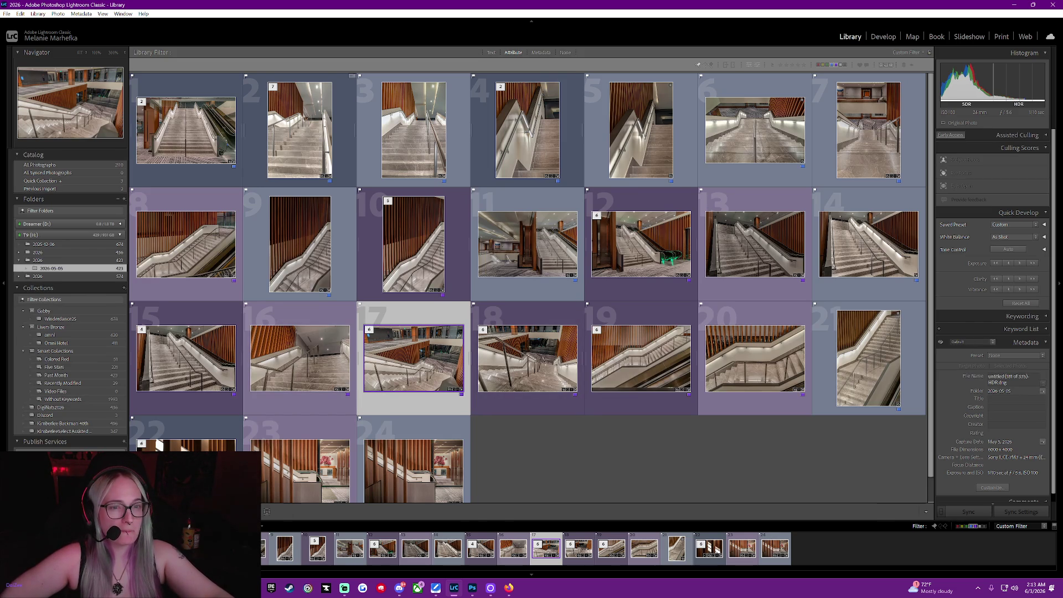
pyautogui.press('e')
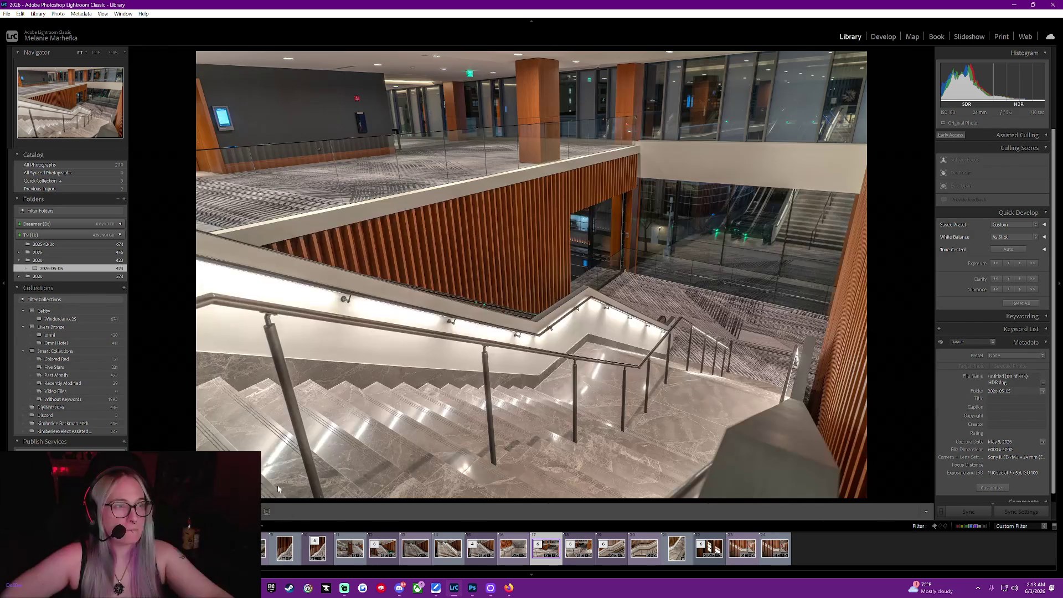
# Open the overhead stairwell photo in the Develop module.
pyautogui.rightClick(590, 257)
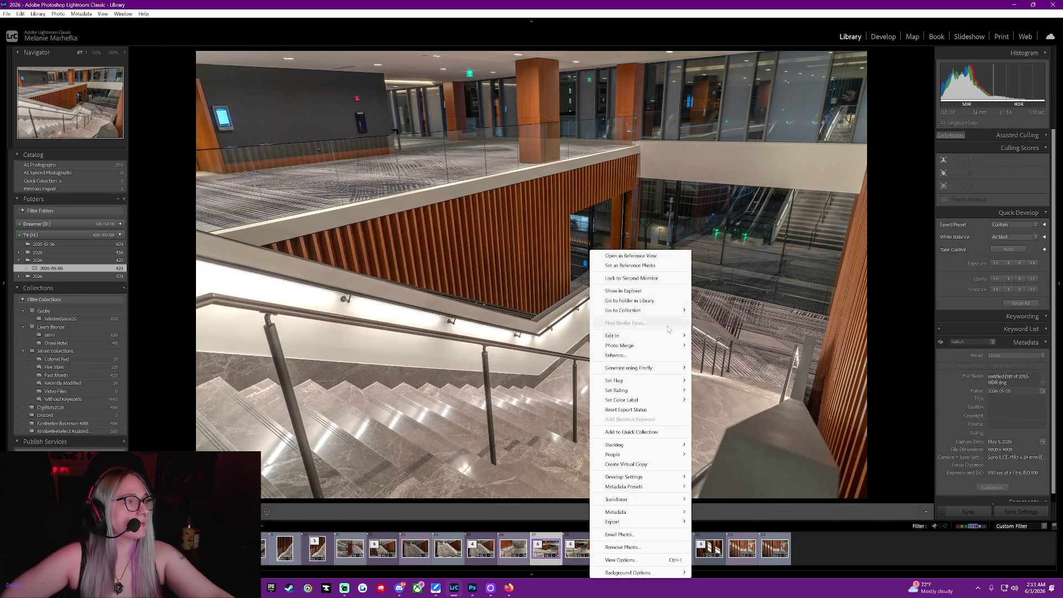
pyautogui.click(883, 39)
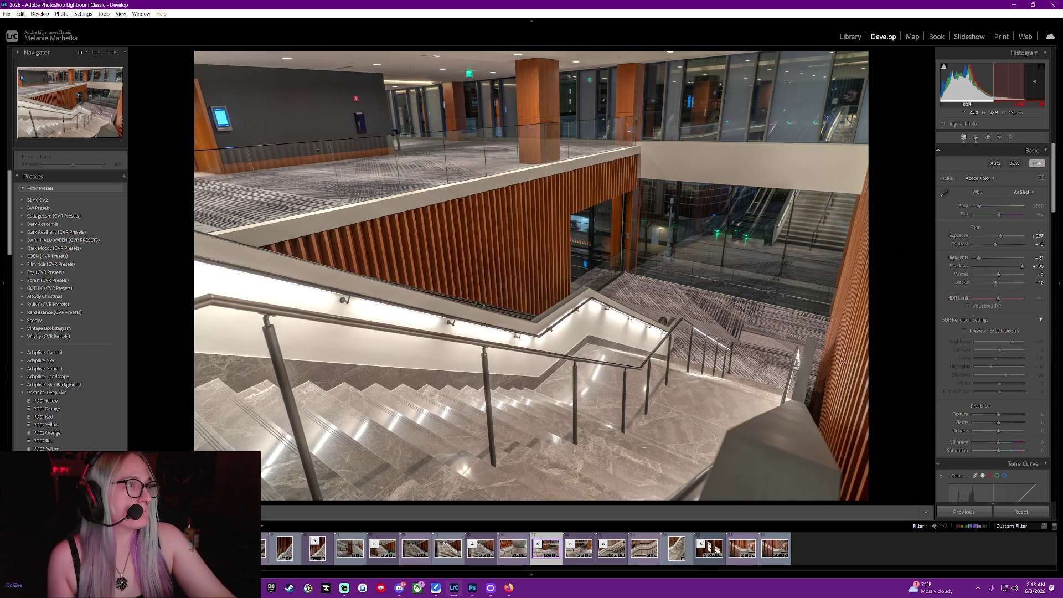
# In the Transform panel, try the Upright Auto, Off, Guided and Vertical corrections.
pyautogui.scroll(-5, 974, 382)
pyautogui.scroll(-5, 966, 407)
pyautogui.scroll(-3, 969, 407)
pyautogui.scroll(-3, 968, 404)
pyautogui.scroll(-5, 968, 399)
pyautogui.scroll(-2, 984, 270)
pyautogui.scroll(2, 984, 269)
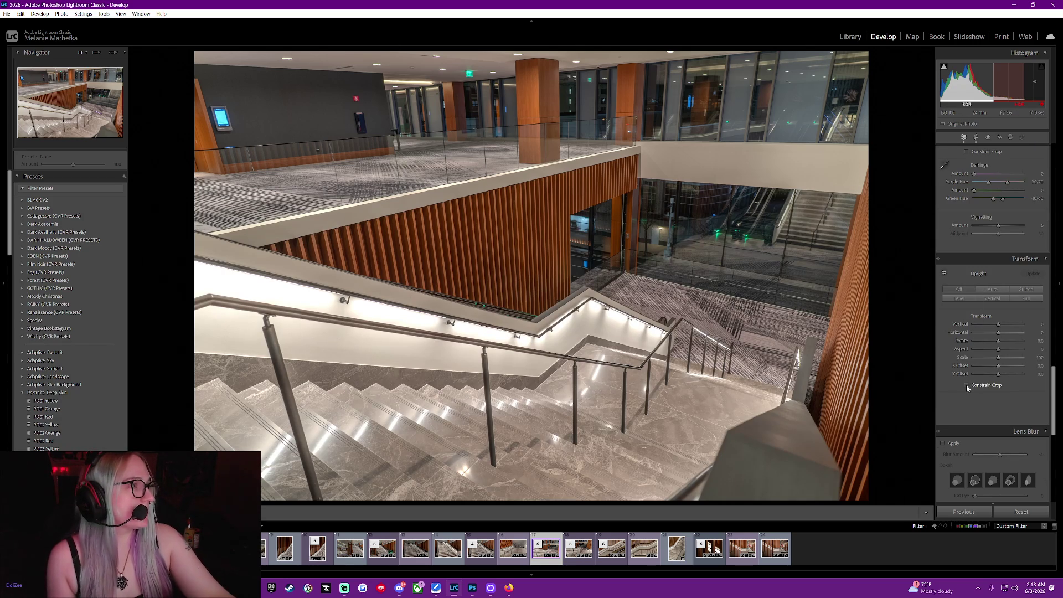
pyautogui.click(995, 288)
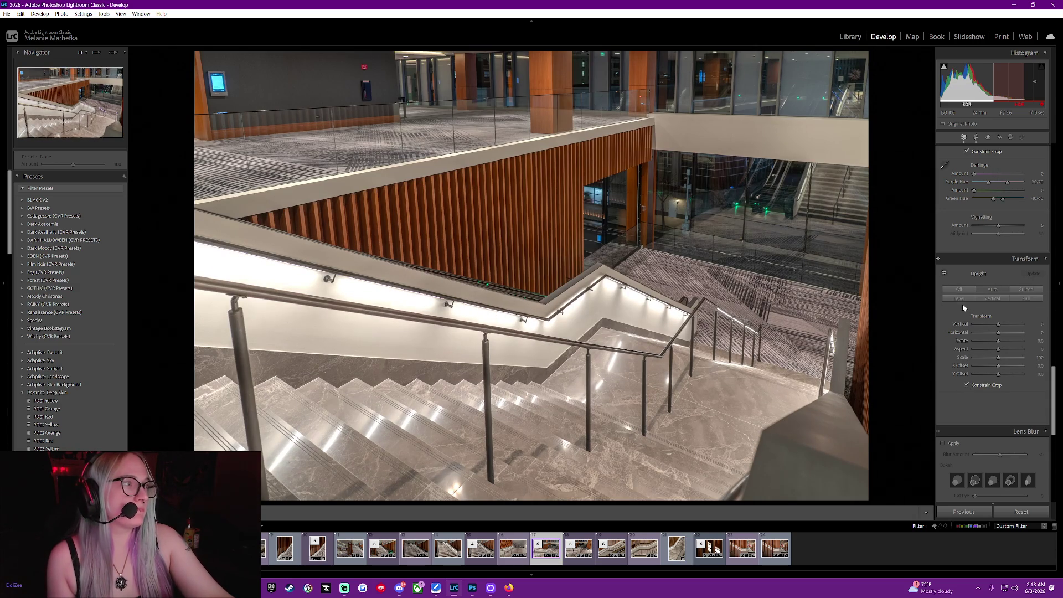
pyautogui.click(960, 289)
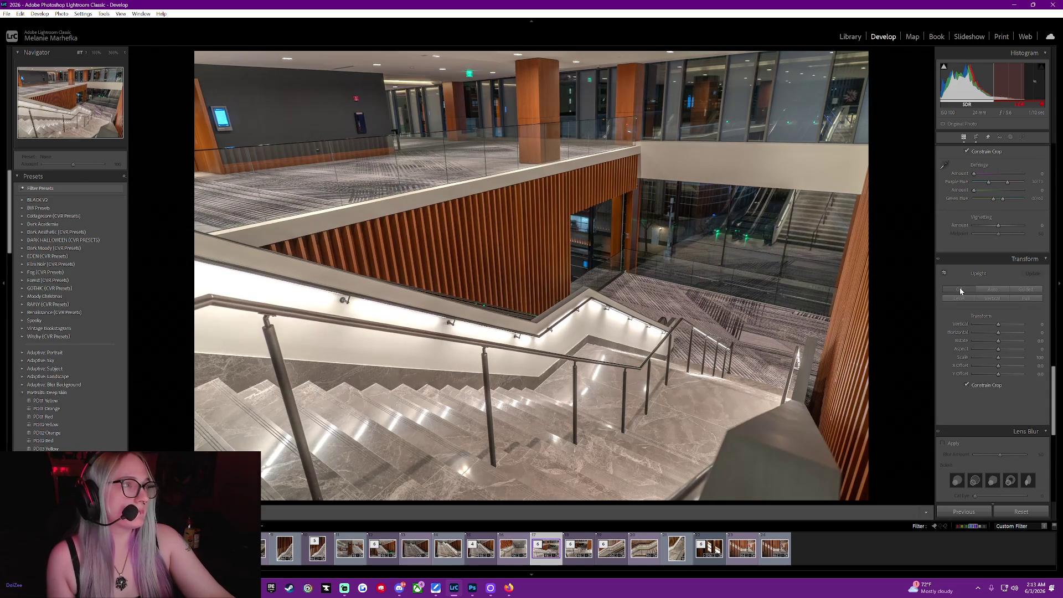
pyautogui.click(1035, 289)
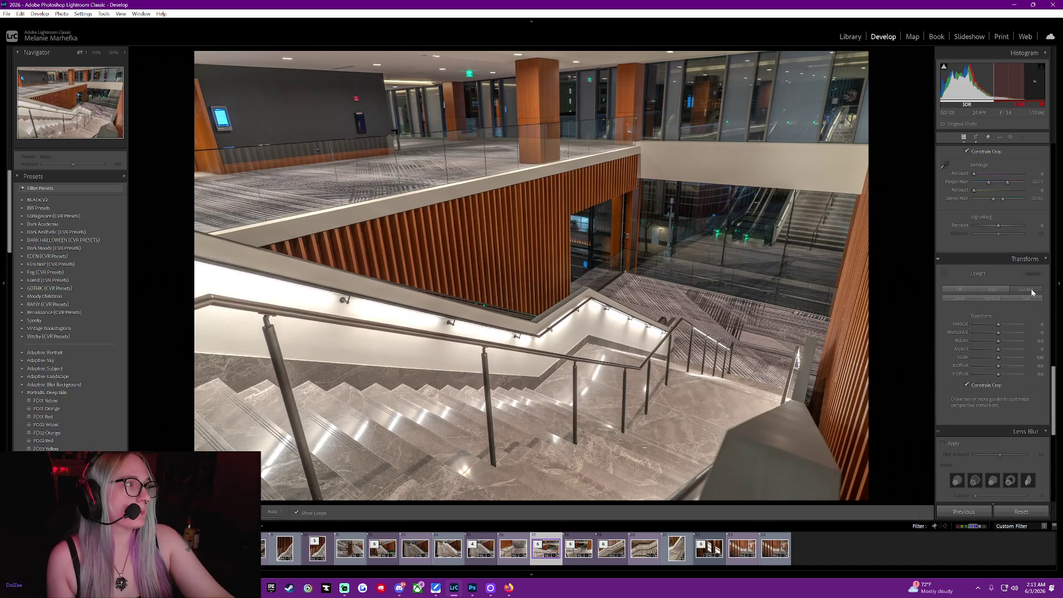
pyautogui.click(999, 298)
pyautogui.click(993, 299)
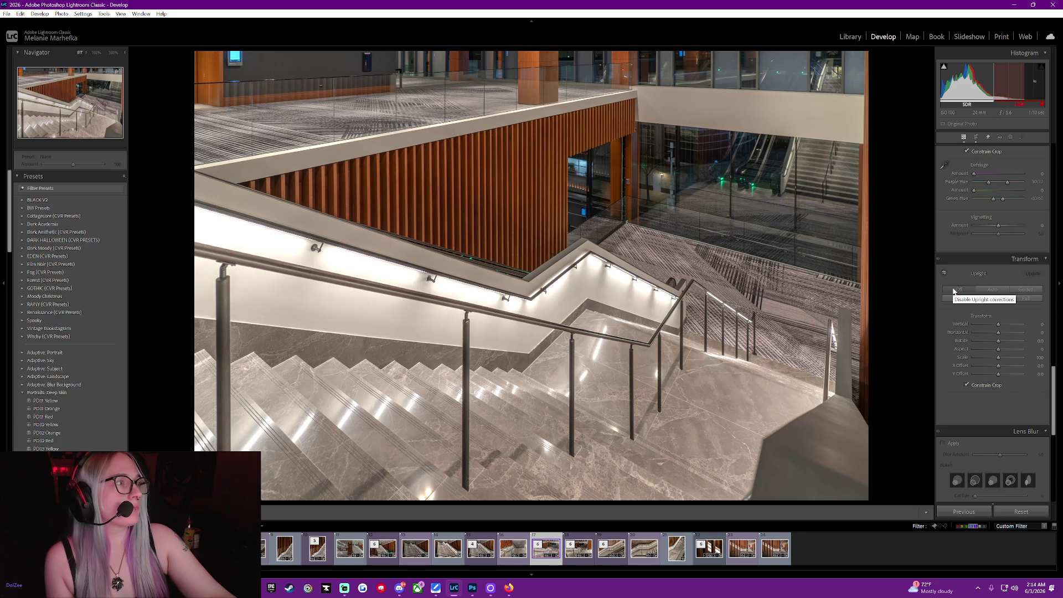
# Compare Upright Auto against Off again, leave it Off, and pick Guided Upright.
pyautogui.click(996, 289)
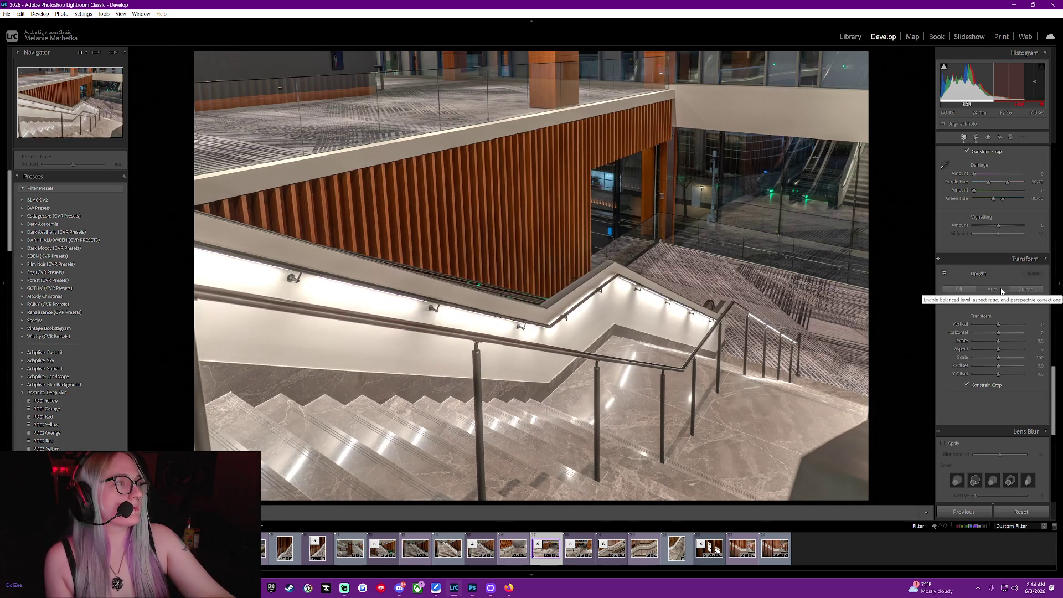
pyautogui.click(968, 293)
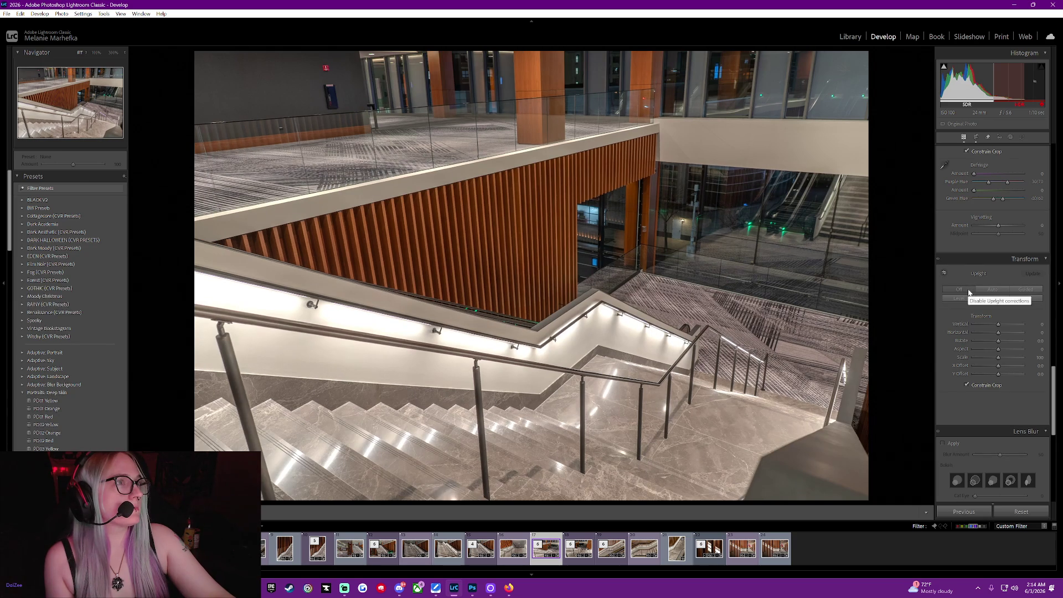
pyautogui.click(994, 290)
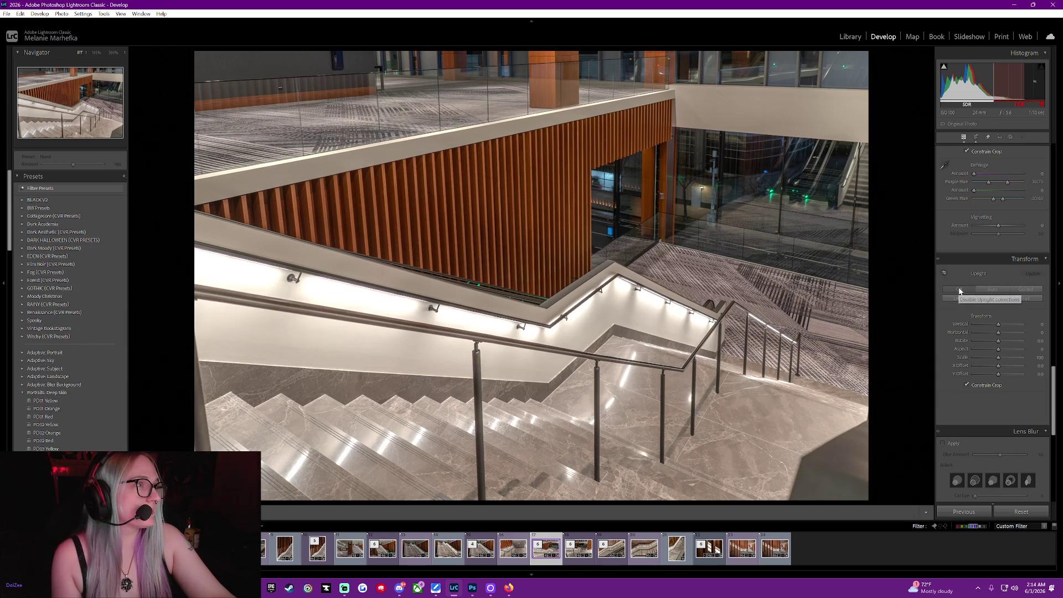
pyautogui.click(959, 291)
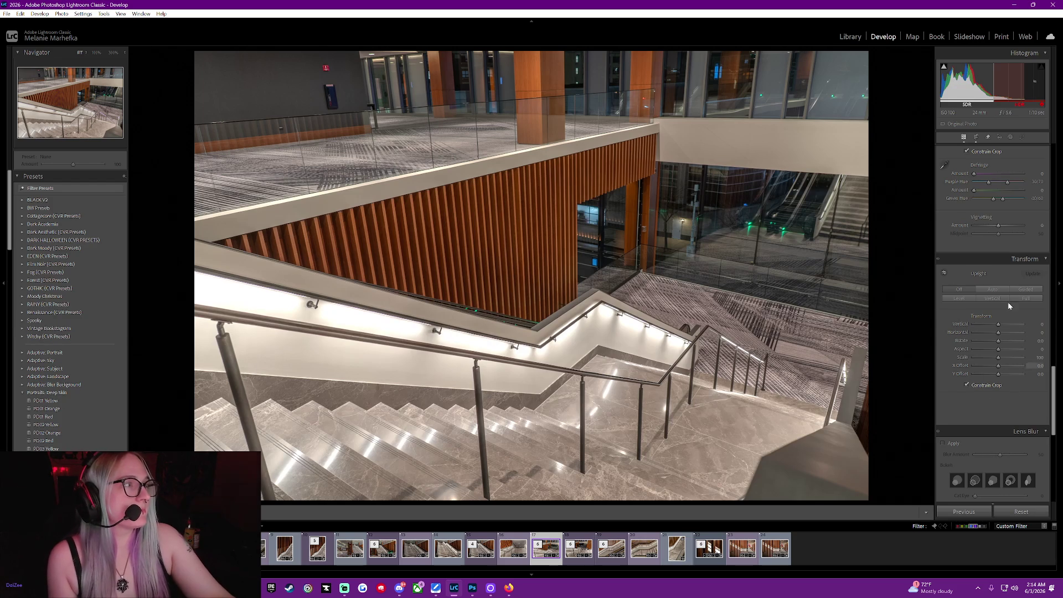
pyautogui.click(1026, 289)
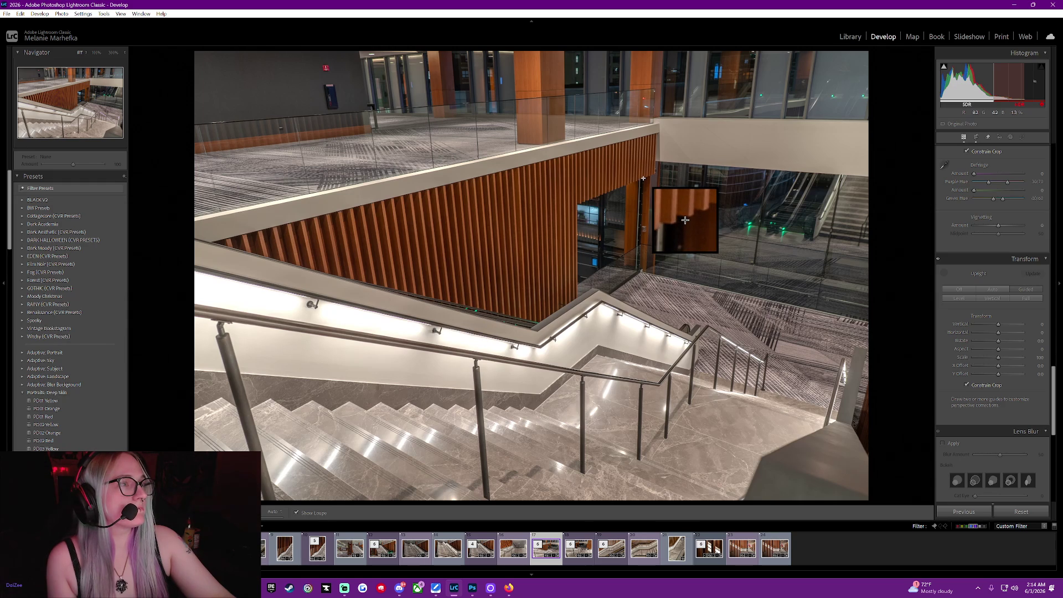
# Draw a vertical guide along an upright edge, refine its ends, and add a second along the wood slats.
pyautogui.moveTo(643, 178); pyautogui.dragTo(640, 266)
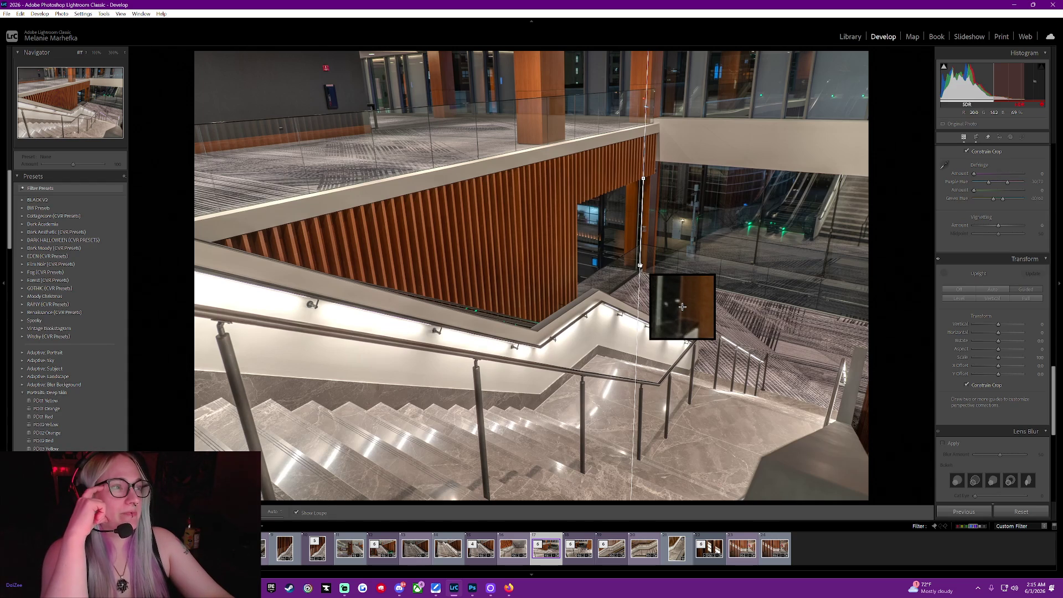
pyautogui.moveTo(639, 266); pyautogui.dragTo(643, 269)
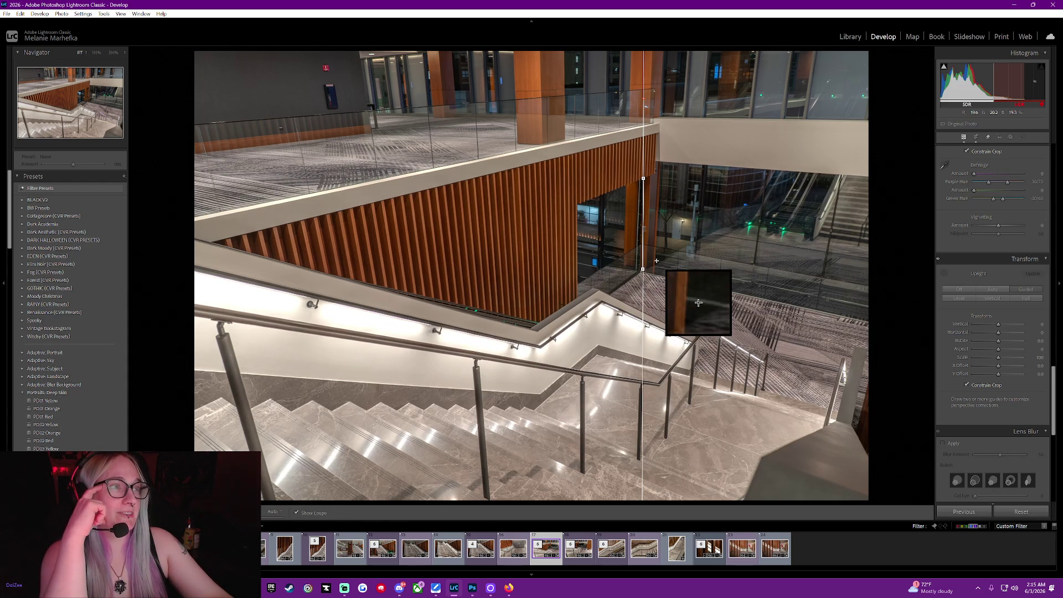
pyautogui.moveTo(642, 268); pyautogui.dragTo(640, 268)
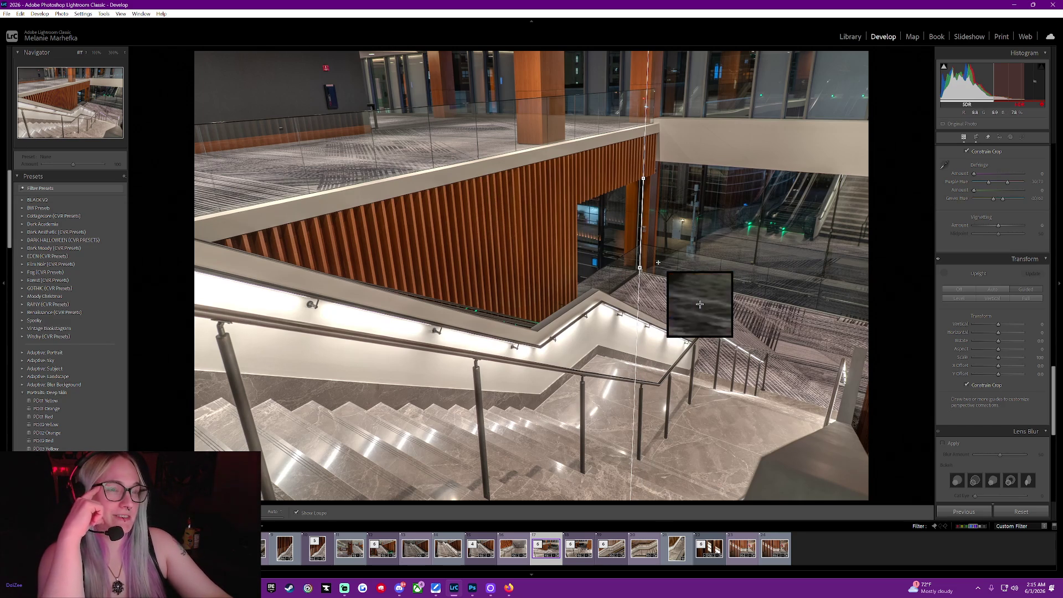
pyautogui.moveTo(642, 191); pyautogui.dragTo(643, 178)
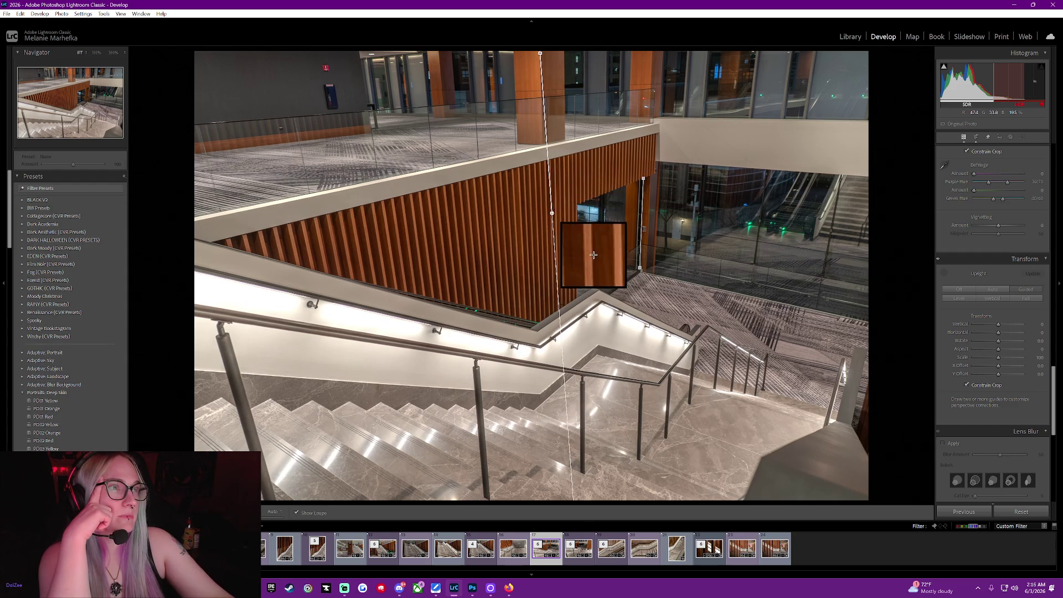
pyautogui.moveTo(540, 53); pyautogui.dragTo(552, 212)
pyautogui.moveTo(548, 137); pyautogui.dragTo(542, 141)
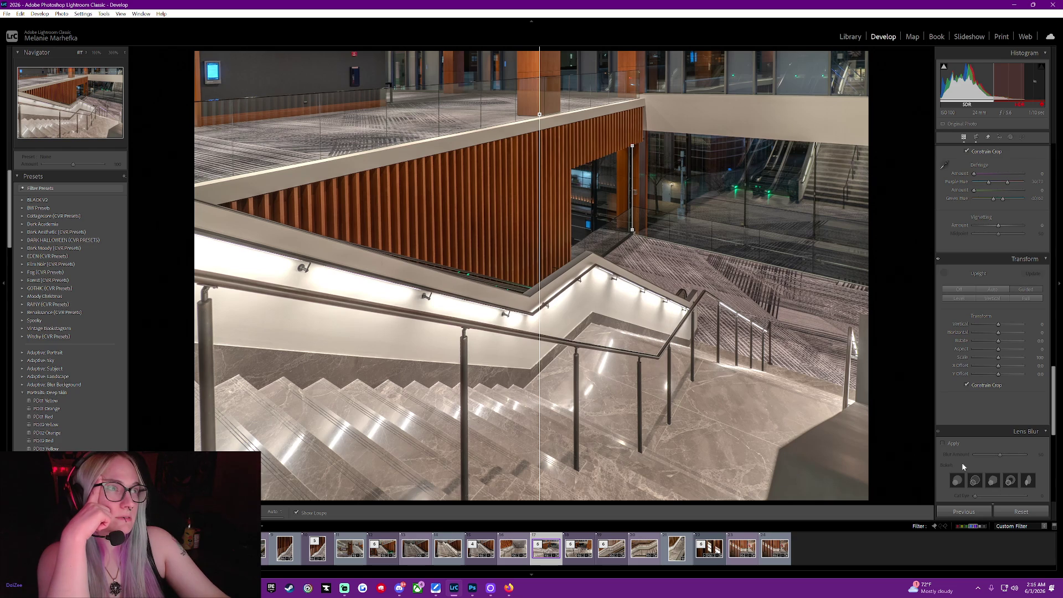
# Finish the guides, then undo and redo the Guided Upright correction to compare before and after.
pyautogui.click(944, 273)
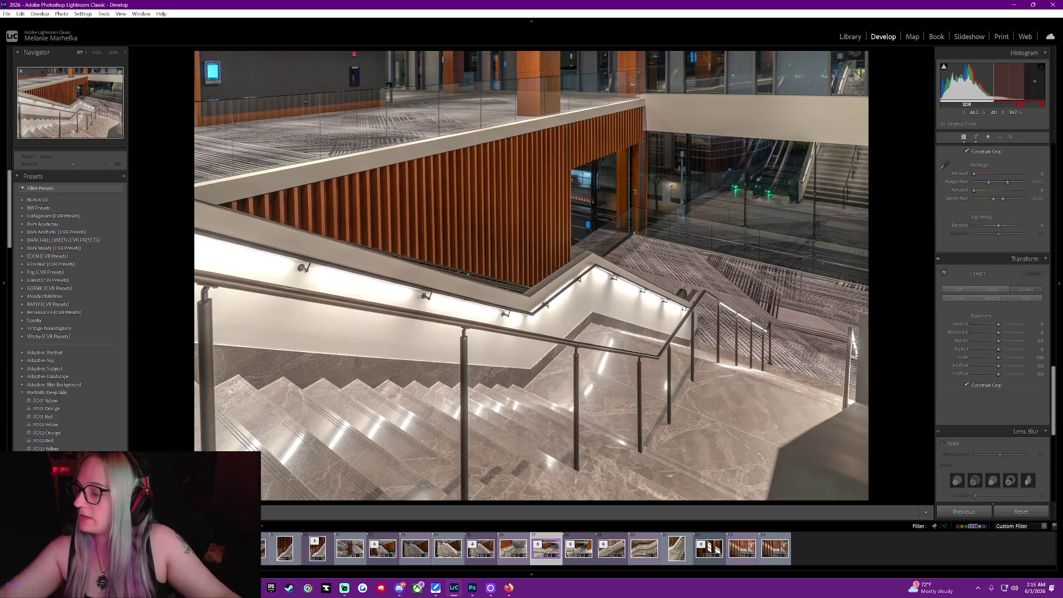
pyautogui.hotkey('ctrl', 'z')
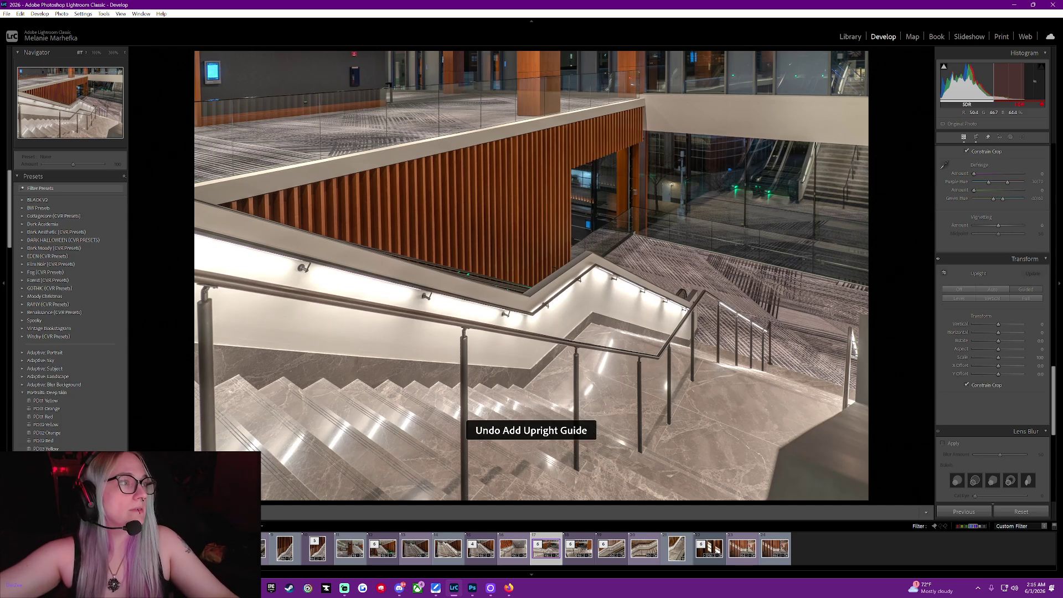
pyautogui.hotkey('ctrl', 'shift', 'z')
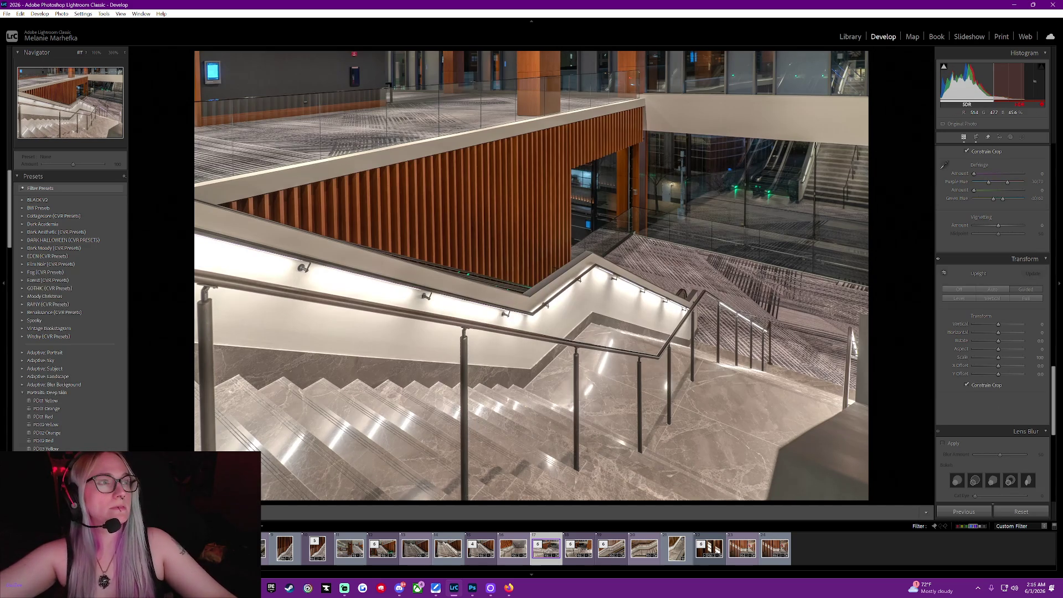
pyautogui.hotkey('ctrl', 'z')
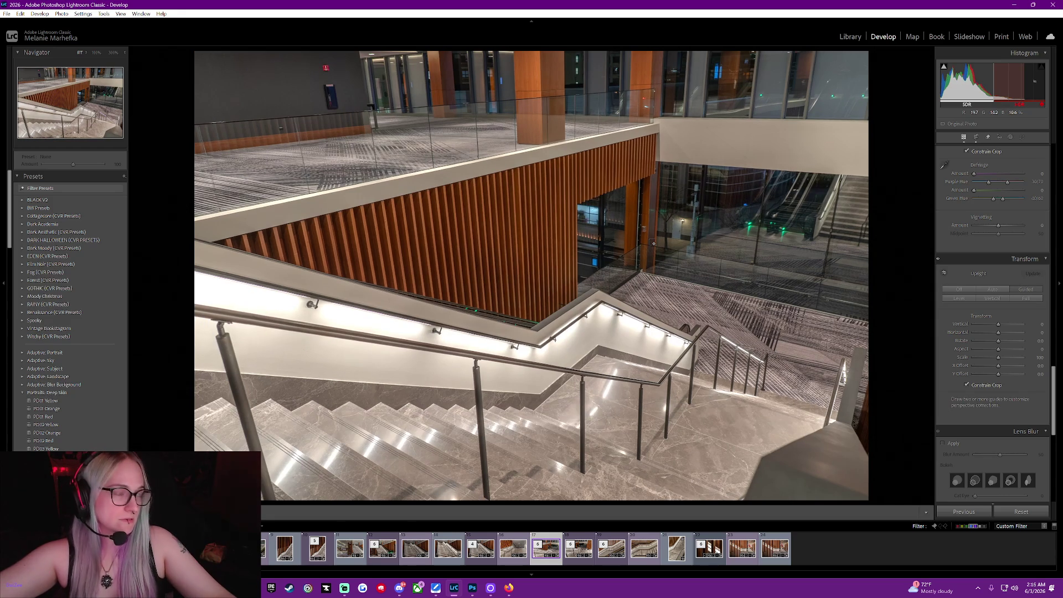
pyautogui.hotkey('ctrl', 'y')
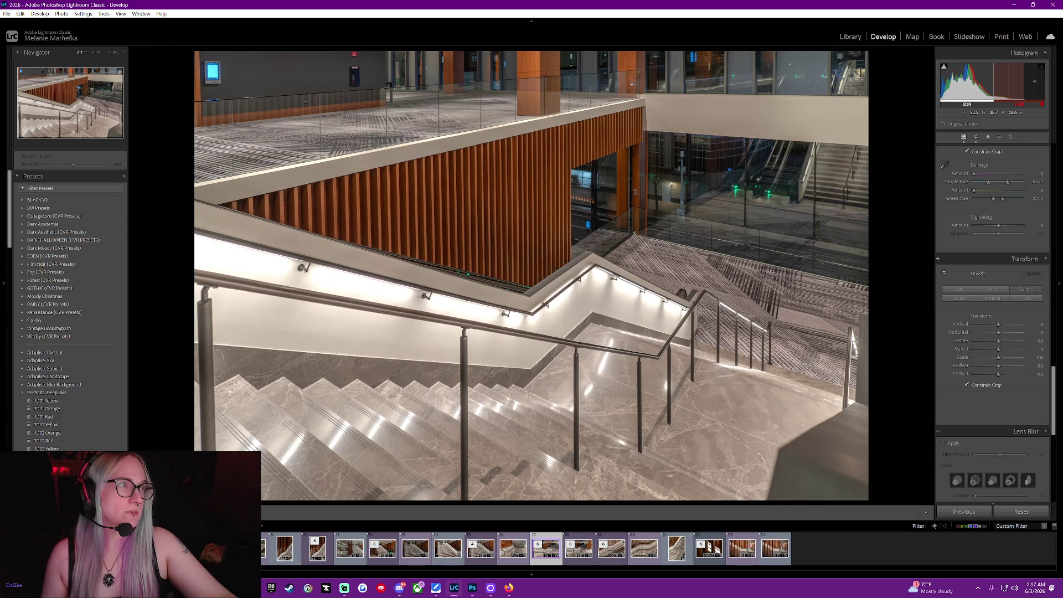
# Show the alignment grid and set the Transform Rotate slider to -0.2.
pyautogui.click(1003, 341)
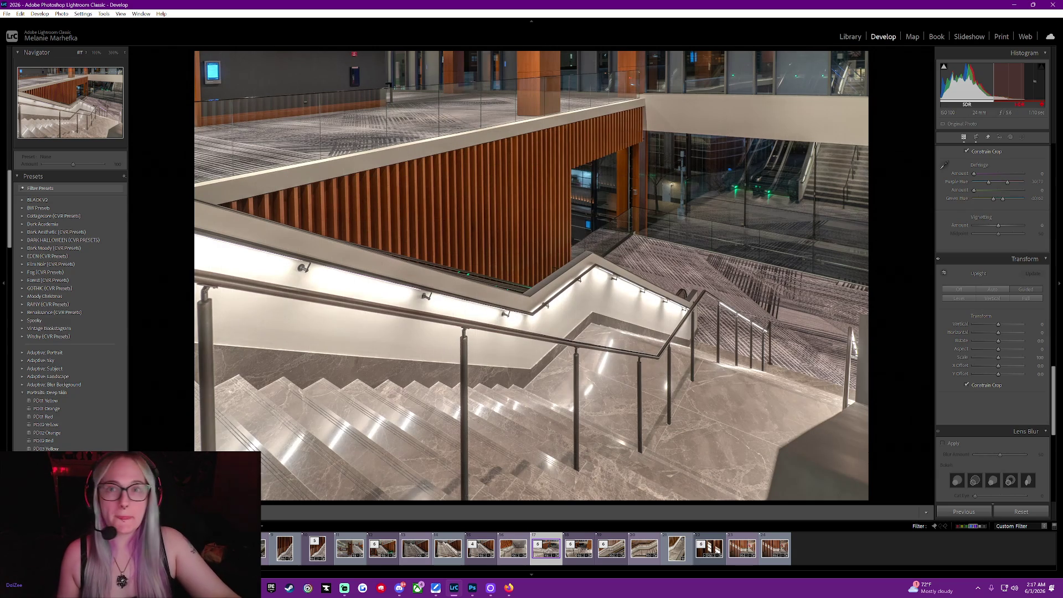
pyautogui.hotkey('alt', 'Tab')
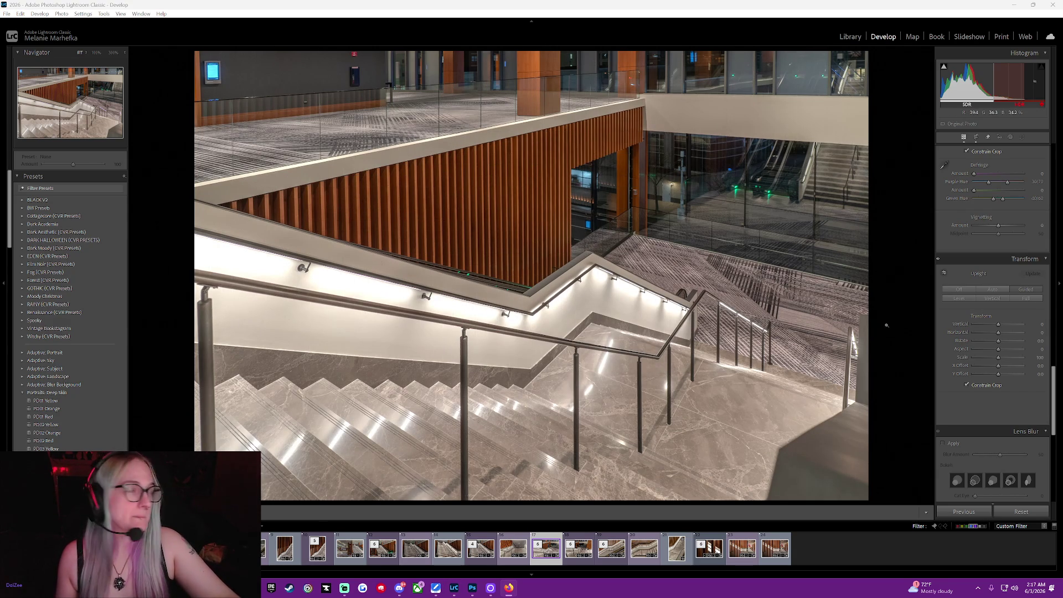
pyautogui.moveTo(1000, 346)
pyautogui.moveTo(999, 341); pyautogui.dragTo(997, 343)
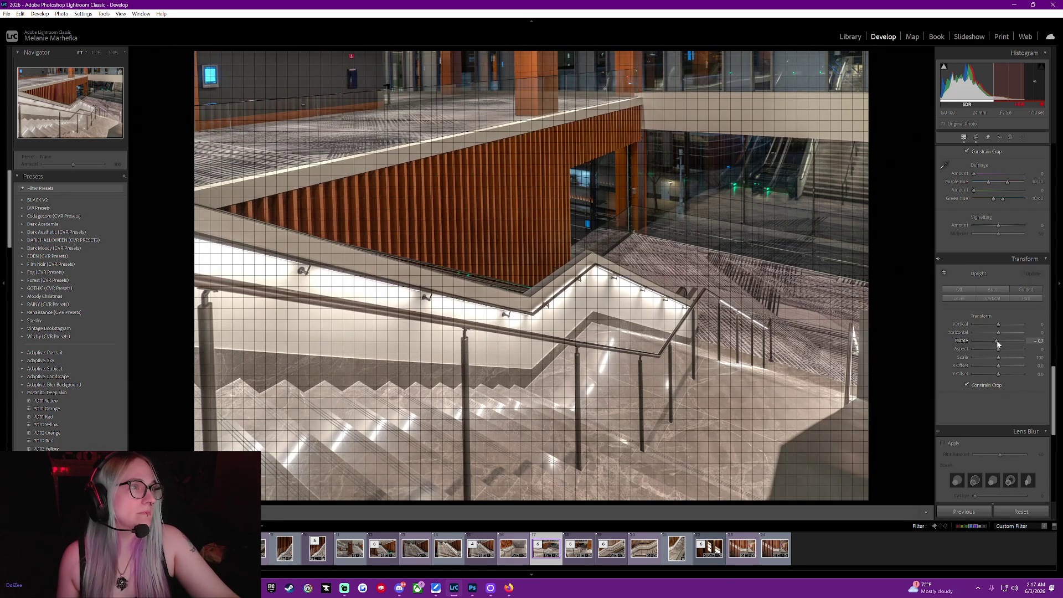
pyautogui.moveTo(997, 343); pyautogui.dragTo(999, 346)
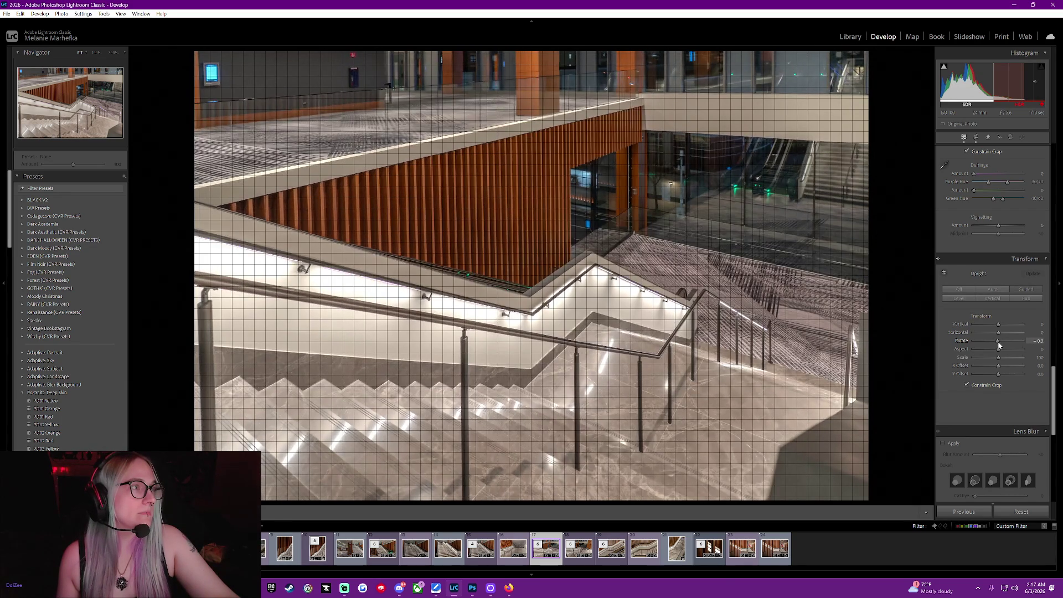
pyautogui.moveTo(999, 346); pyautogui.dragTo(999, 345)
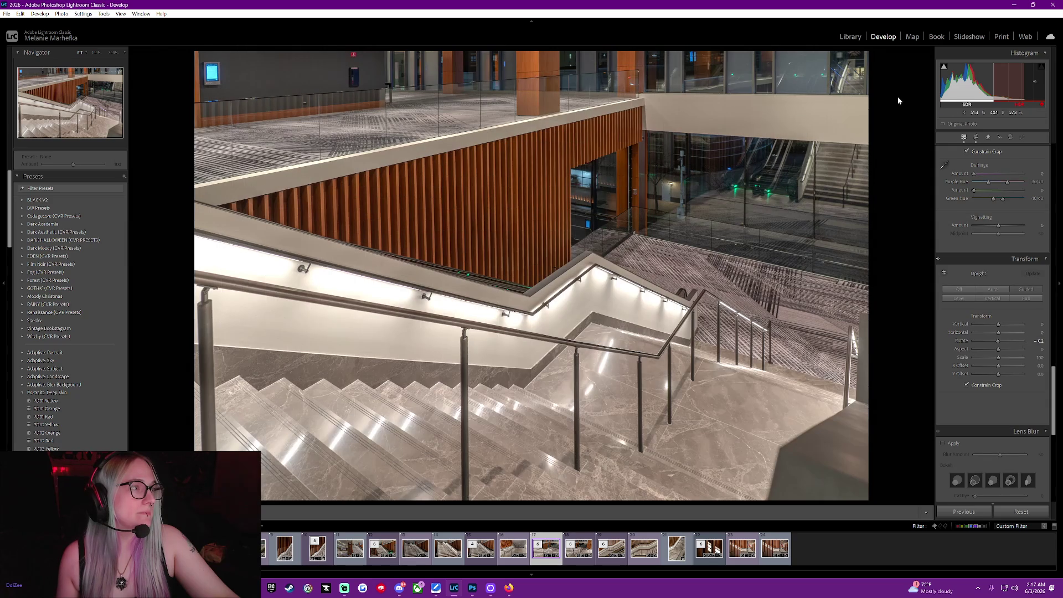
pyautogui.rightClick(646, 261)
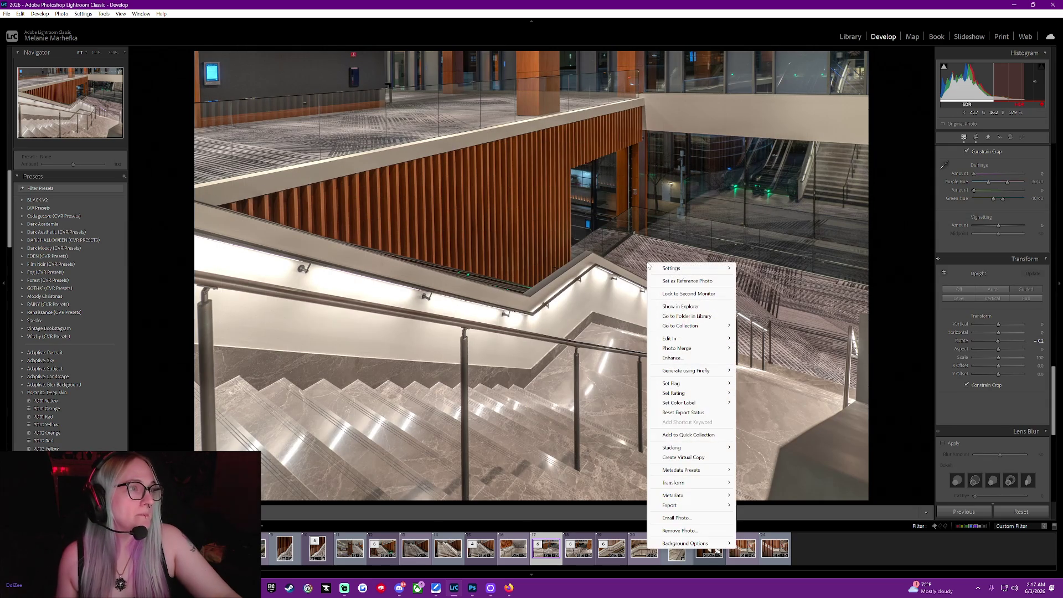
pyautogui.click(911, 223)
pyautogui.scroll(10, 996, 277)
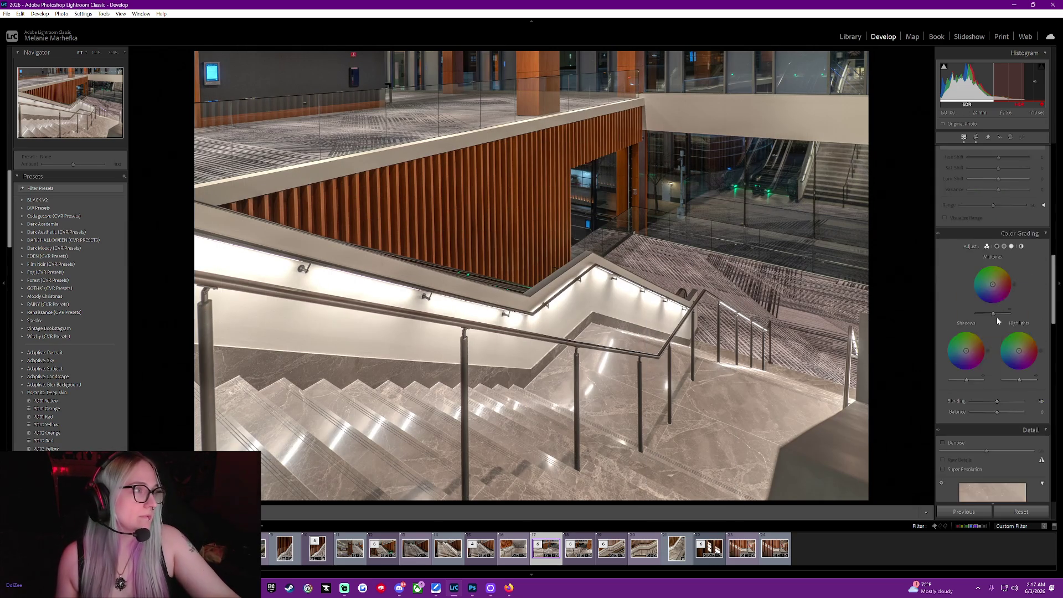
# Toggle Preview For SDR Display on and off to compare, leaving it on.
pyautogui.scroll(10, 996, 282)
pyautogui.scroll(5, 1000, 287)
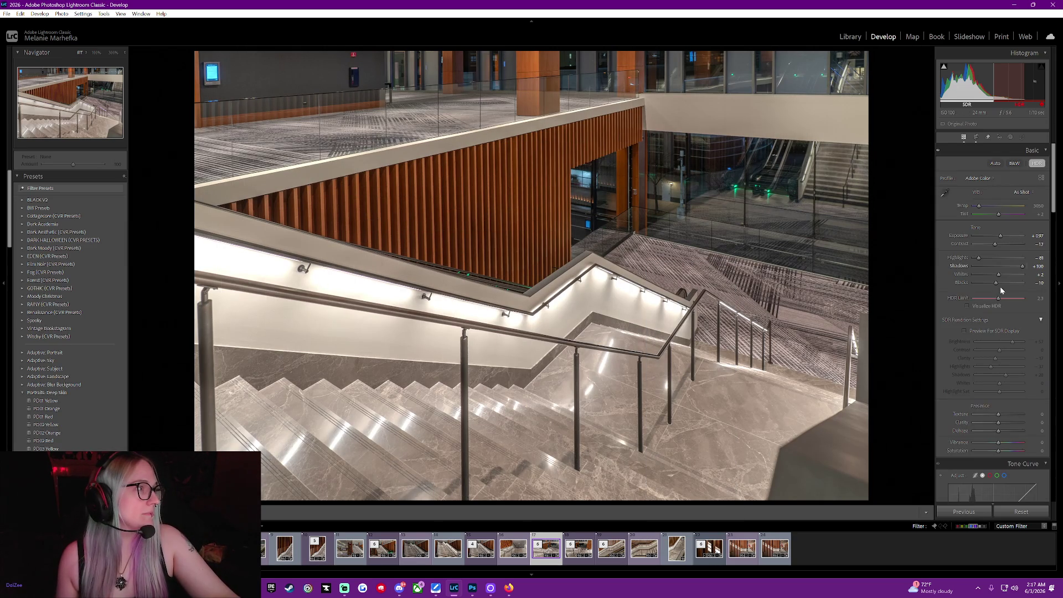
pyautogui.click(964, 331)
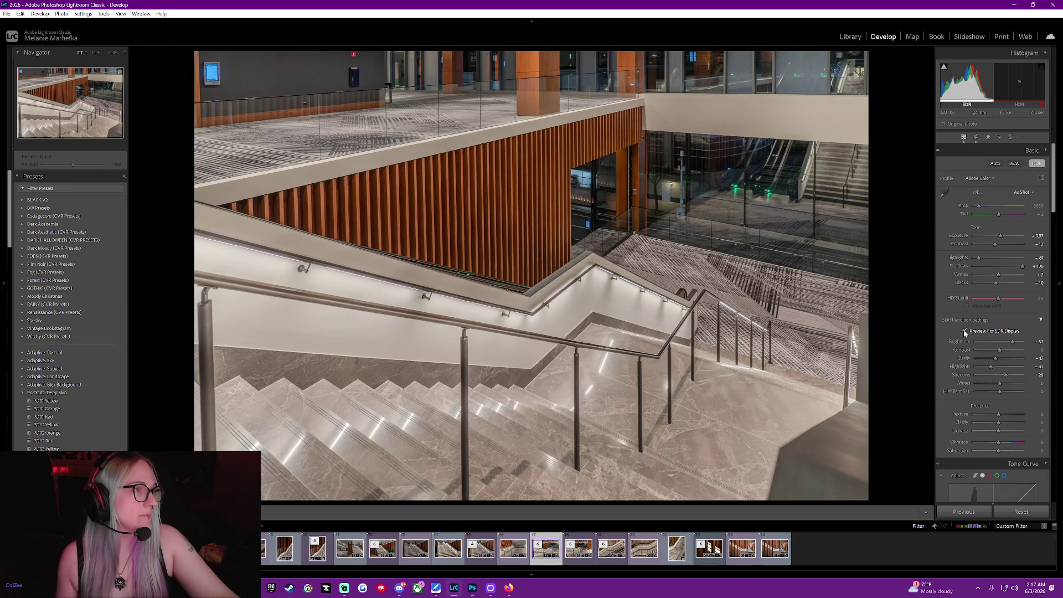
pyautogui.click(965, 331)
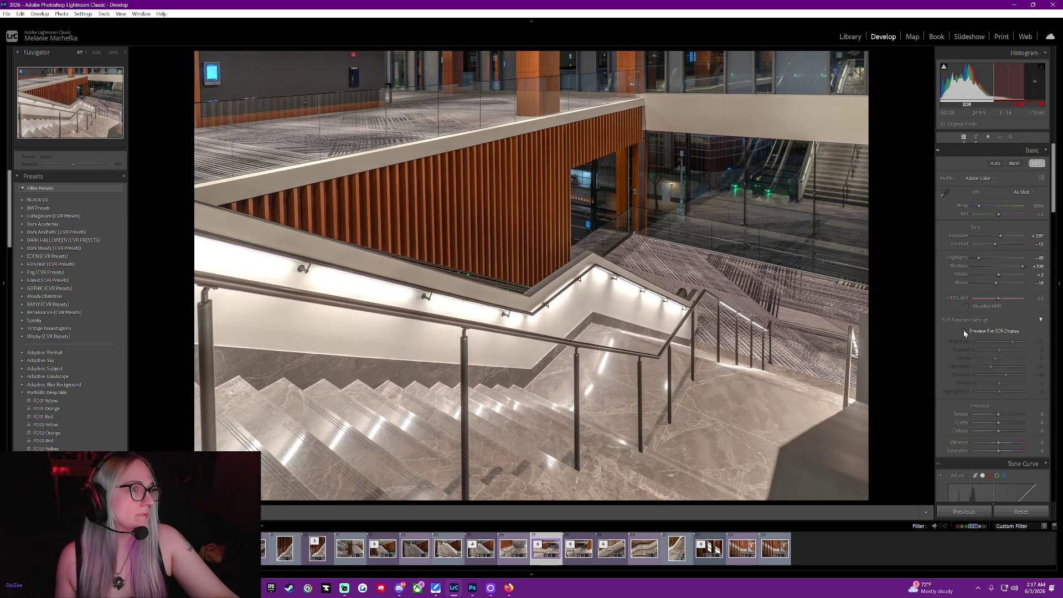
pyautogui.click(965, 331)
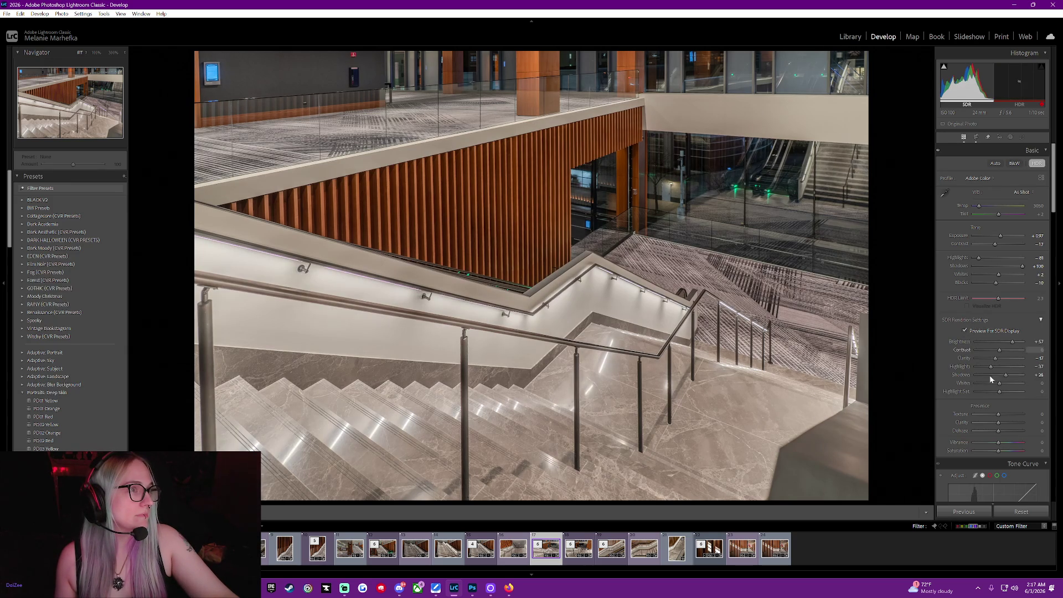
pyautogui.click(965, 331)
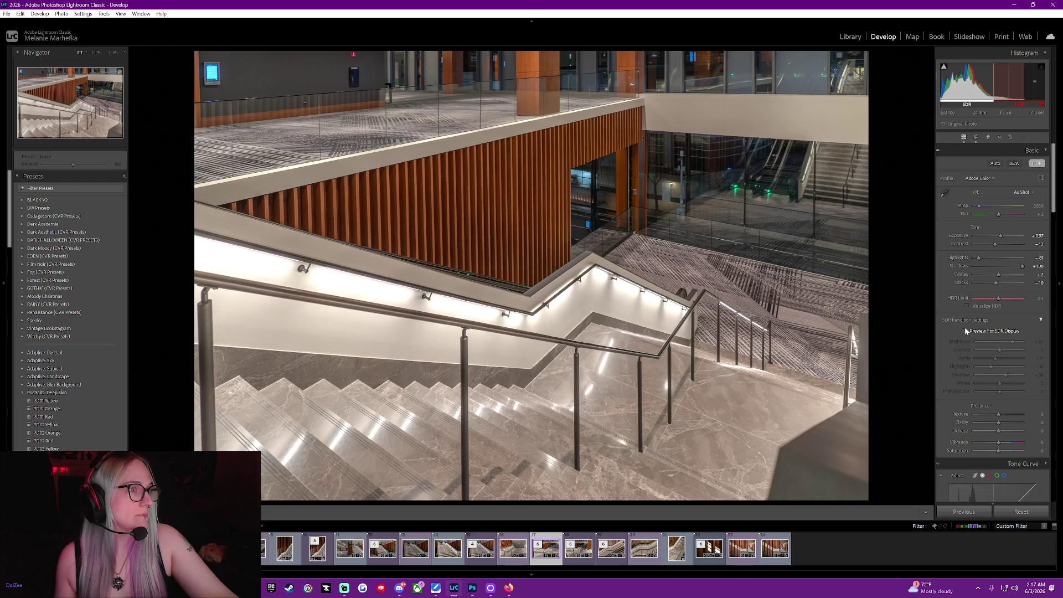
pyautogui.click(965, 331)
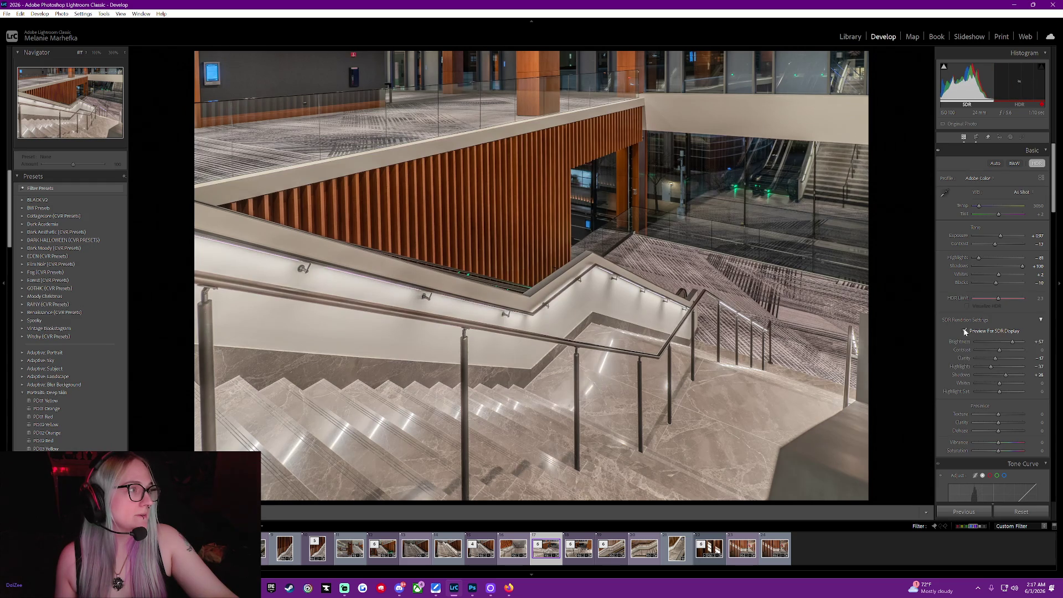
# Send the photo to Adobe Photoshop 2026 and zoom in on the railings.
pyautogui.rightClick(627, 242)
pyautogui.moveTo(664, 312)
pyautogui.click(761, 312)
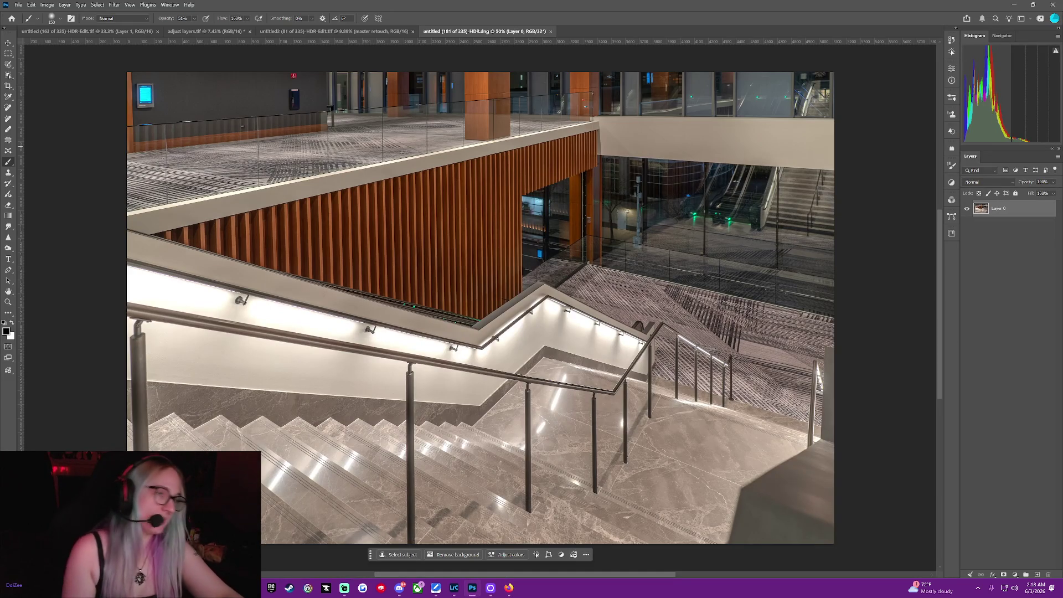
pyautogui.hotkey('ctrl', '+')
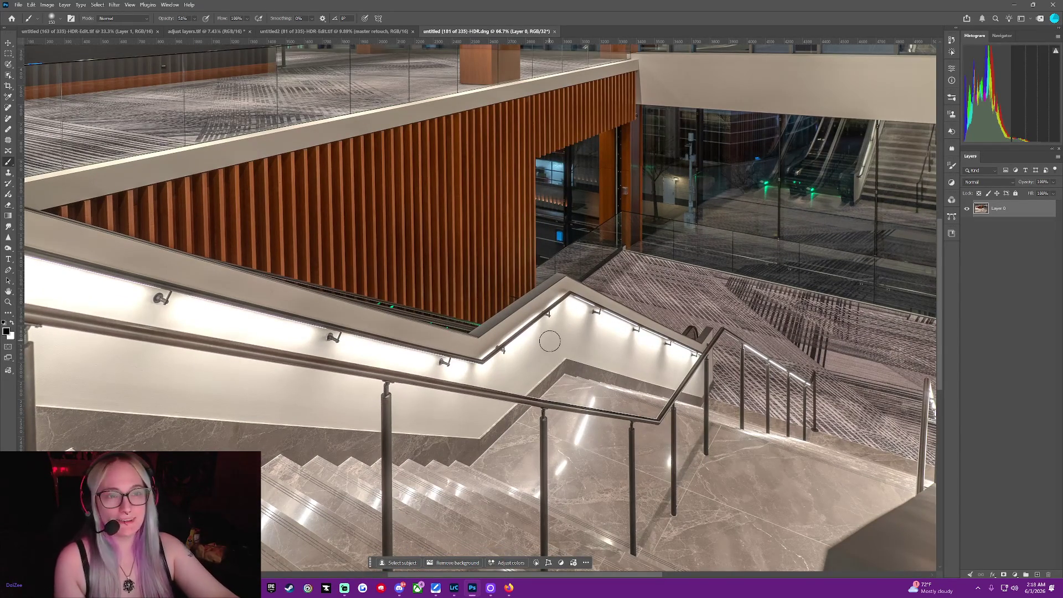
pyautogui.scroll(-1, 565, 344)
pyautogui.scroll(-2, 564, 344)
pyautogui.scroll(-2, 566, 345)
pyautogui.scroll(-2, 555, 352)
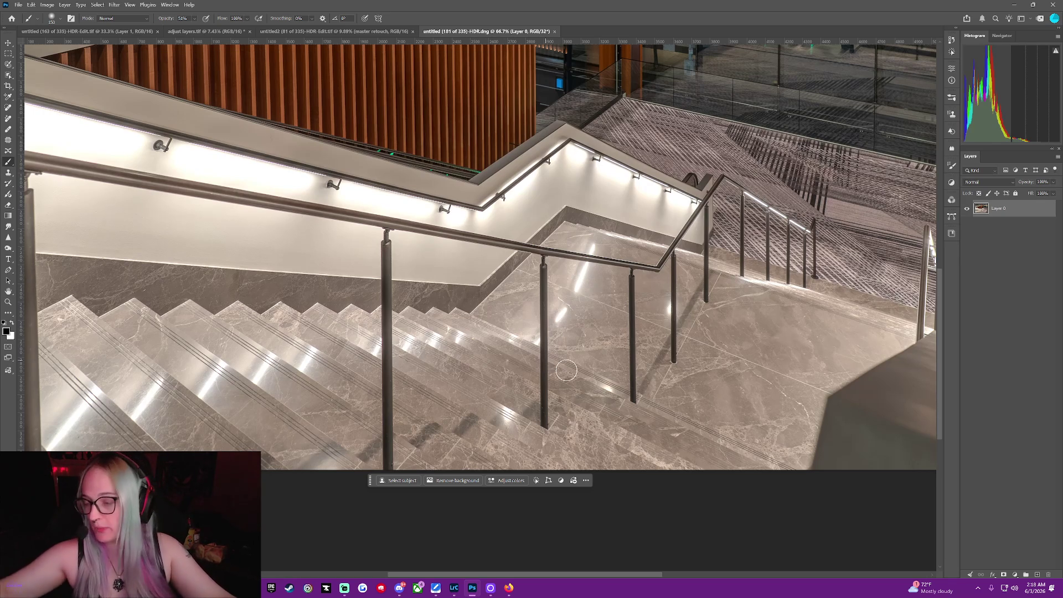
pyautogui.scroll(-3, 600, 271)
pyautogui.scroll(-2, 603, 277)
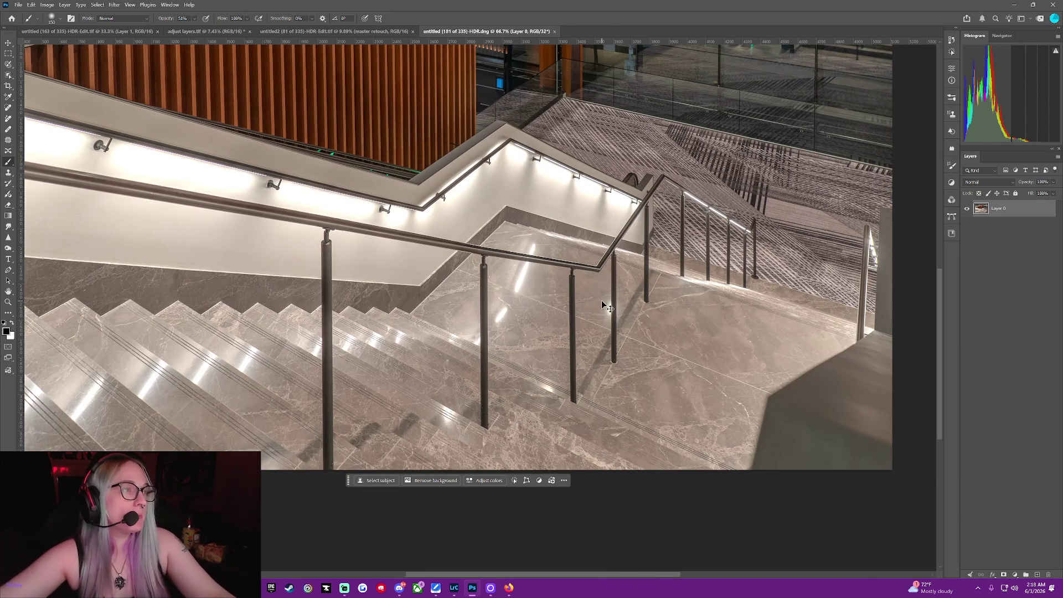
pyautogui.scroll(5, 609, 294)
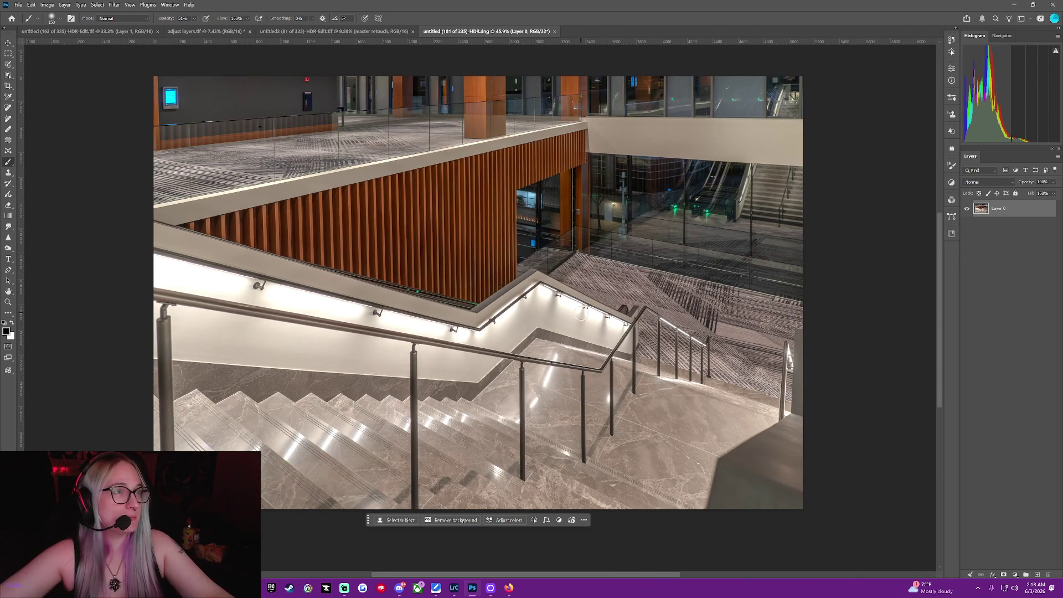
pyautogui.scroll(1, 709, 319)
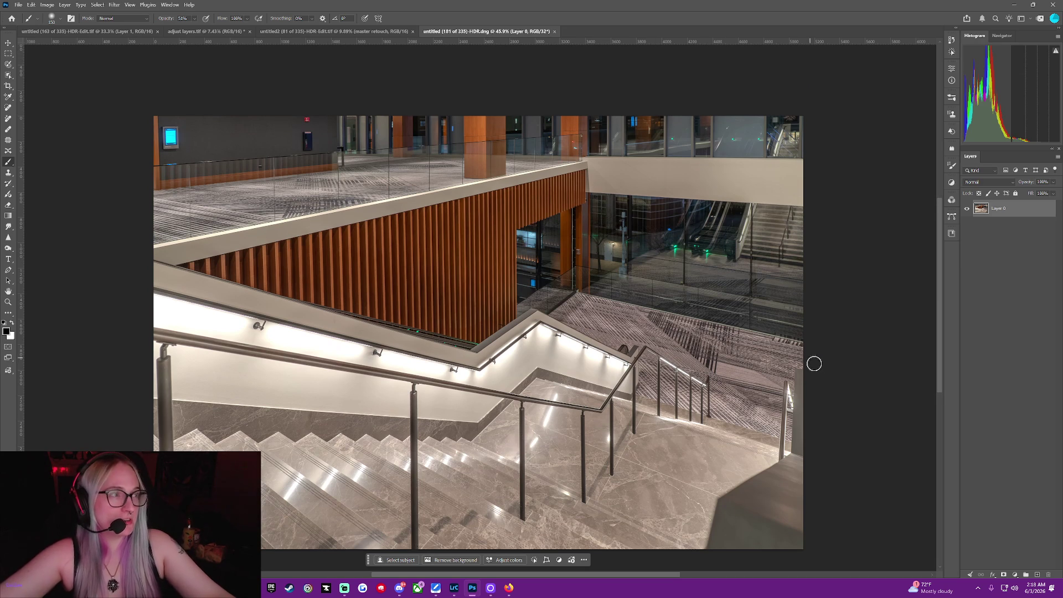
pyautogui.scroll(1, 842, 370)
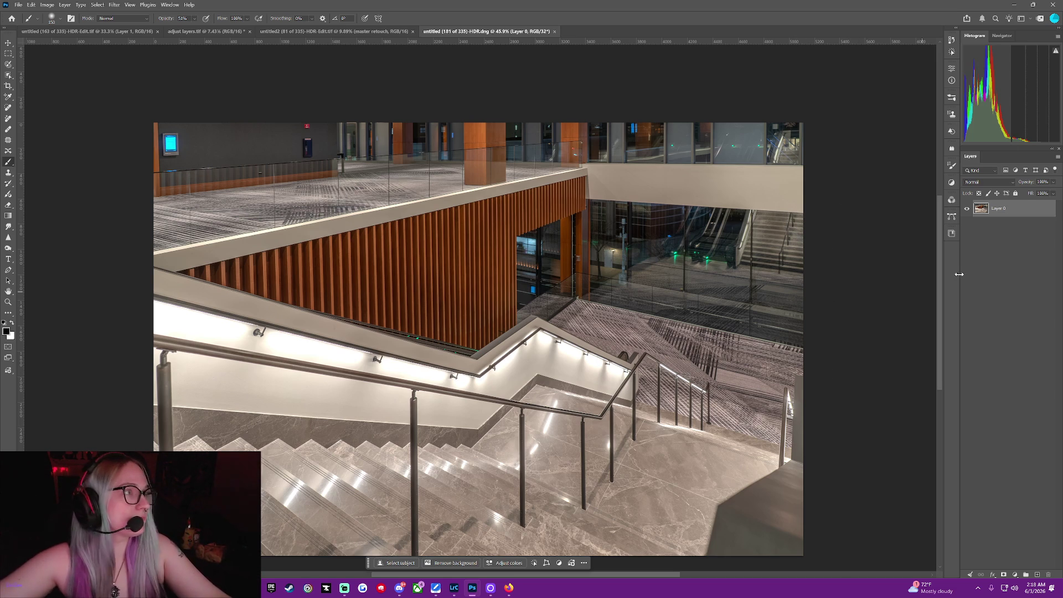
# Duplicate Layer 0 as Layer 0 copy and start a Free Transform on it.
pyautogui.rightClick(1010, 211)
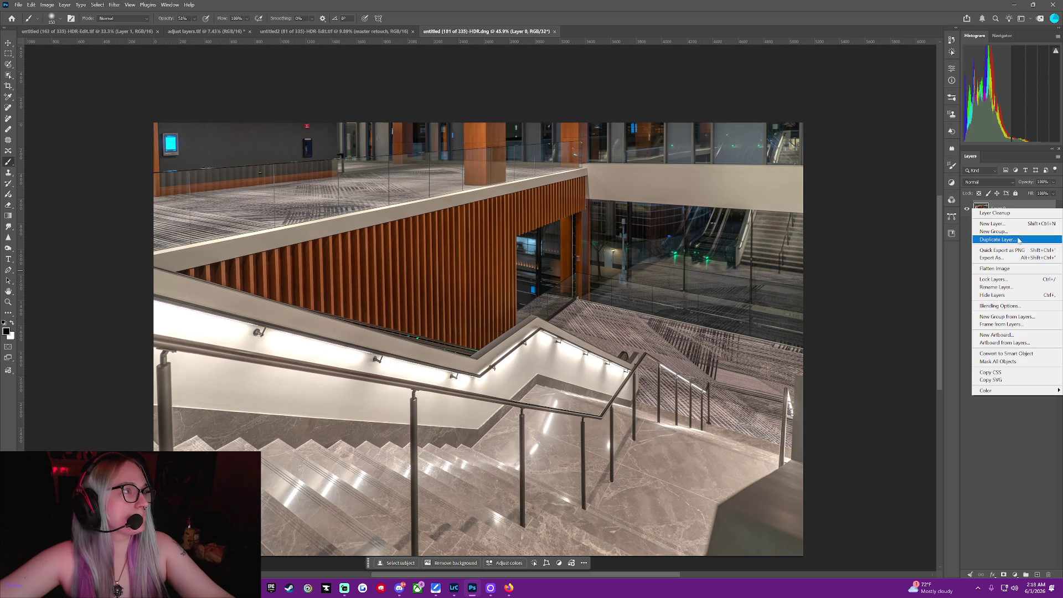
pyautogui.click(1018, 241)
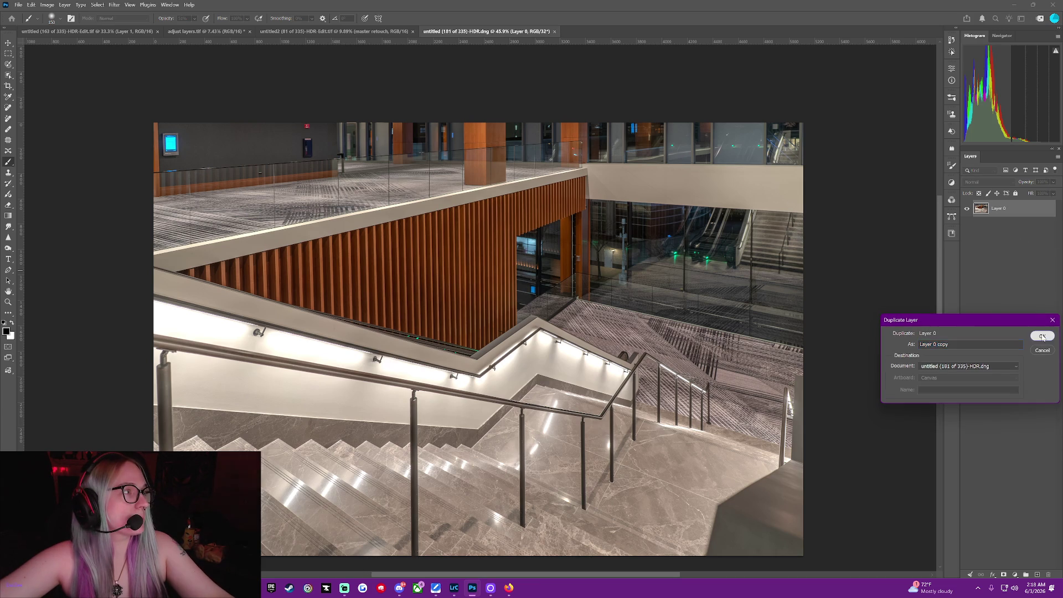
pyautogui.click(1042, 334)
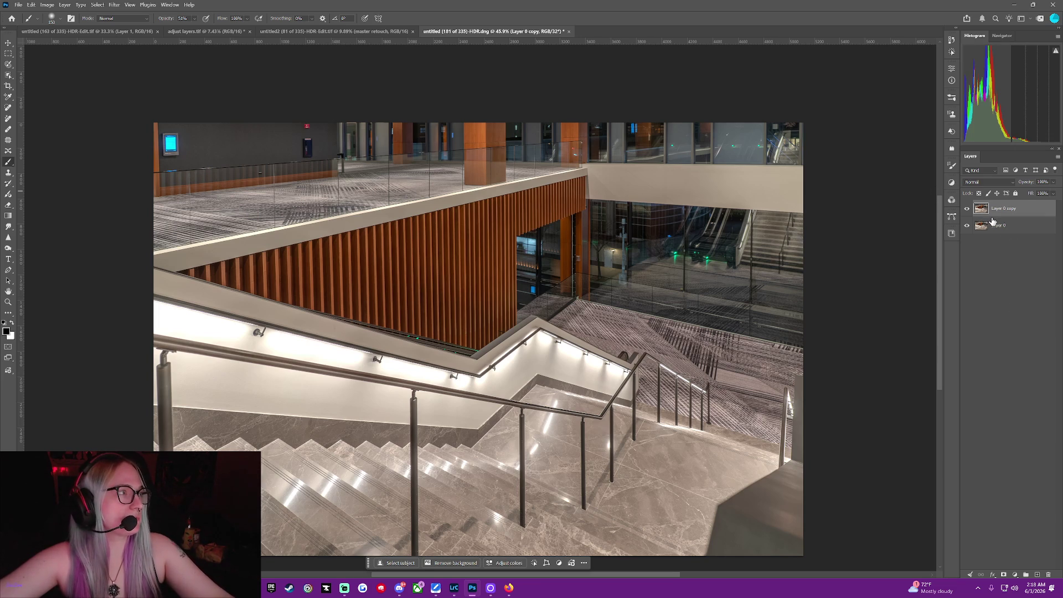
pyautogui.hotkey('ctrl', 't')
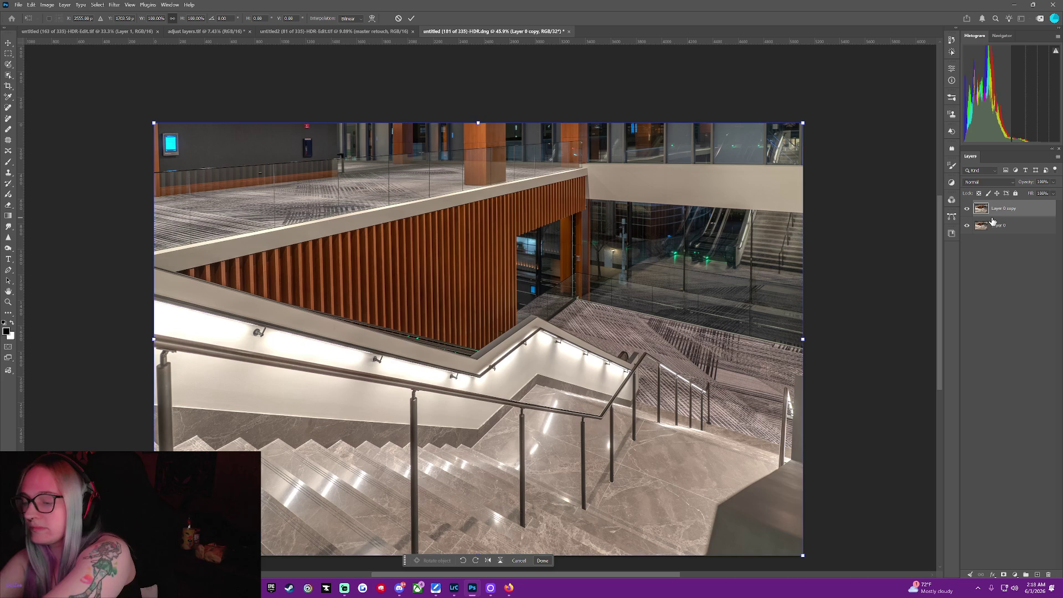
# Rotate Layer 0 copy about -1.6° counter-clockwise and commit the transform.
pyautogui.rightClick(696, 299)
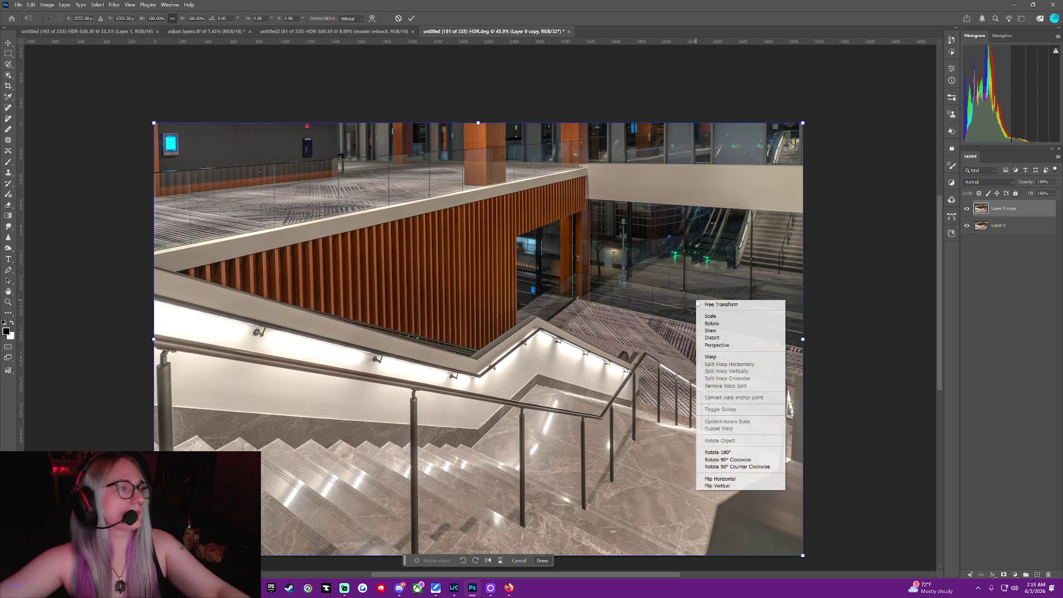
pyautogui.click(714, 337)
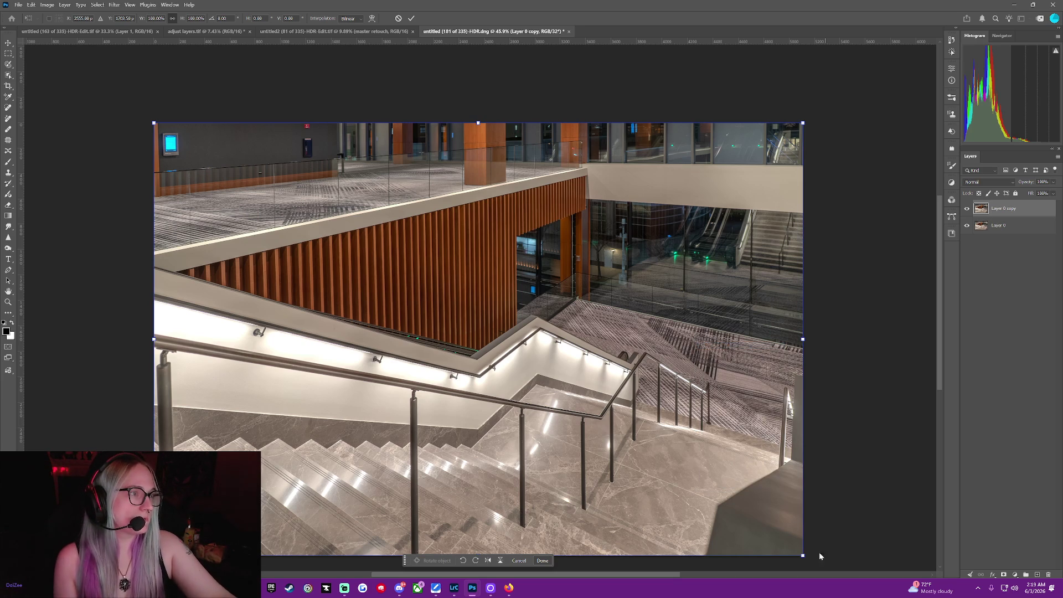
pyautogui.moveTo(807, 555); pyautogui.dragTo(807, 556)
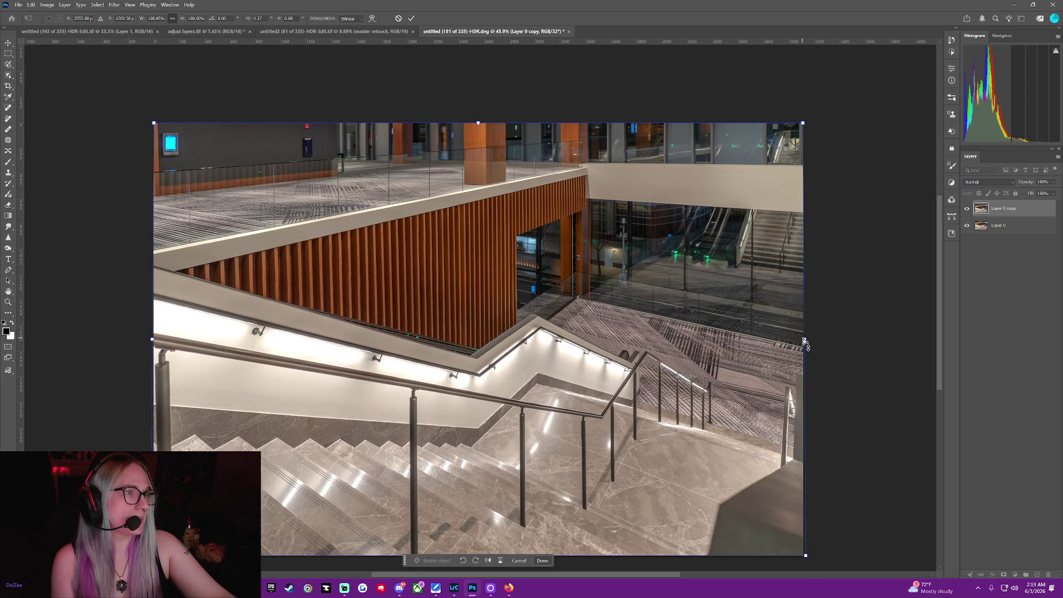
pyautogui.moveTo(804, 342); pyautogui.dragTo(810, 324)
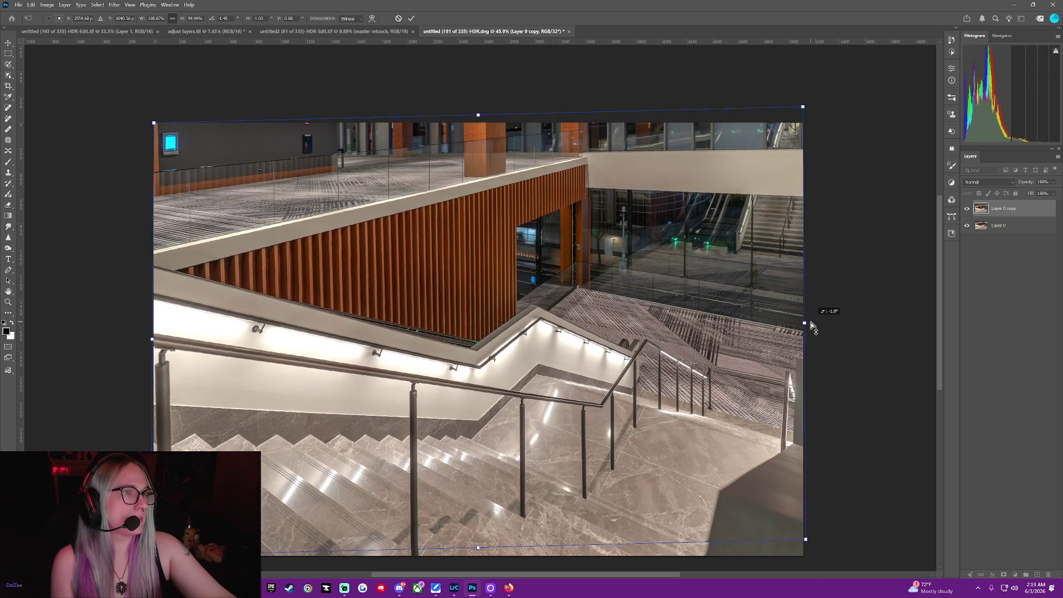
pyautogui.moveTo(810, 324); pyautogui.dragTo(810, 318)
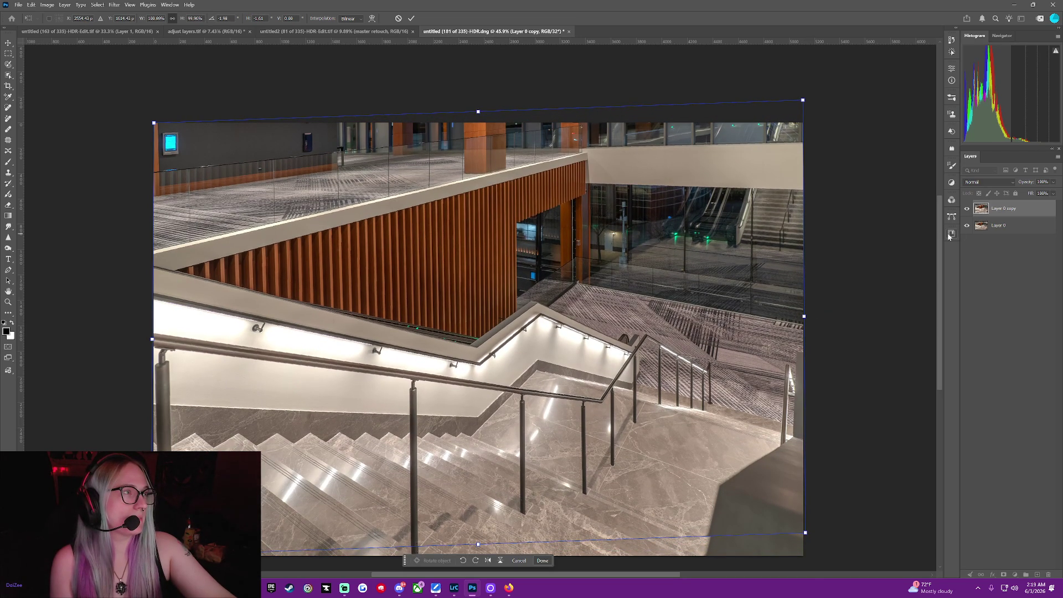
pyautogui.press('Return')
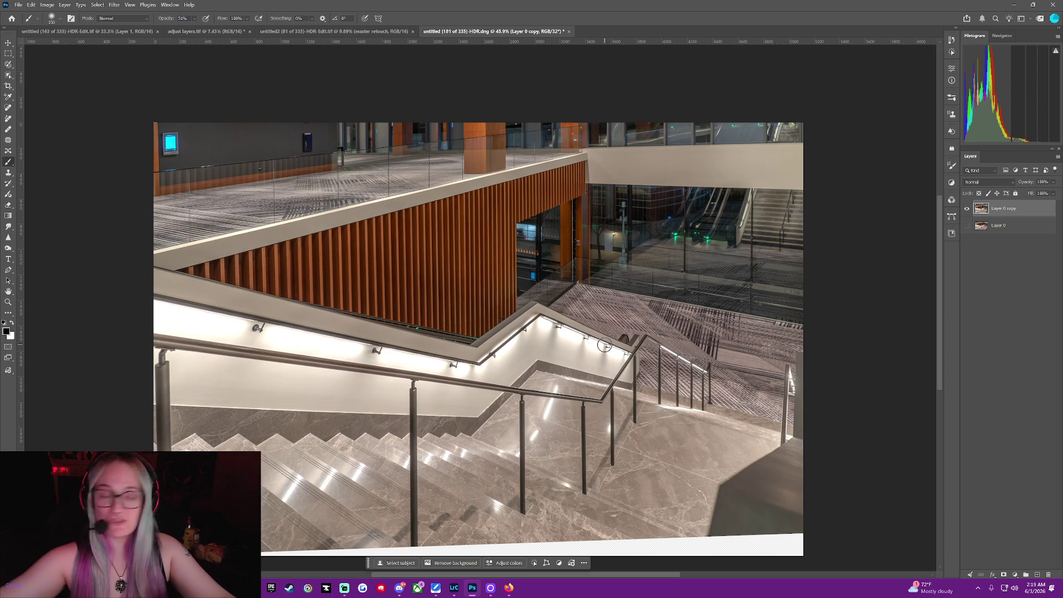
# Undo the copy's rotation and hide the original Layer 0.
pyautogui.hotkey('ctrl', 'z')
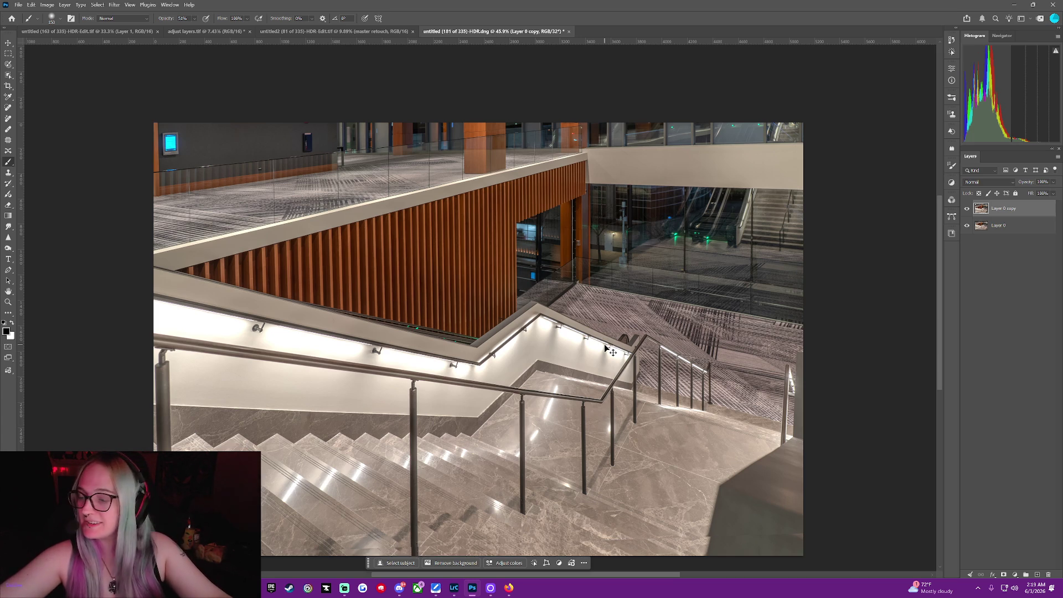
pyautogui.hotkey('ctrl', 'z')
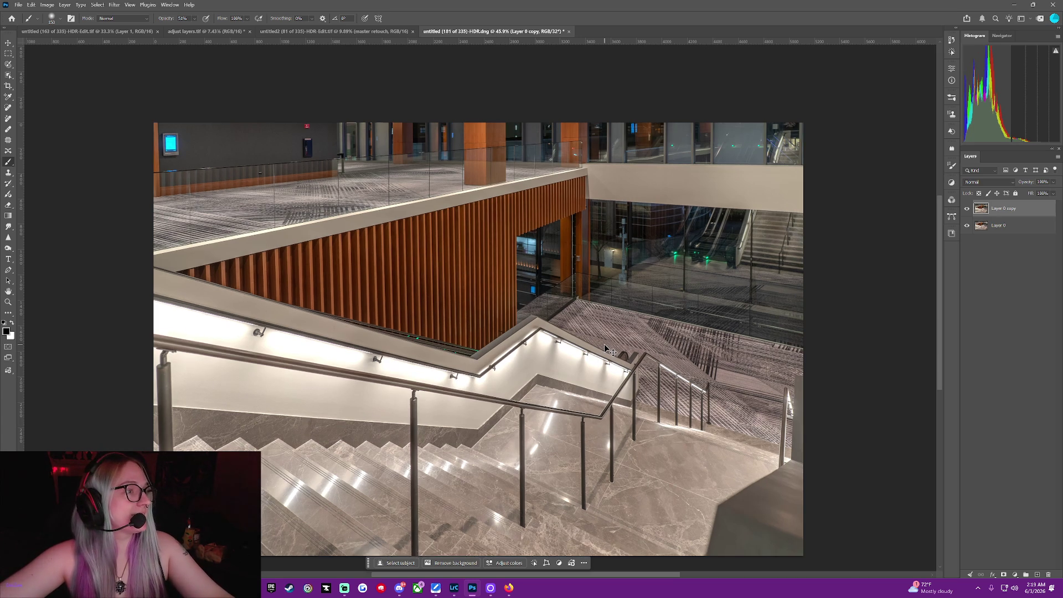
pyautogui.click(967, 225)
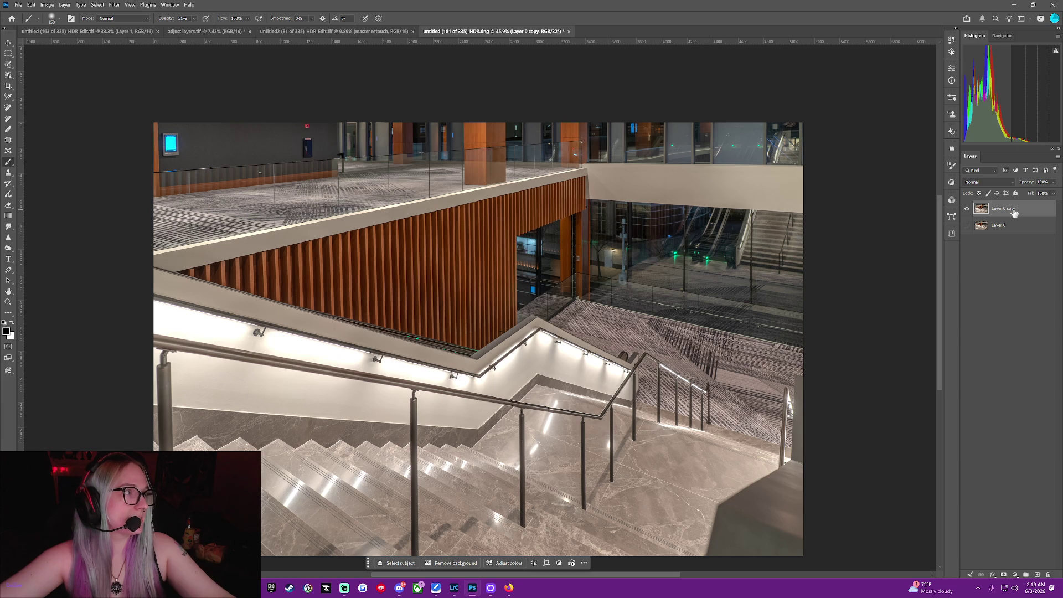
# Skew the right edge of Layer 0 copy about 1.5° to straighten the stairwell.
pyautogui.hotkey('ctrl', 't')
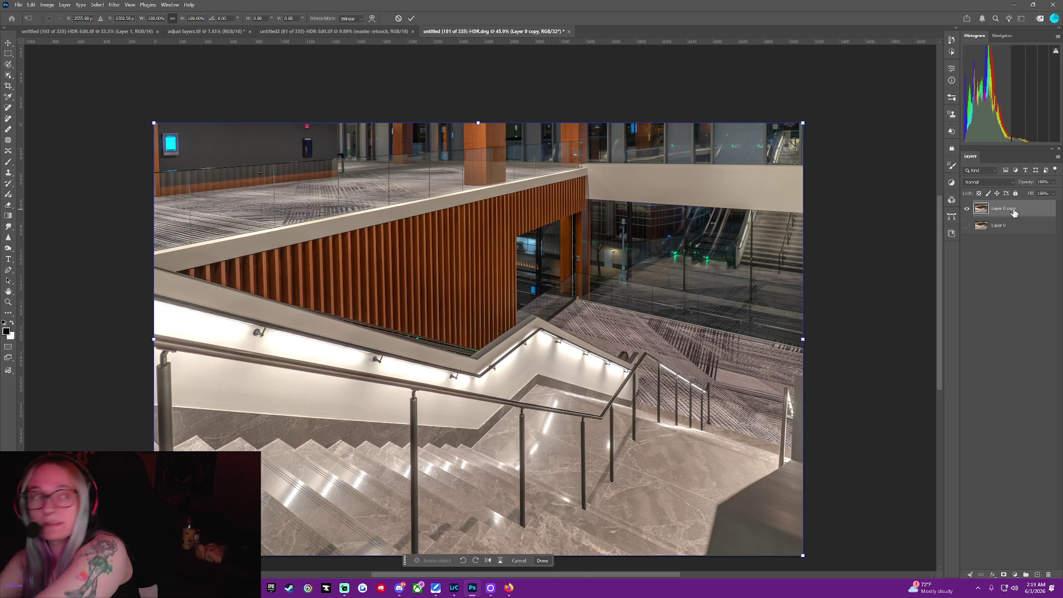
pyautogui.rightClick(654, 275)
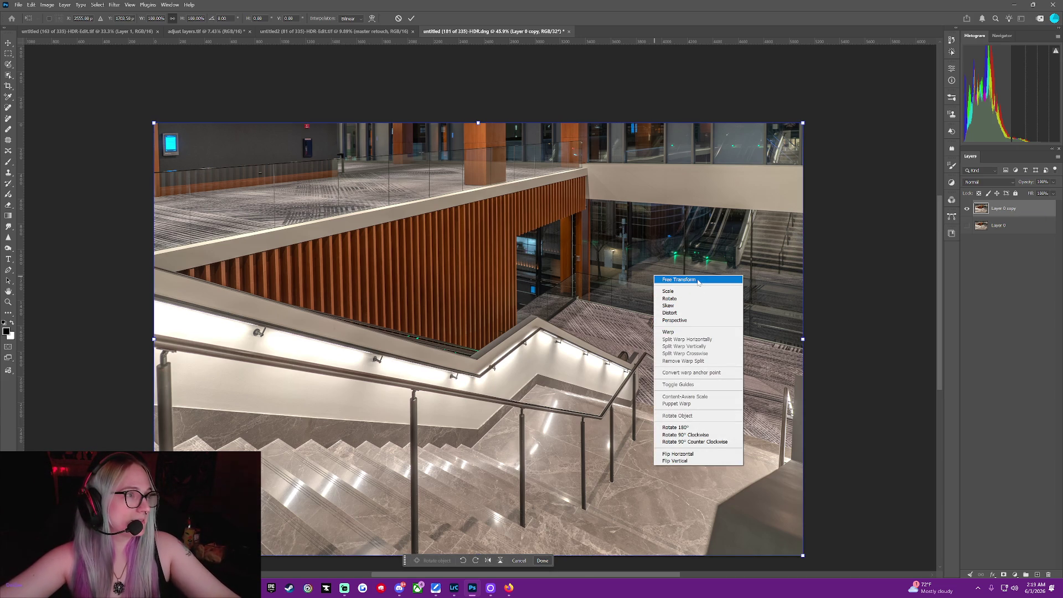
pyautogui.click(697, 311)
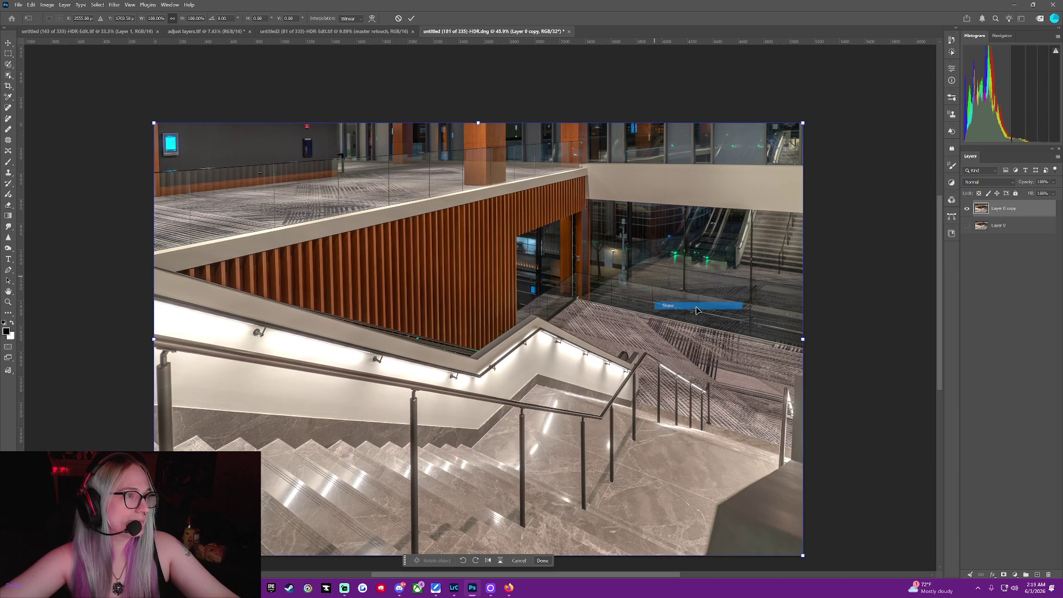
pyautogui.moveTo(803, 557); pyautogui.dragTo(818, 551)
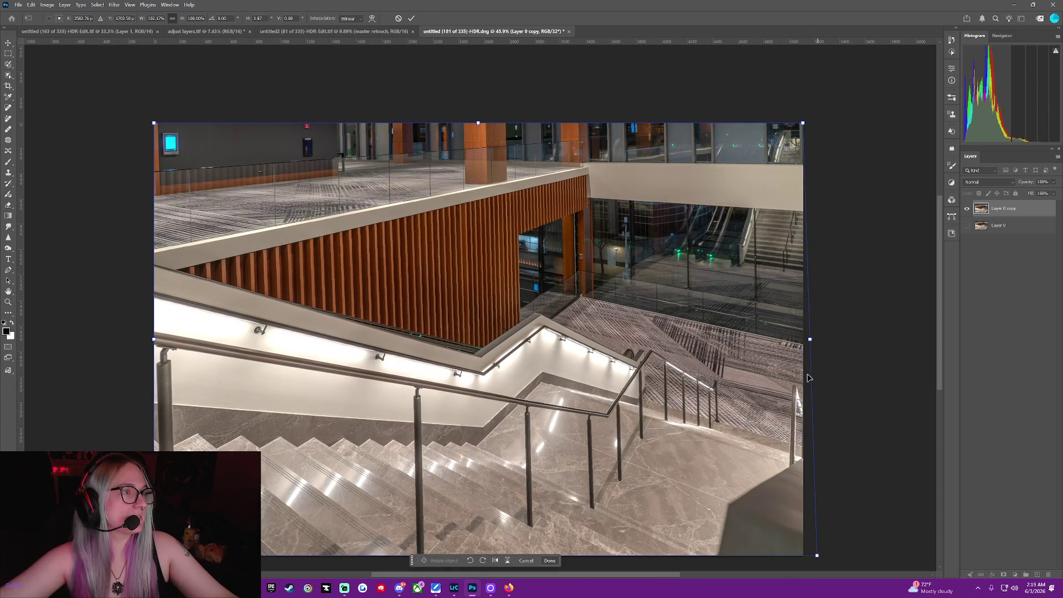
pyautogui.moveTo(808, 340); pyautogui.dragTo(809, 332)
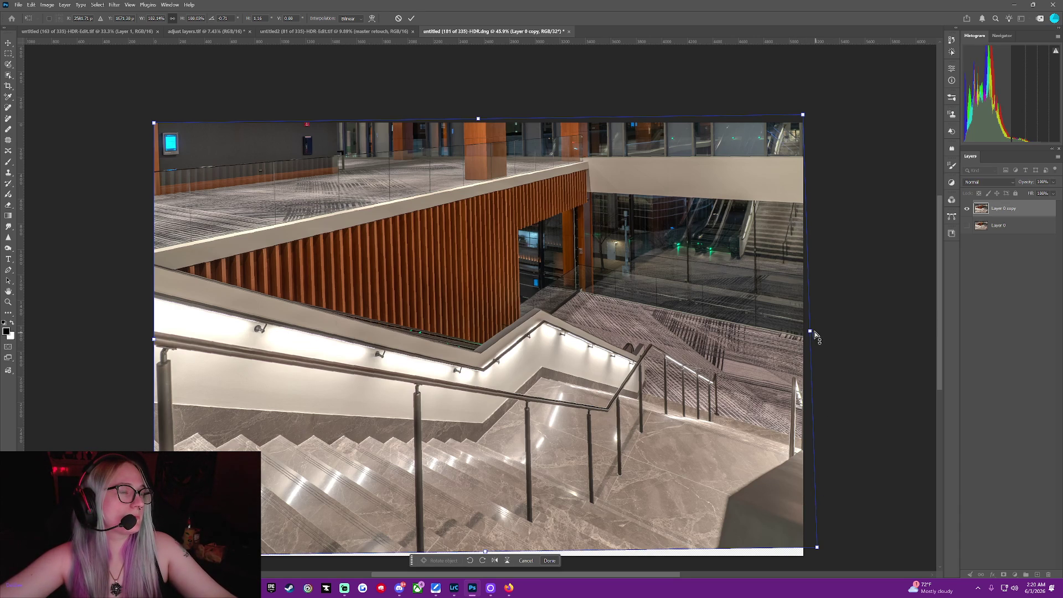
pyautogui.moveTo(809, 332); pyautogui.dragTo(811, 342)
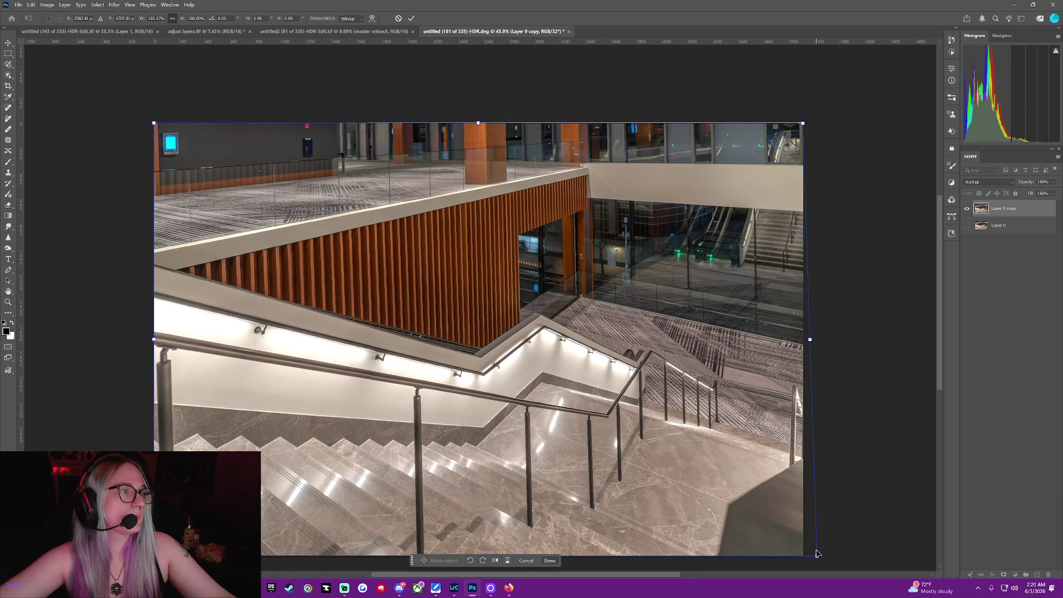
pyautogui.rightClick(720, 198)
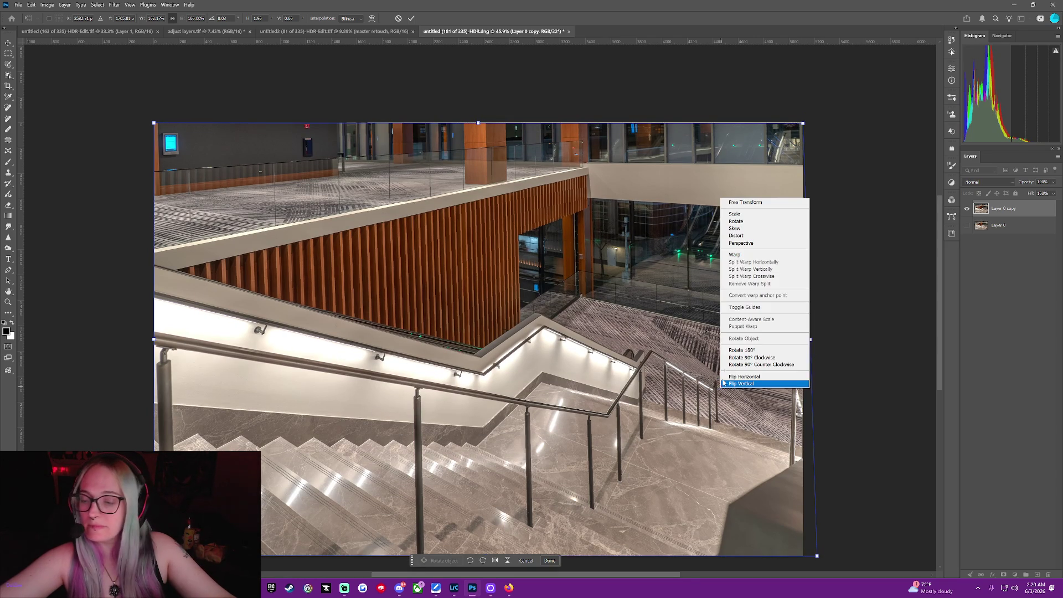
pyautogui.click(766, 258)
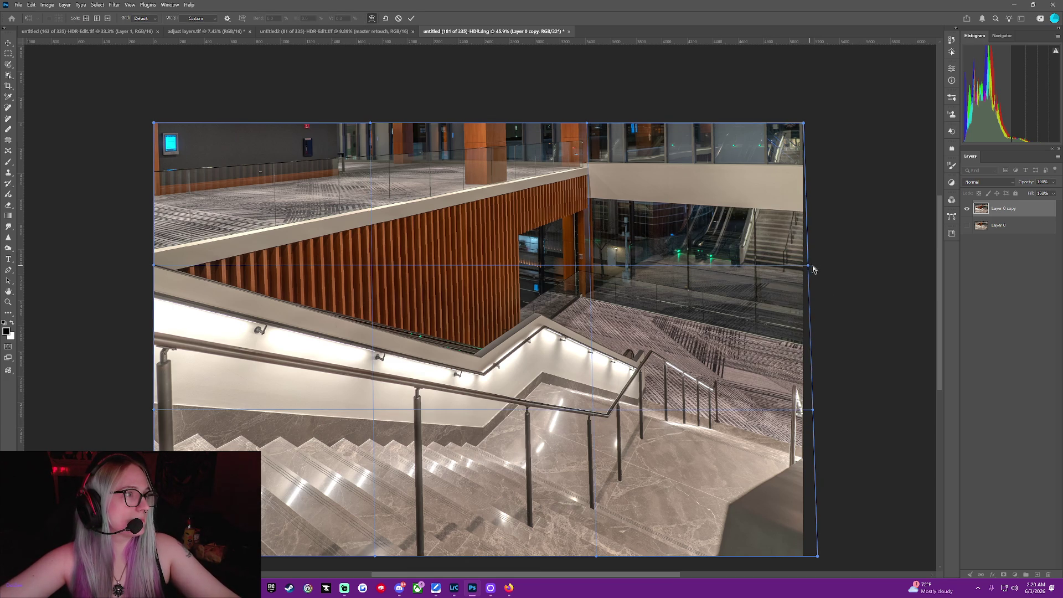
pyautogui.moveTo(813, 269); pyautogui.dragTo(808, 264)
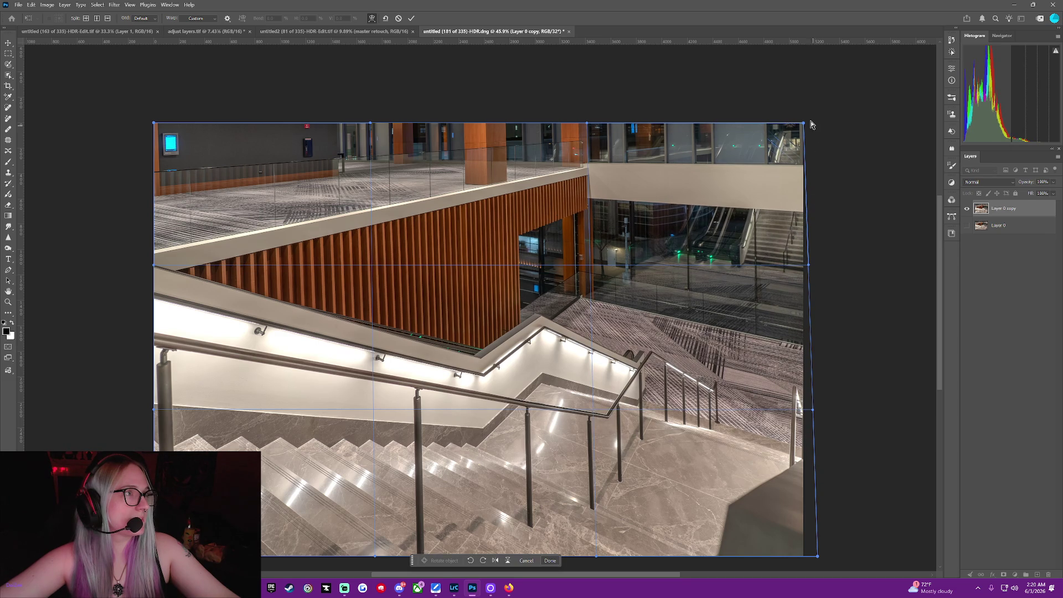
pyautogui.moveTo(803, 124); pyautogui.dragTo(804, 121)
pyautogui.moveTo(808, 266); pyautogui.dragTo(807, 259)
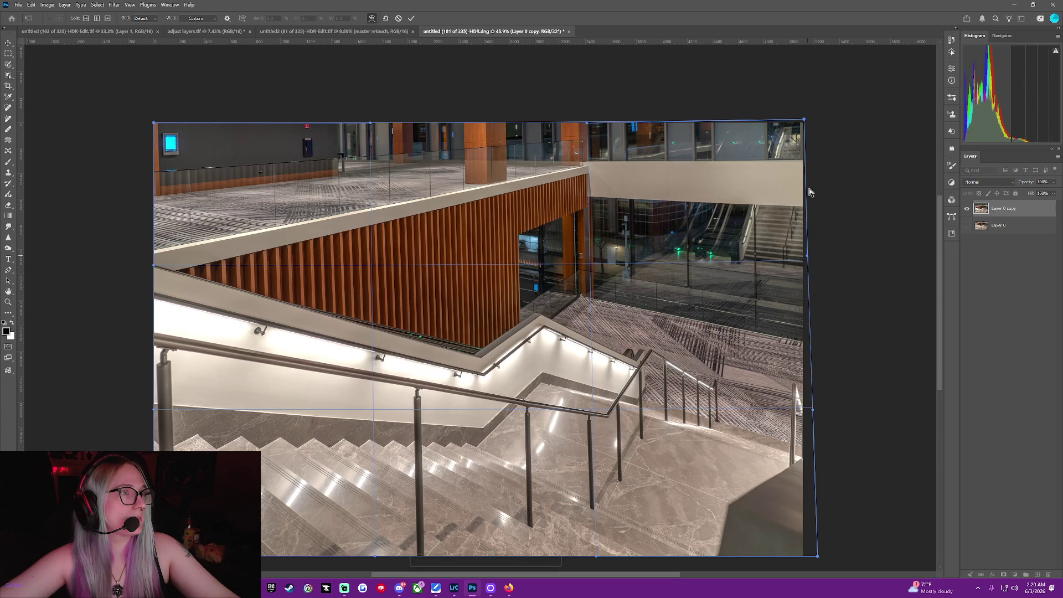
pyautogui.click(809, 204)
pyautogui.moveTo(806, 125); pyautogui.dragTo(806, 127)
pyautogui.moveTo(810, 414); pyautogui.dragTo(813, 421)
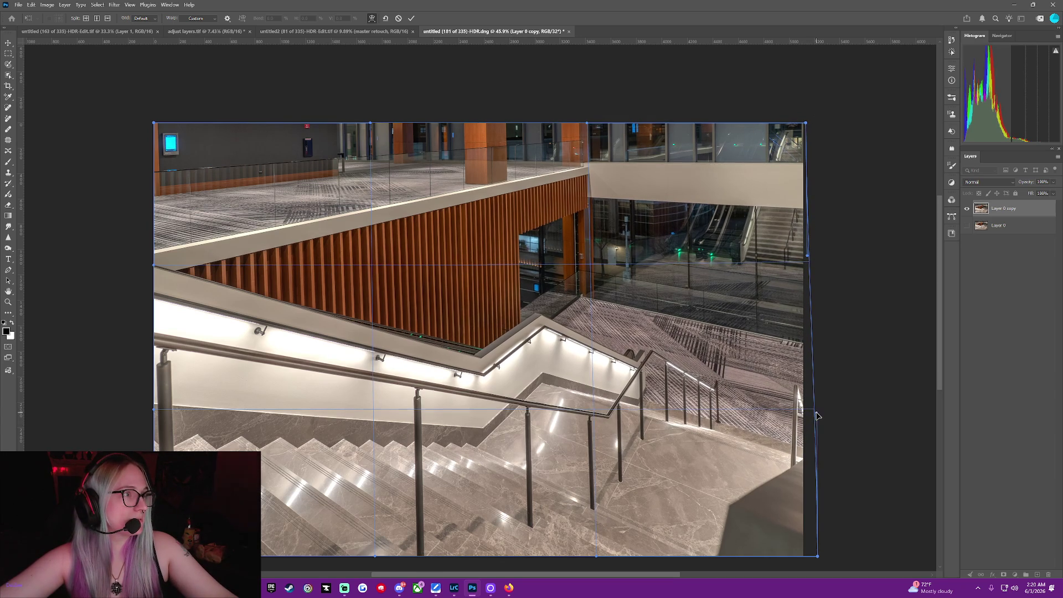
pyautogui.moveTo(817, 415); pyautogui.dragTo(814, 405)
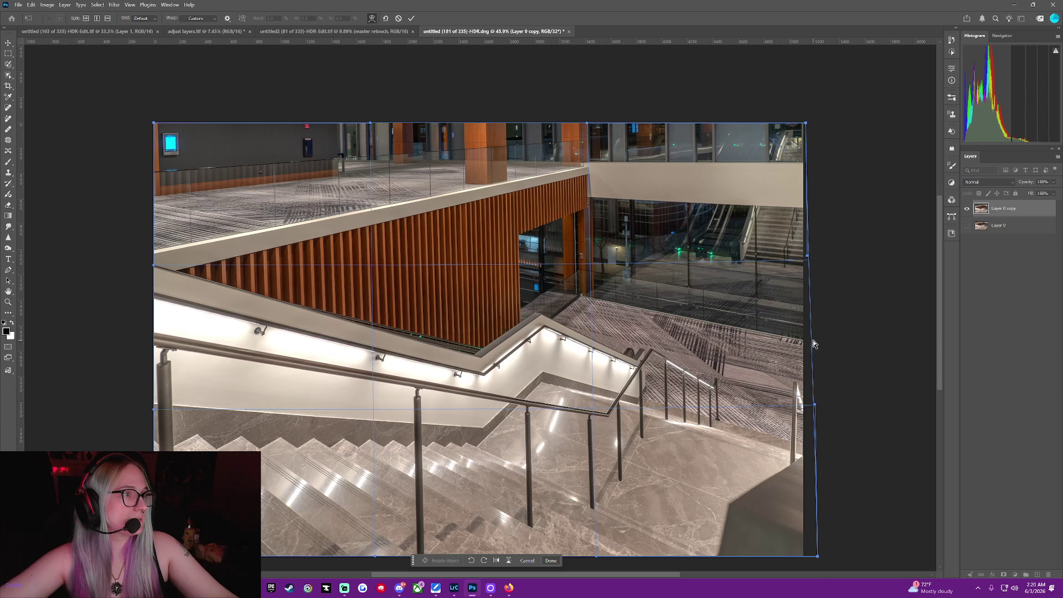
pyautogui.moveTo(800, 349); pyautogui.dragTo(797, 336)
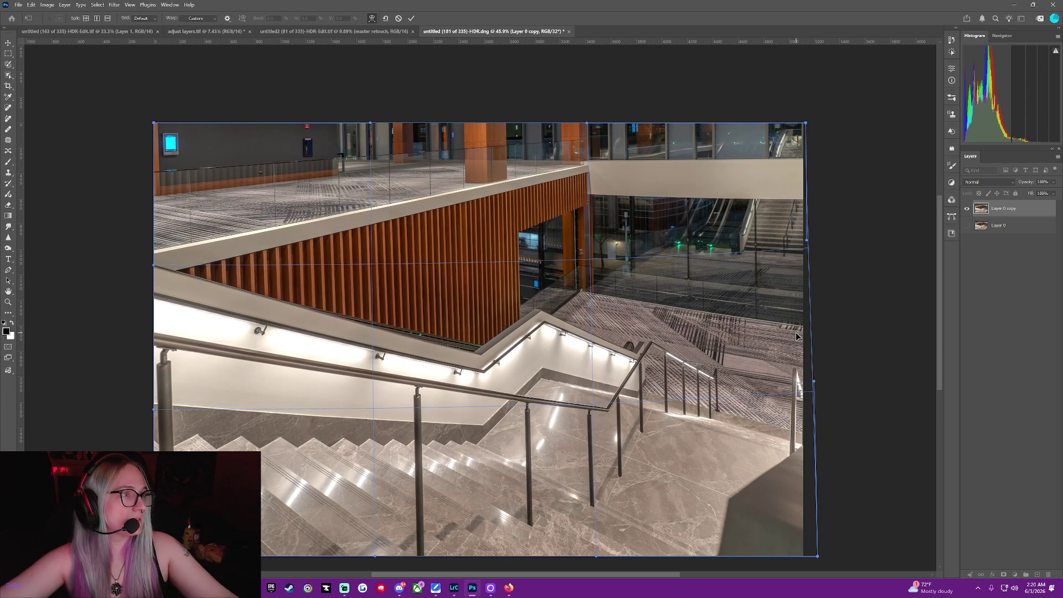
pyautogui.moveTo(796, 336); pyautogui.dragTo(797, 335)
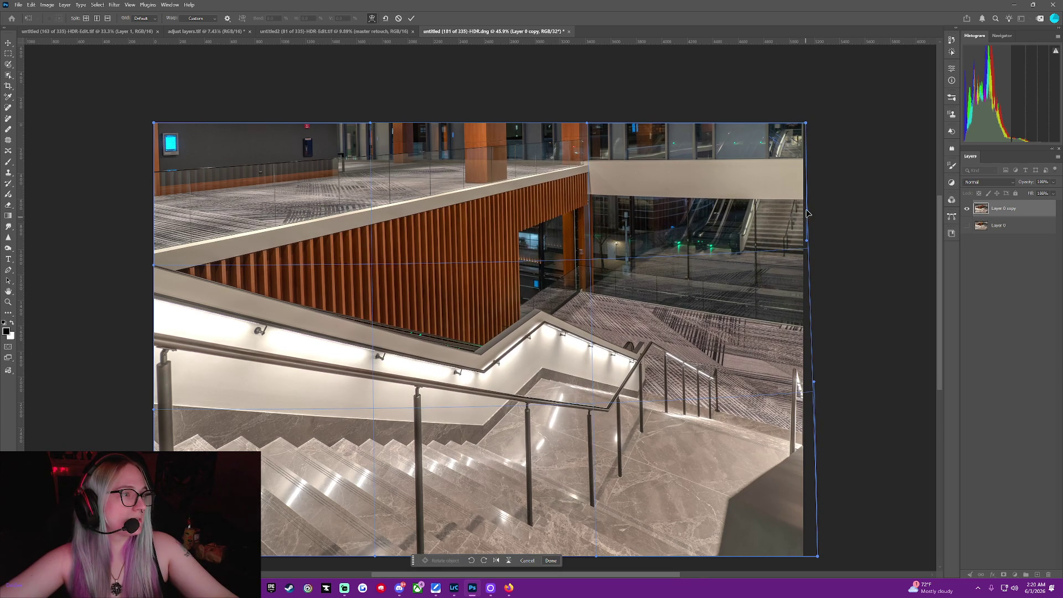
pyautogui.moveTo(807, 243); pyautogui.dragTo(806, 249)
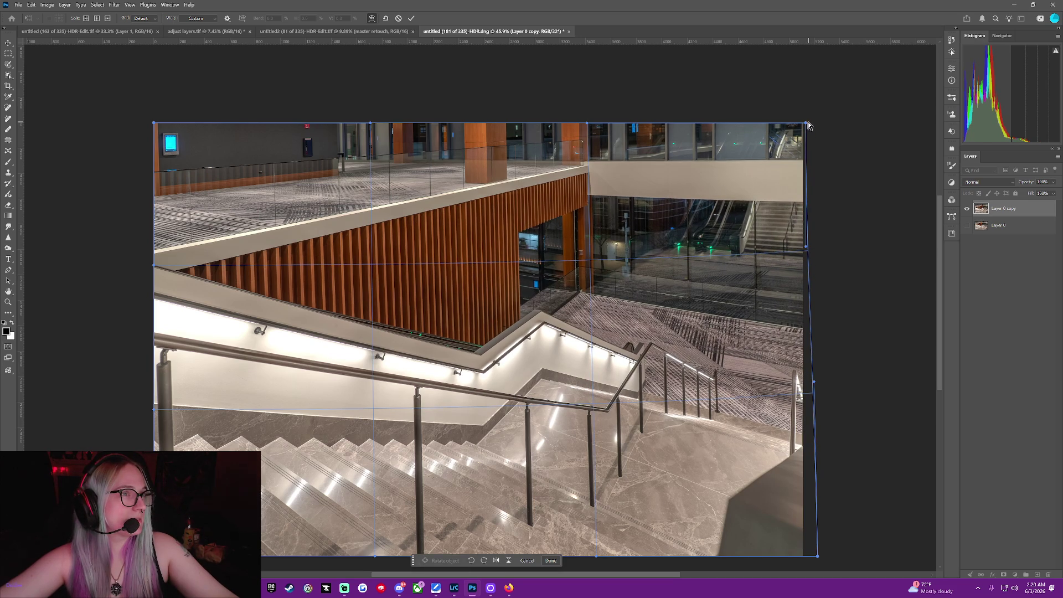
pyautogui.moveTo(806, 126); pyautogui.dragTo(805, 127)
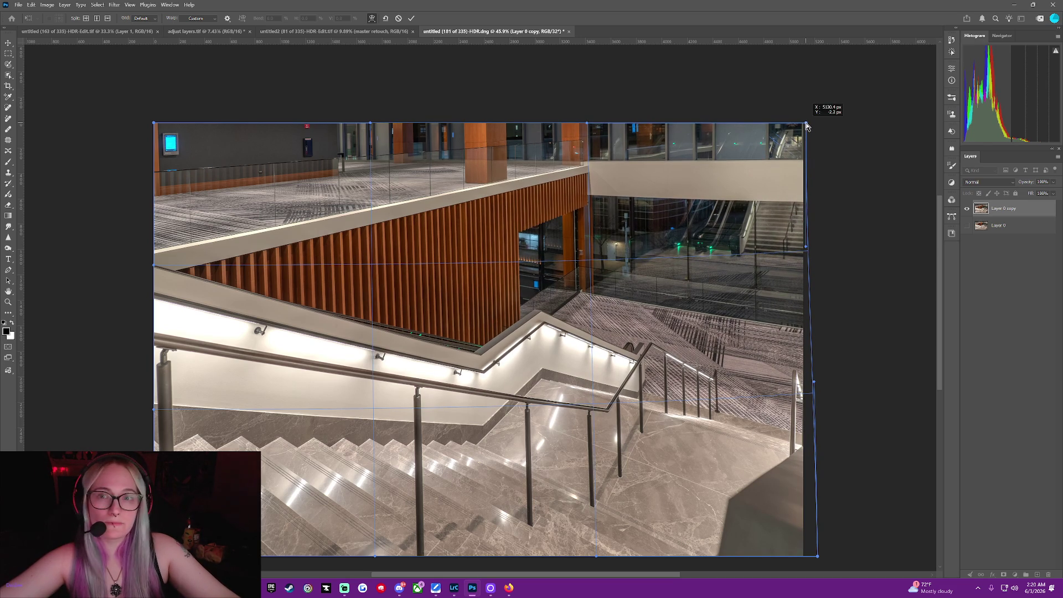
pyautogui.moveTo(805, 126); pyautogui.dragTo(805, 126)
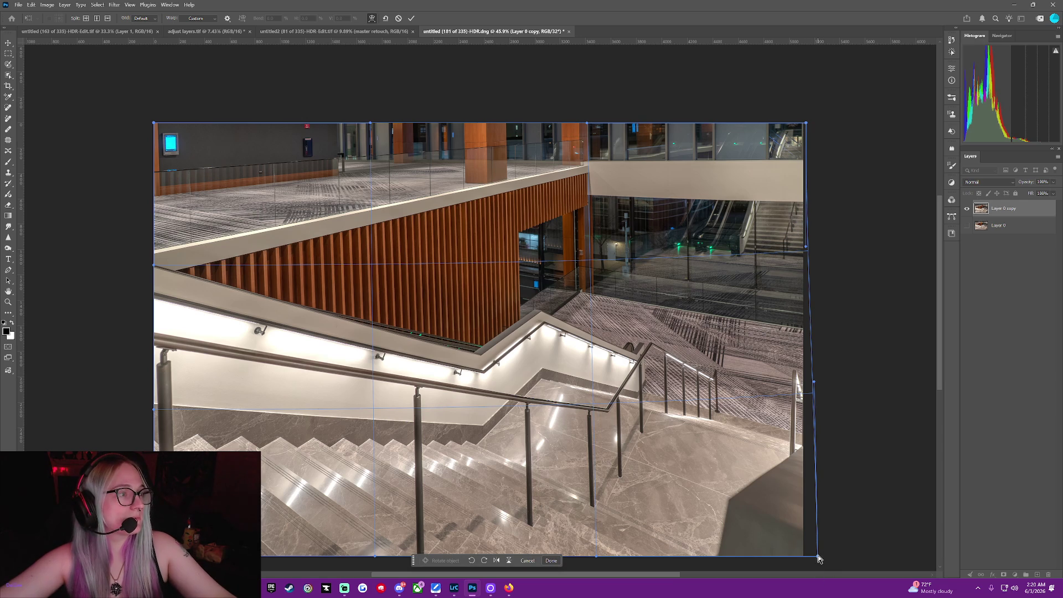
pyautogui.moveTo(821, 564); pyautogui.dragTo(807, 560)
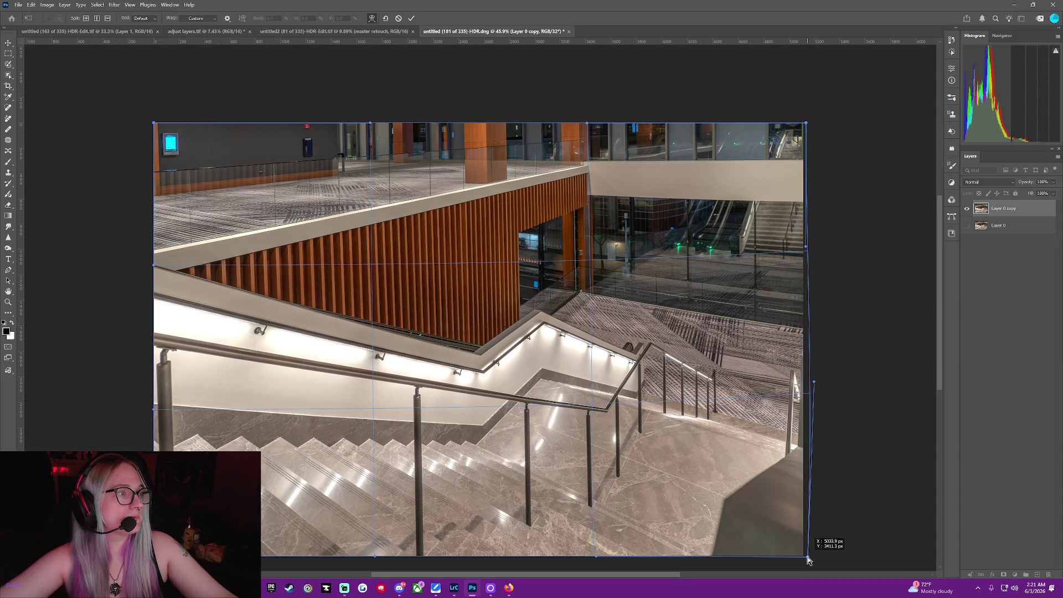
pyautogui.moveTo(807, 560); pyautogui.dragTo(807, 560)
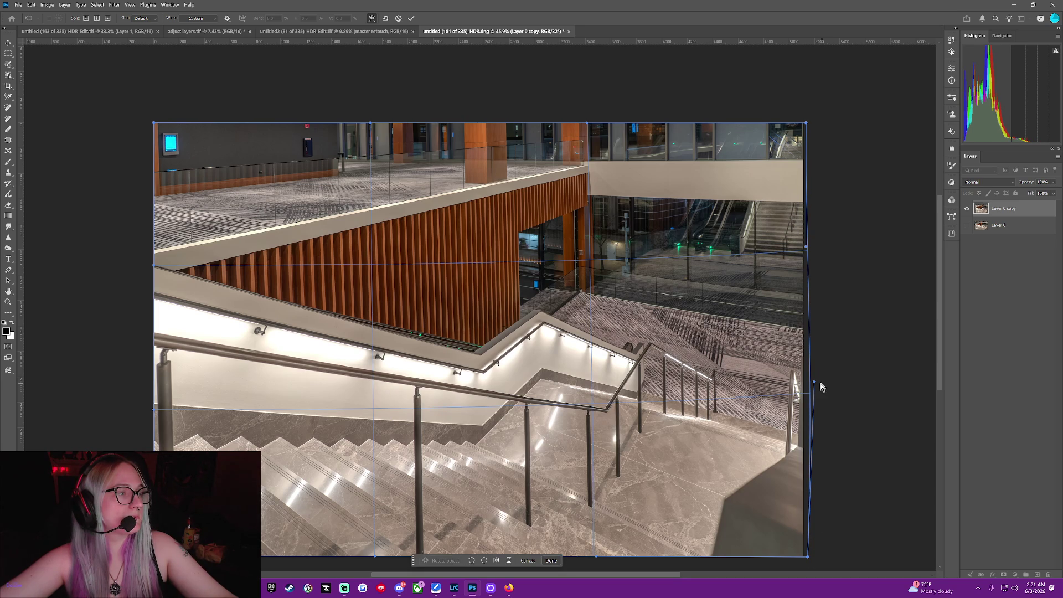
pyautogui.moveTo(814, 385); pyautogui.dragTo(807, 348)
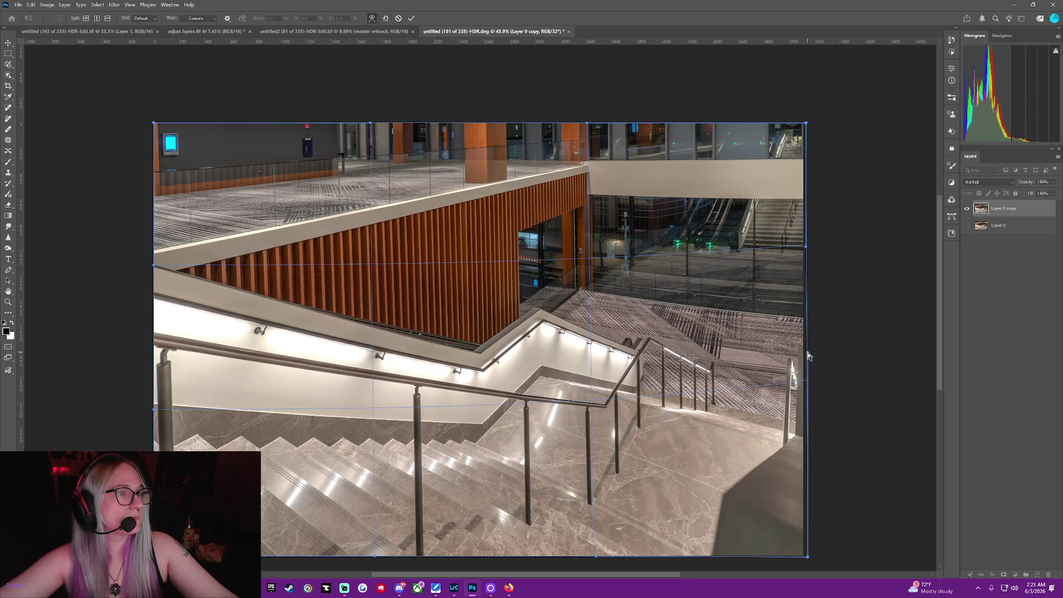
pyautogui.moveTo(587, 124); pyautogui.dragTo(588, 124)
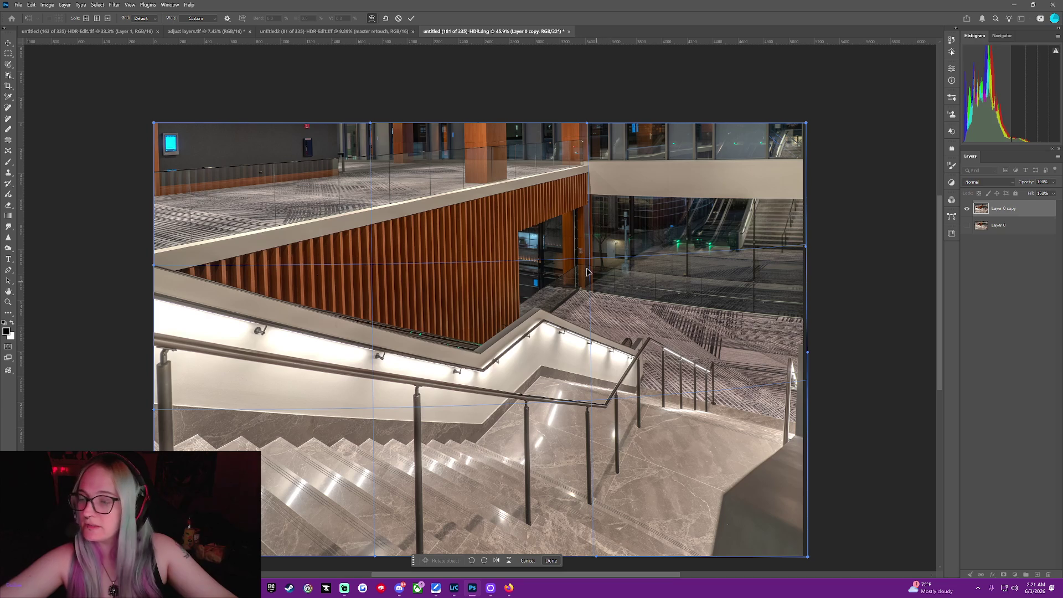
pyautogui.moveTo(591, 261); pyautogui.dragTo(589, 258)
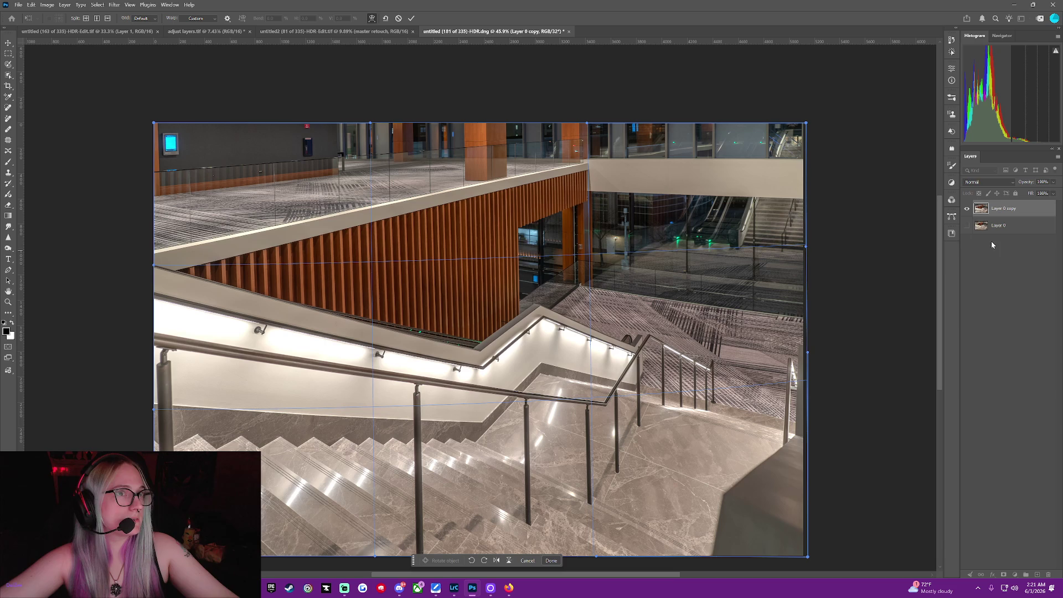
pyautogui.press('Return')
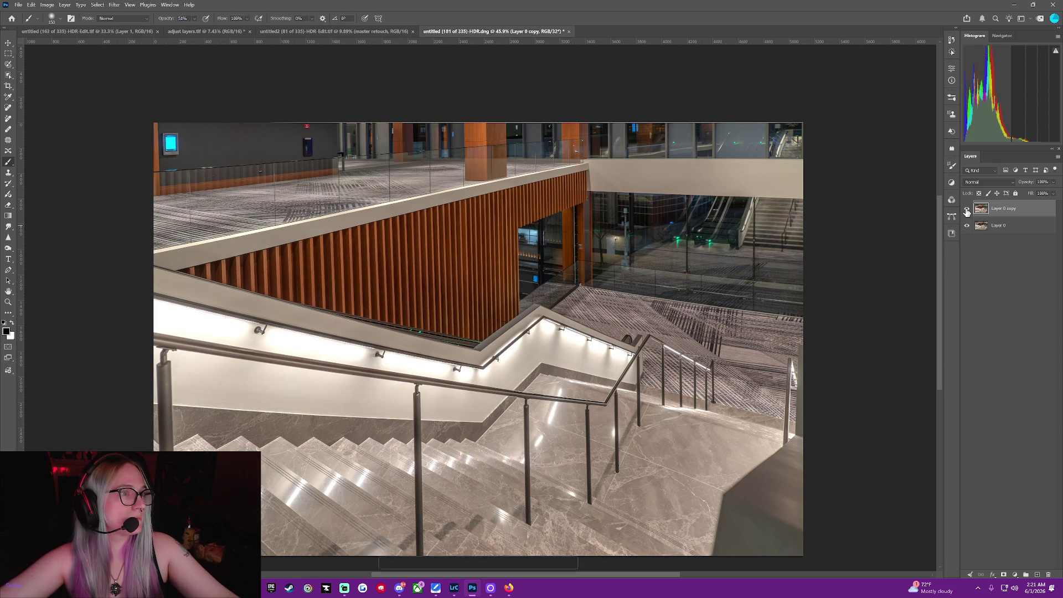
pyautogui.click(967, 209)
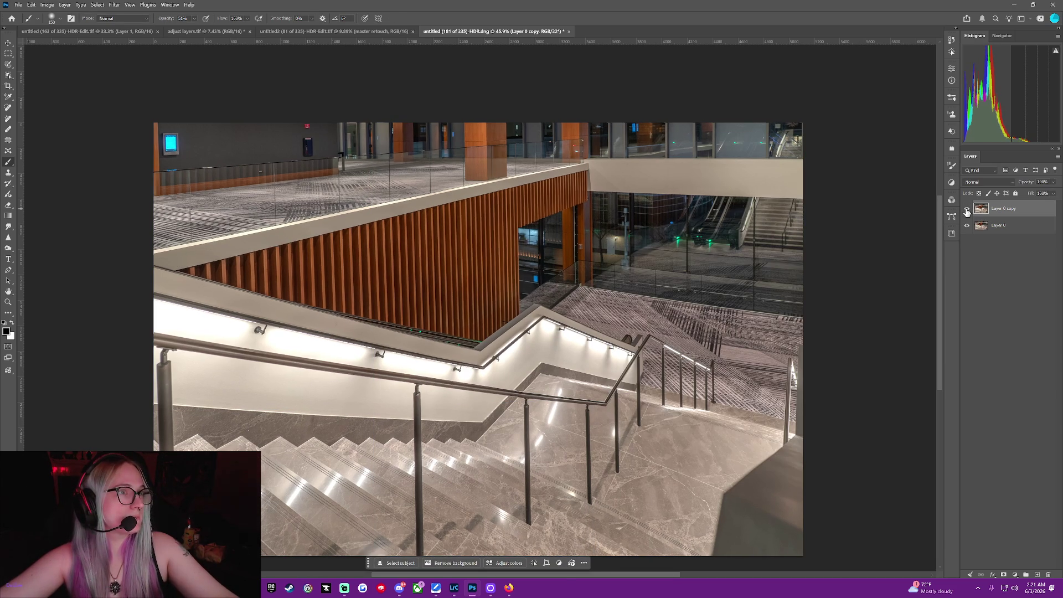
pyautogui.click(966, 210)
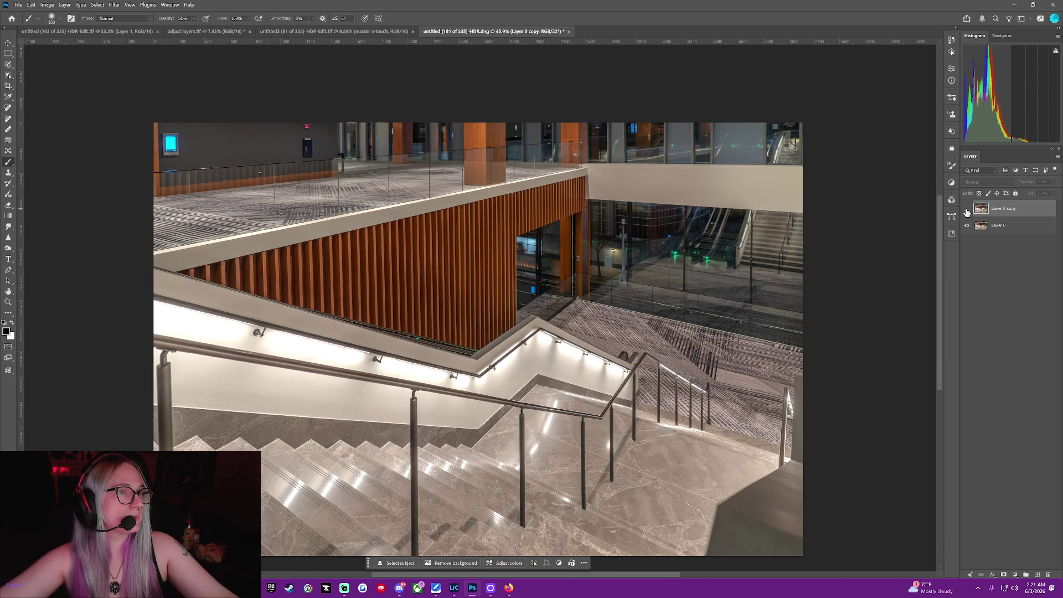
pyautogui.click(966, 210)
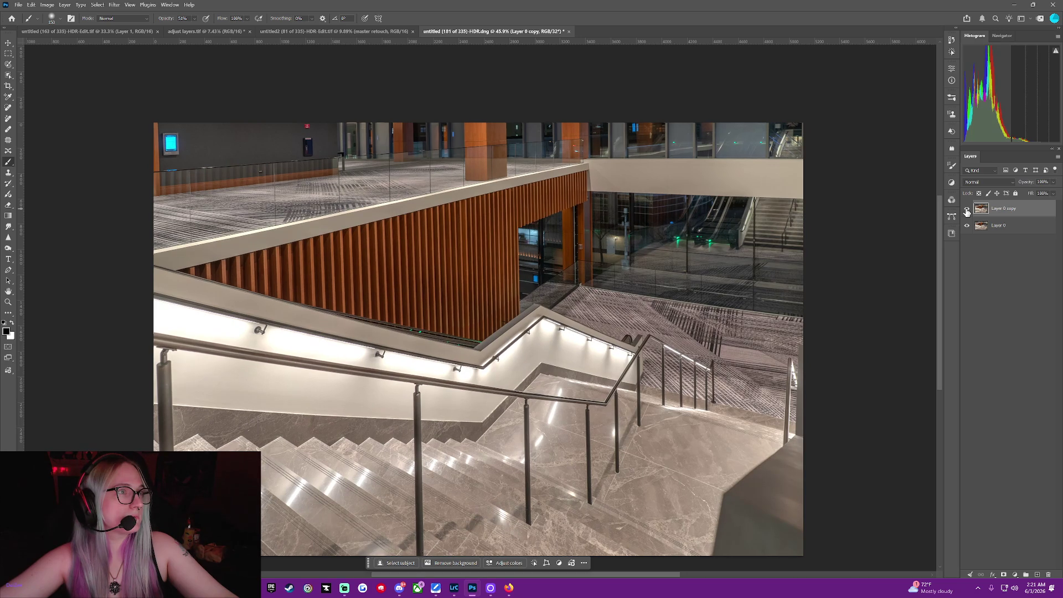
pyautogui.click(966, 210)
pyautogui.click(966, 209)
pyautogui.click(966, 210)
pyautogui.click(966, 210)
pyautogui.click(967, 211)
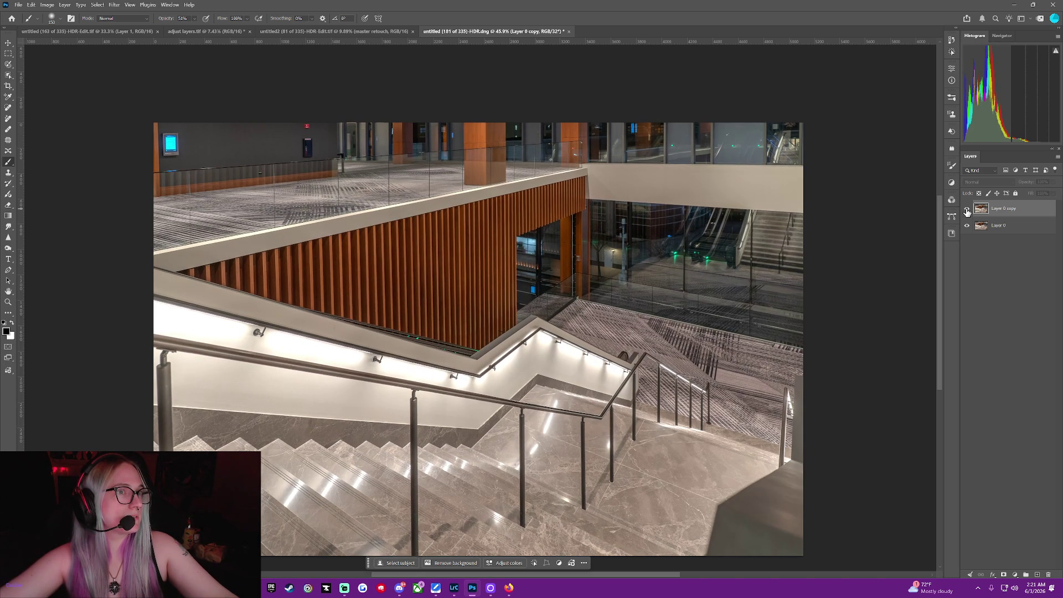
pyautogui.click(967, 211)
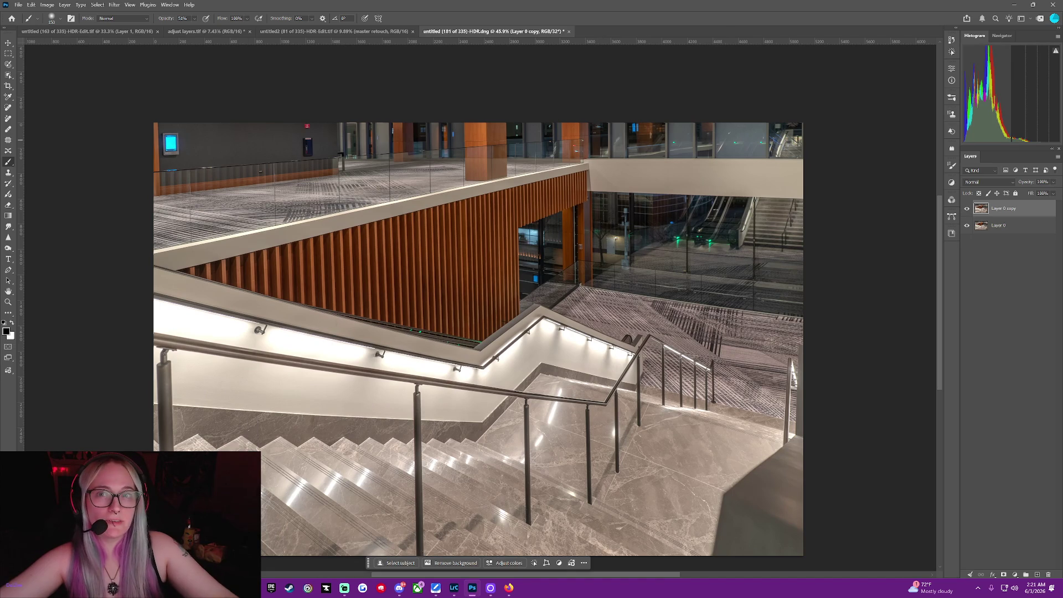
pyautogui.hotkey('alt', 'Tab')
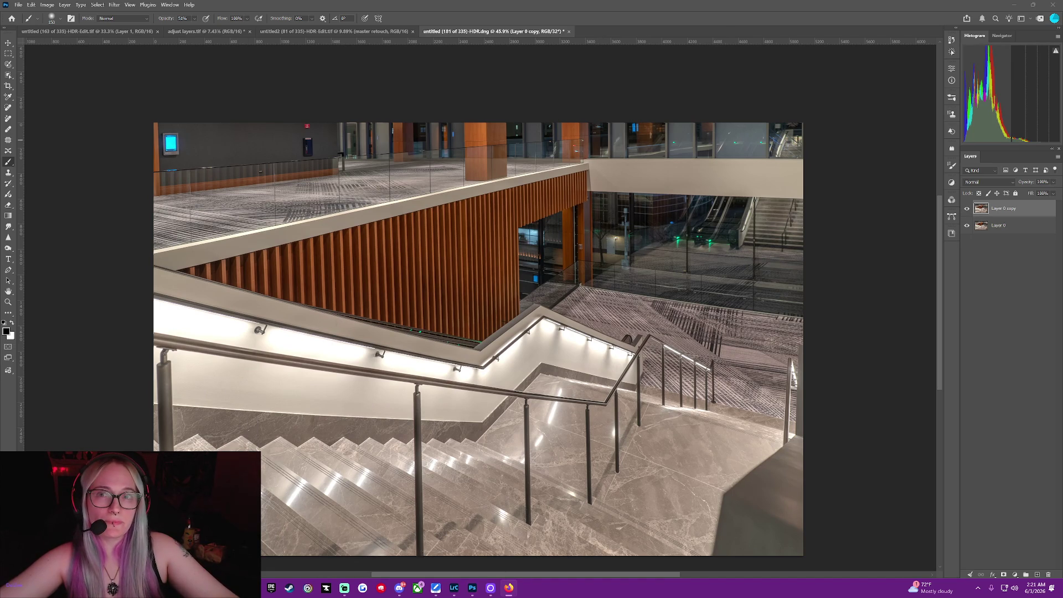
pyautogui.click(967, 209)
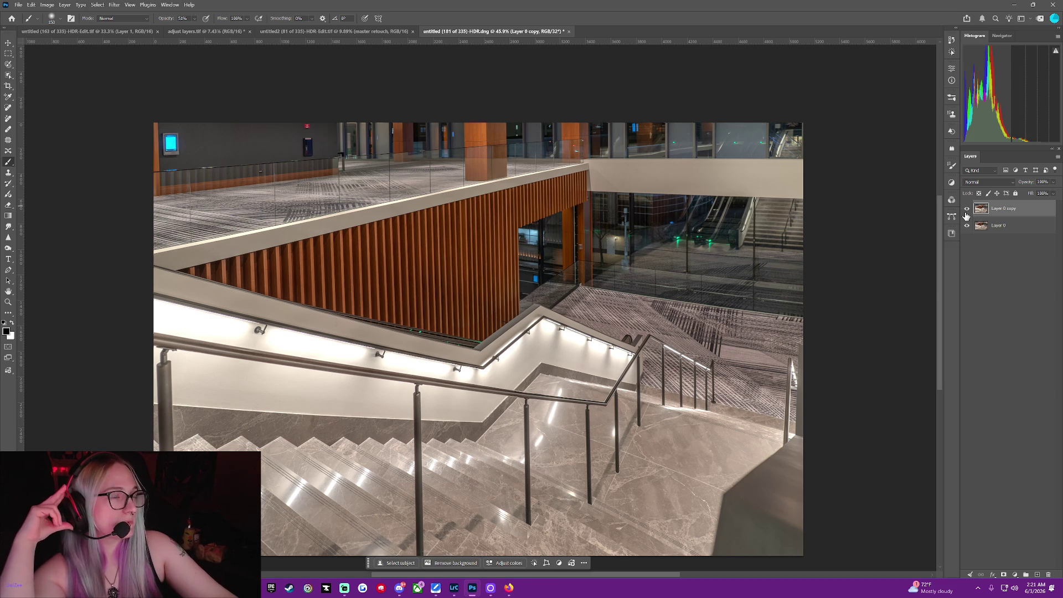
pyautogui.click(966, 210)
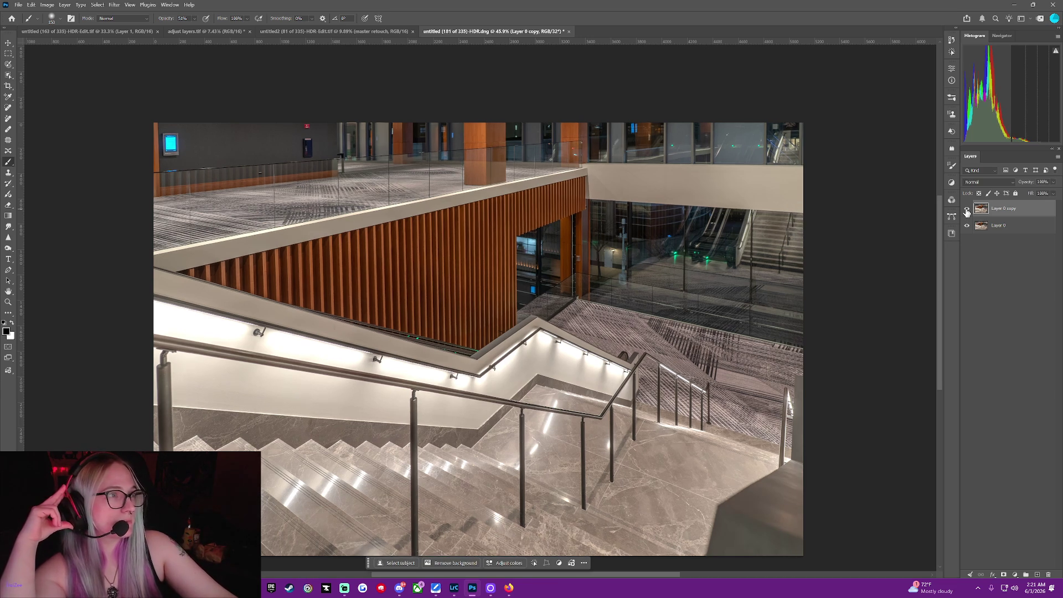
pyautogui.click(967, 209)
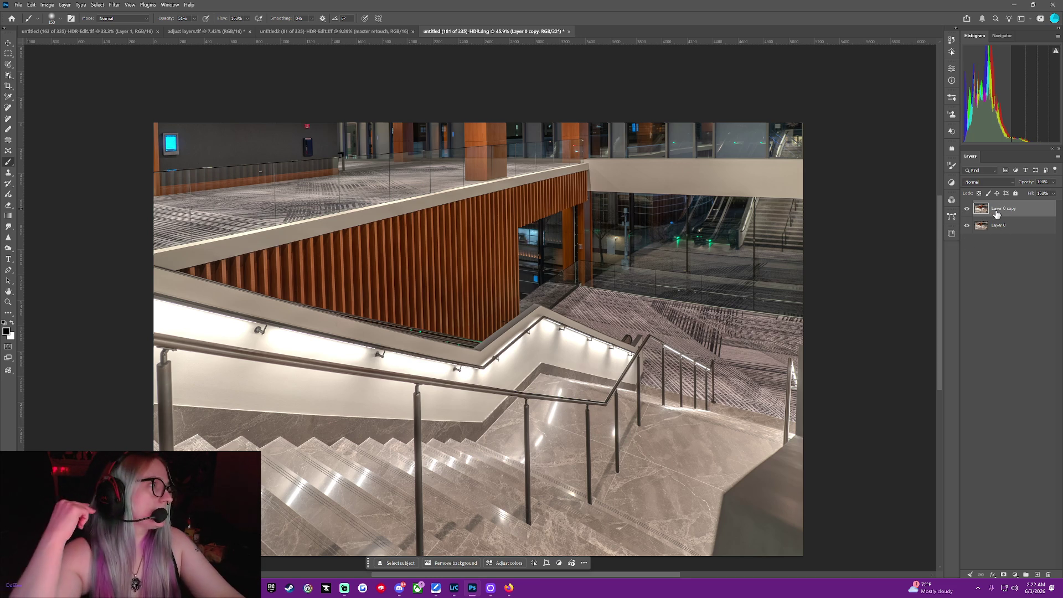
pyautogui.hotkey('ctrl', 't')
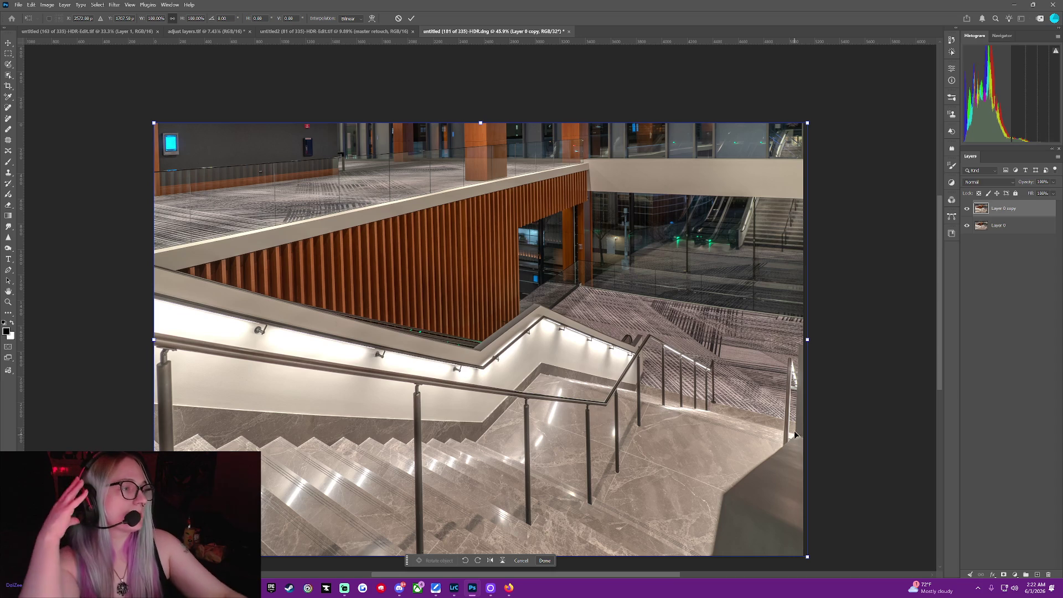
# Distort Layer 0 copy by adjusting its bottom-right corner.
pyautogui.rightClick(681, 412)
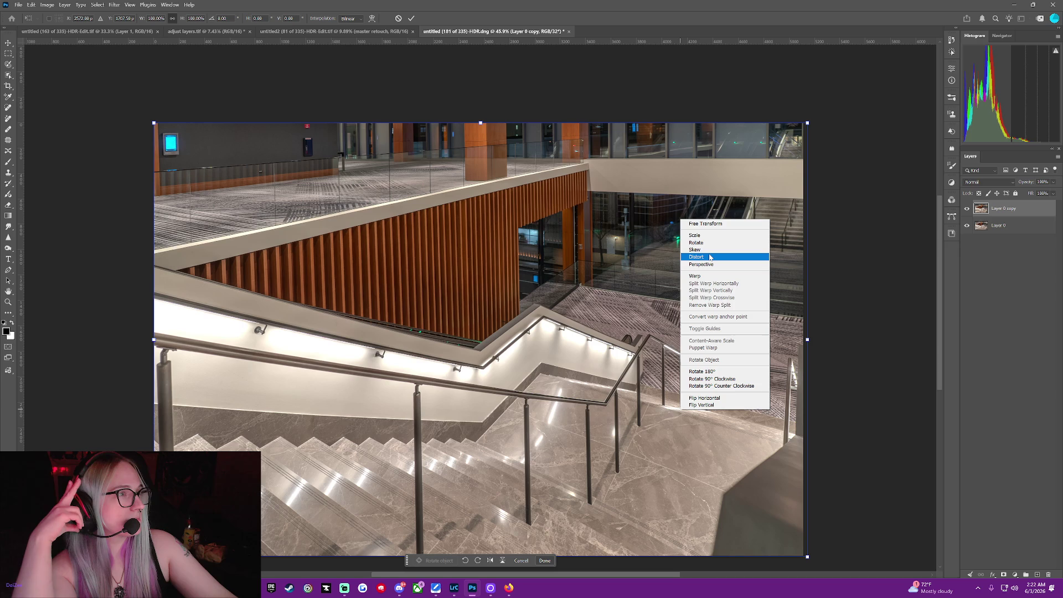
pyautogui.click(710, 257)
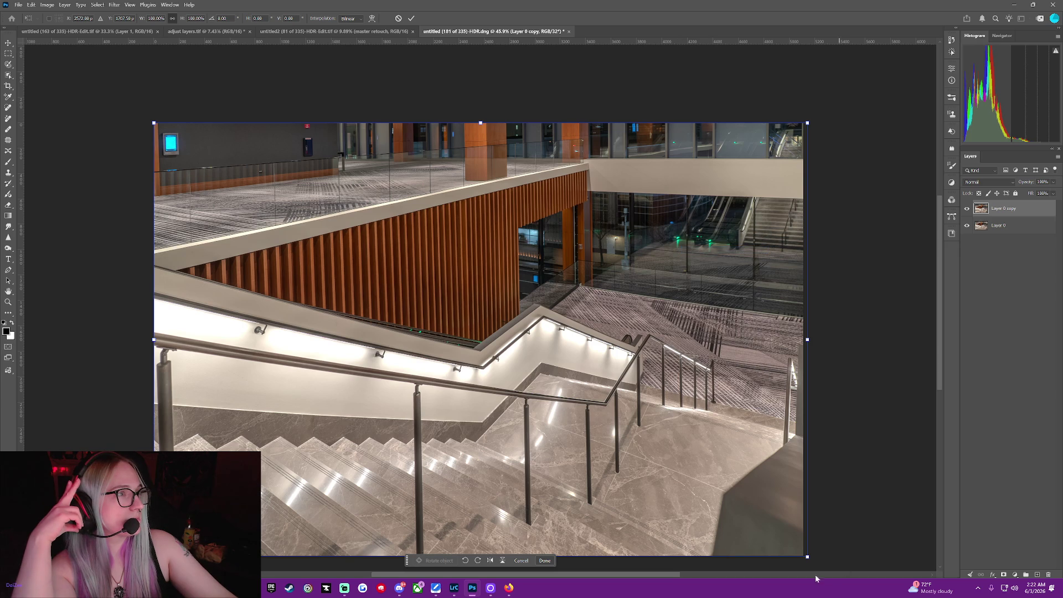
pyautogui.moveTo(807, 558); pyautogui.dragTo(802, 548)
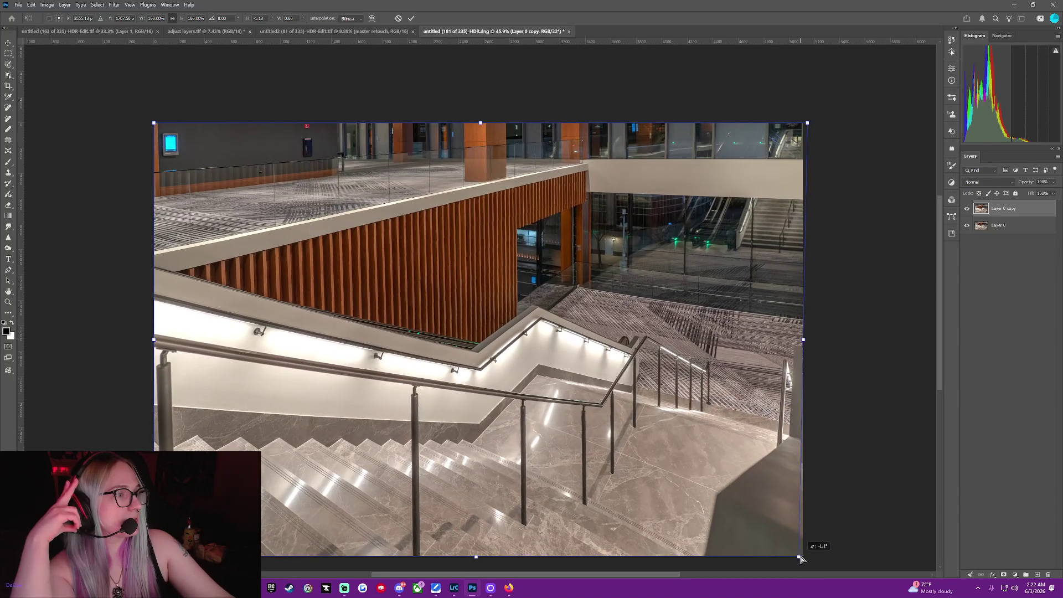
pyautogui.moveTo(803, 548); pyautogui.dragTo(806, 556)
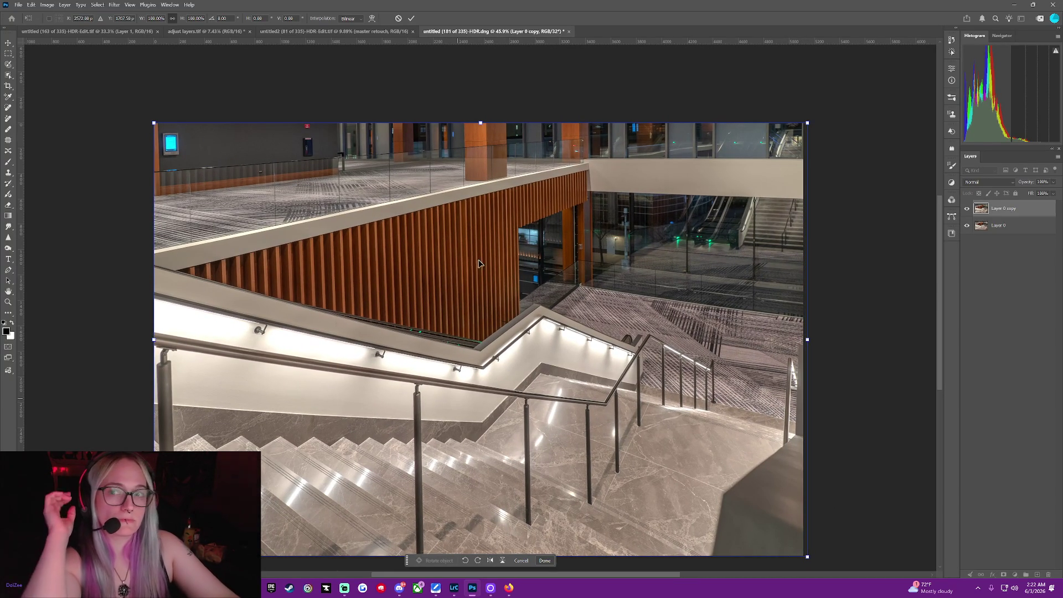
# Tilt the right edge in Perspective mode, undo the last skew, and commit the transform.
pyautogui.rightClick(590, 316)
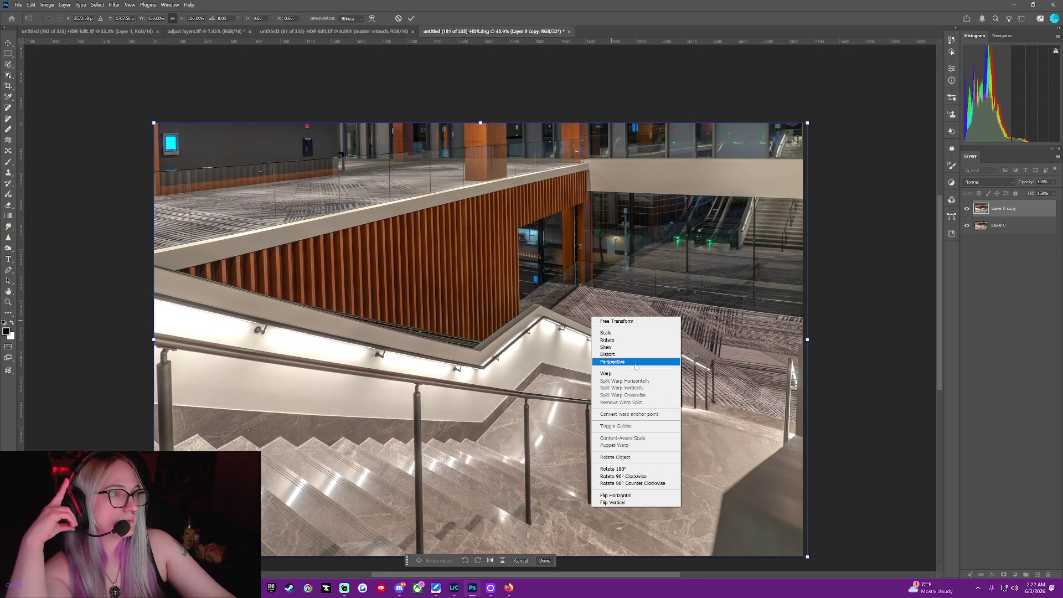
pyautogui.click(625, 362)
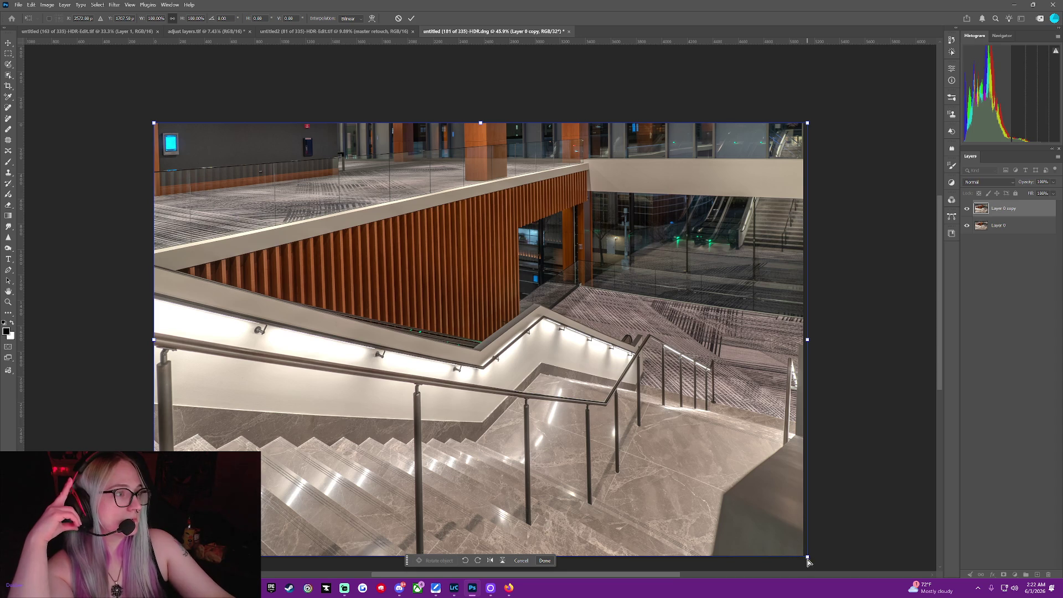
pyautogui.moveTo(807, 561); pyautogui.dragTo(806, 557)
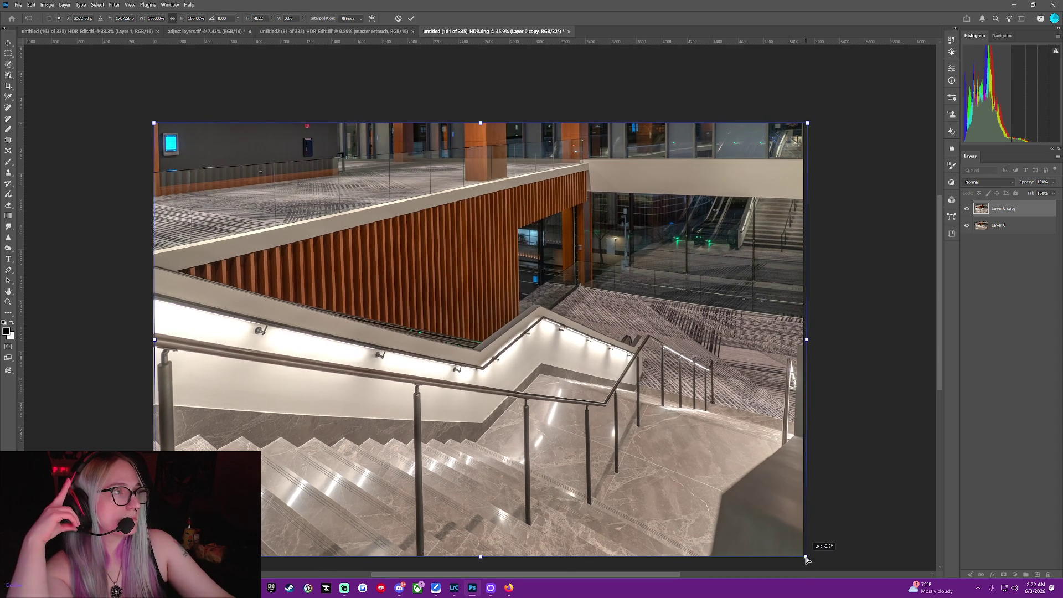
pyautogui.moveTo(806, 344); pyautogui.dragTo(808, 334)
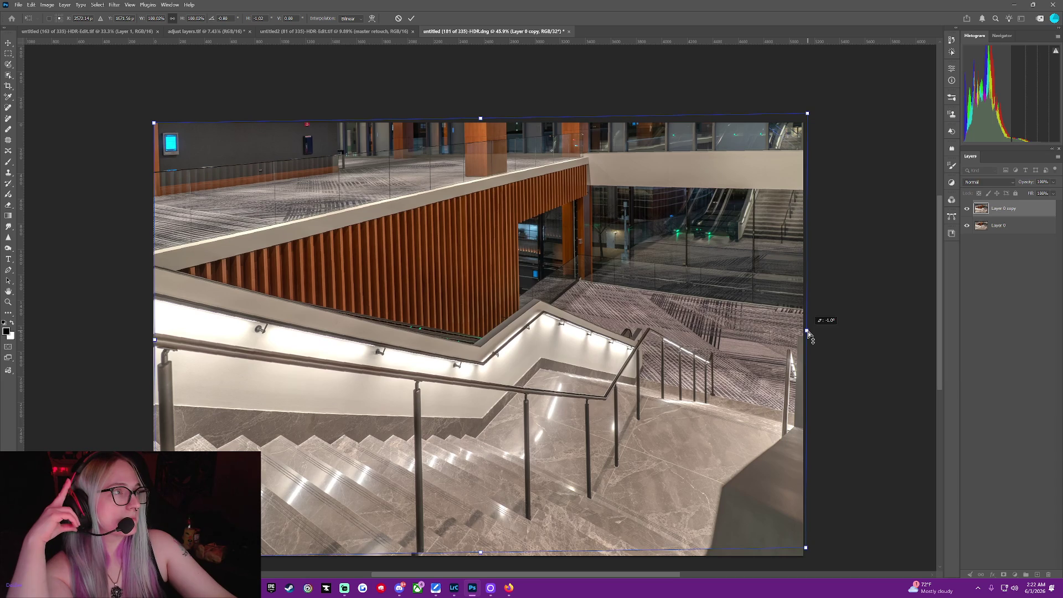
pyautogui.moveTo(808, 333)
pyautogui.mouseDown()
pyautogui.moveTo(799, 290)
pyautogui.moveTo(791, 367)
pyautogui.mouseUp()
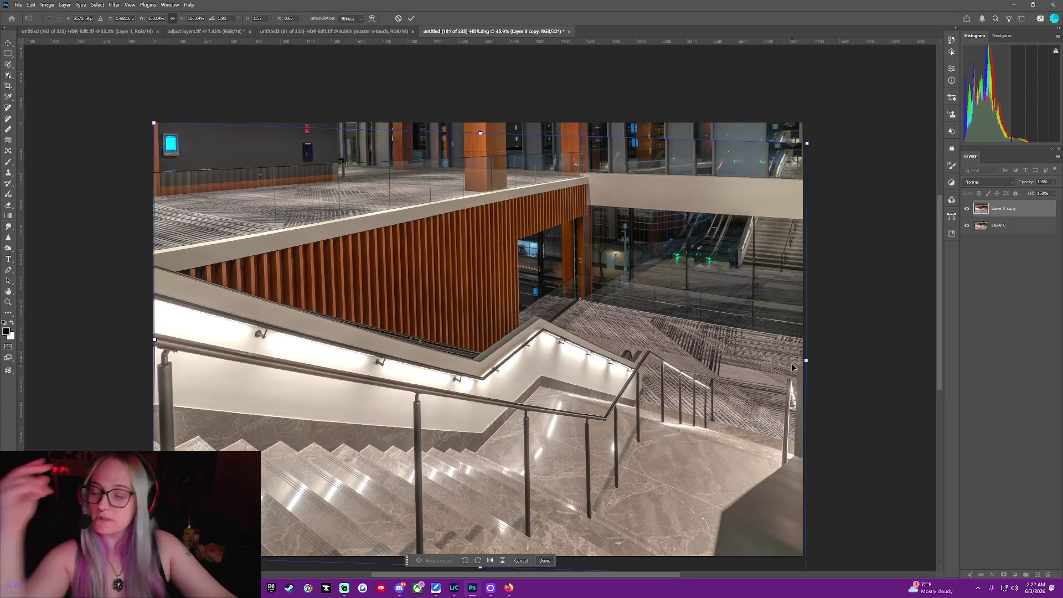
pyautogui.hotkey('ctrl', 'z')
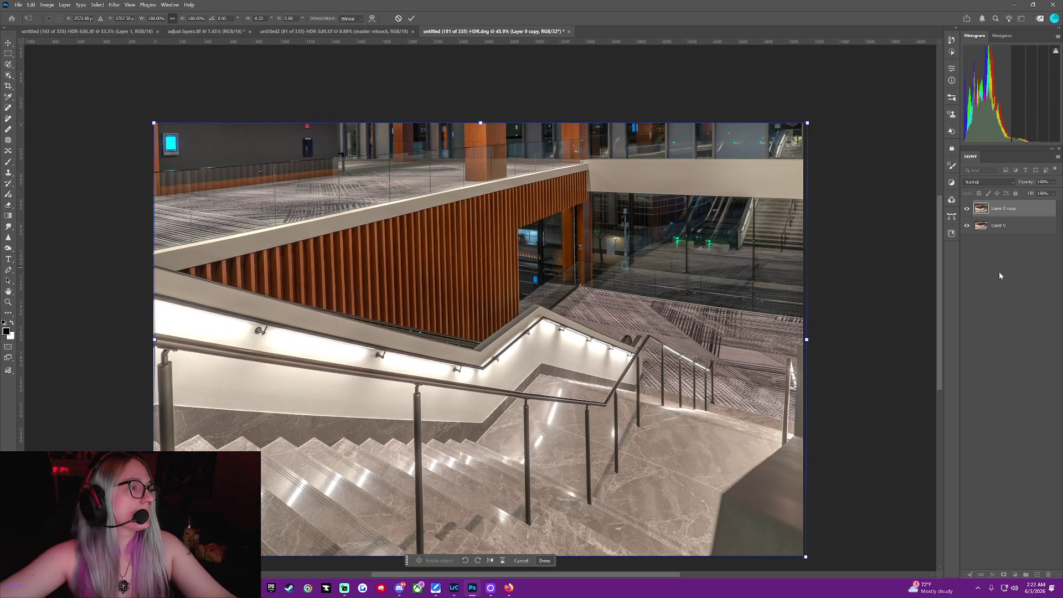
pyautogui.press('Return')
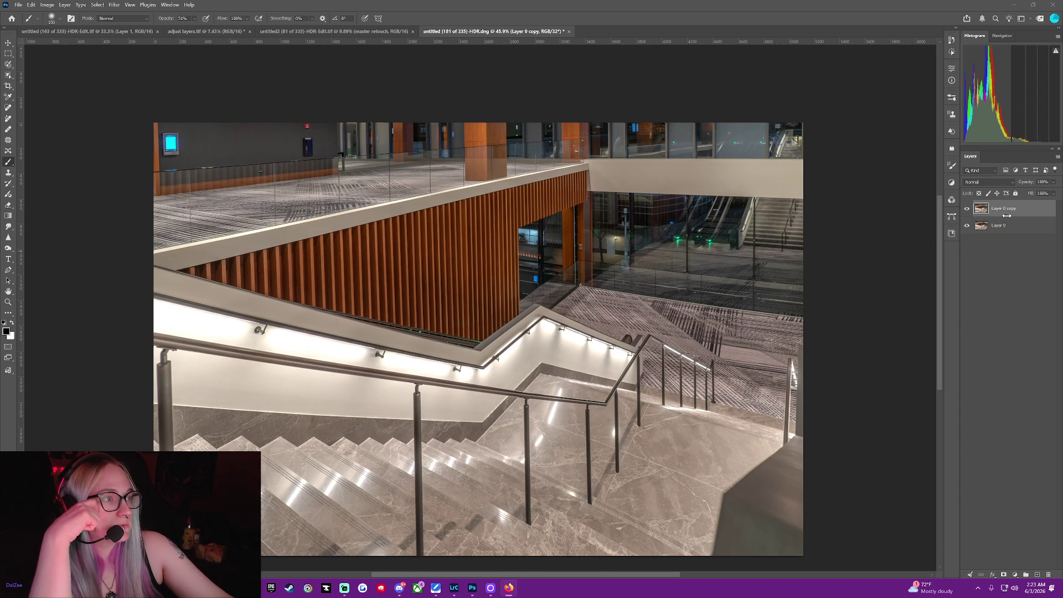
# Reselect Layer 0 copy in the stairwell document's Layers panel.
pyautogui.click(1035, 359)
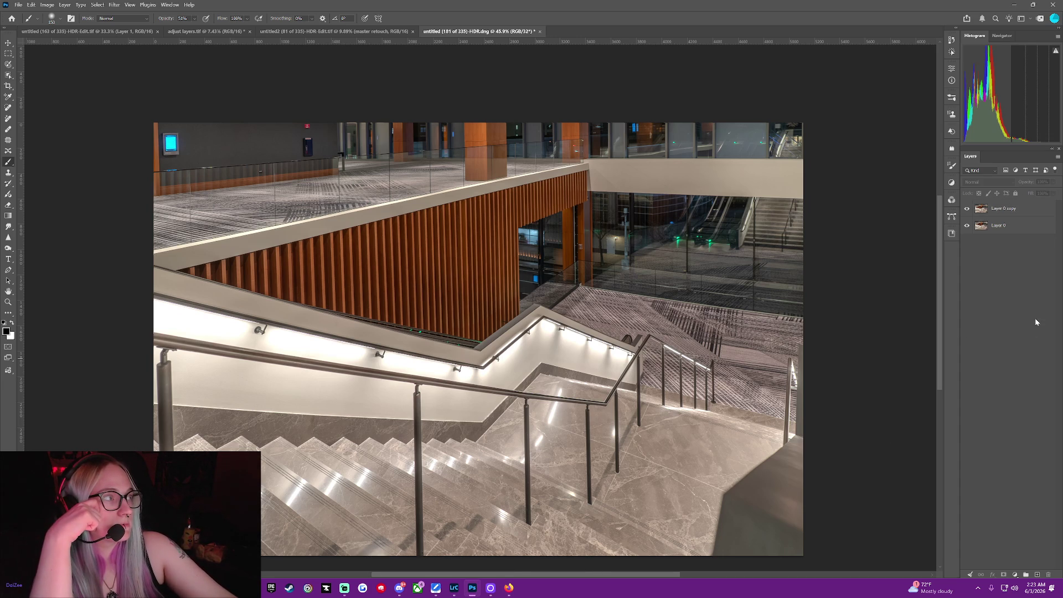
pyautogui.click(989, 210)
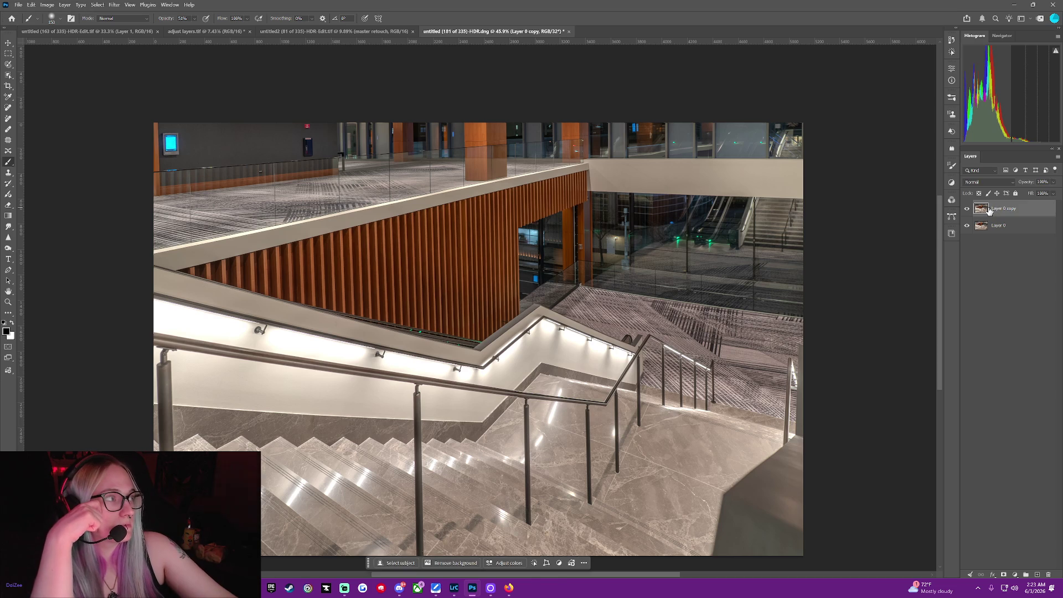
pyautogui.click(1010, 227)
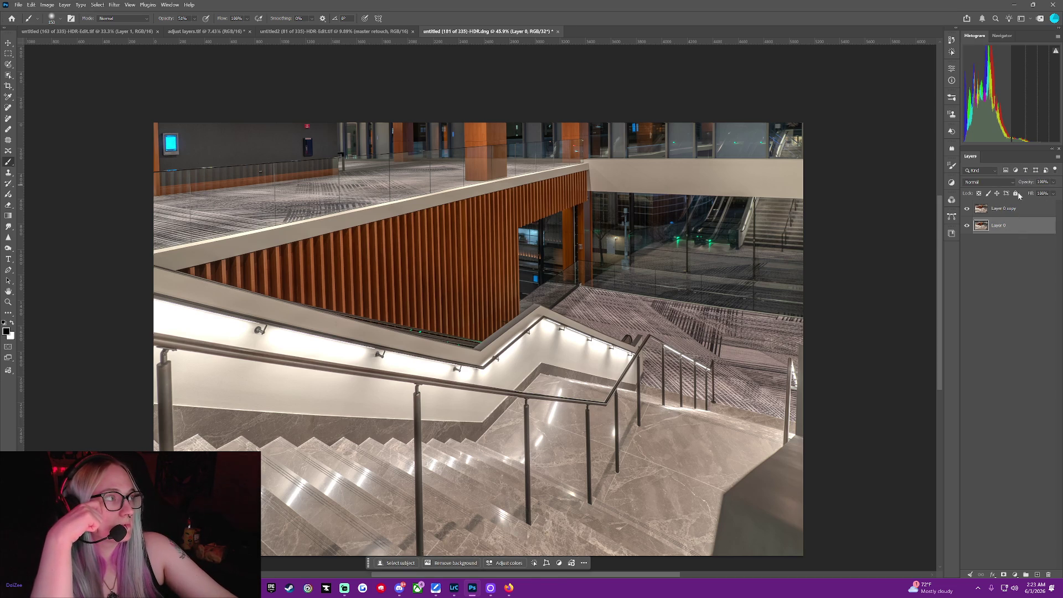
pyautogui.click(1016, 214)
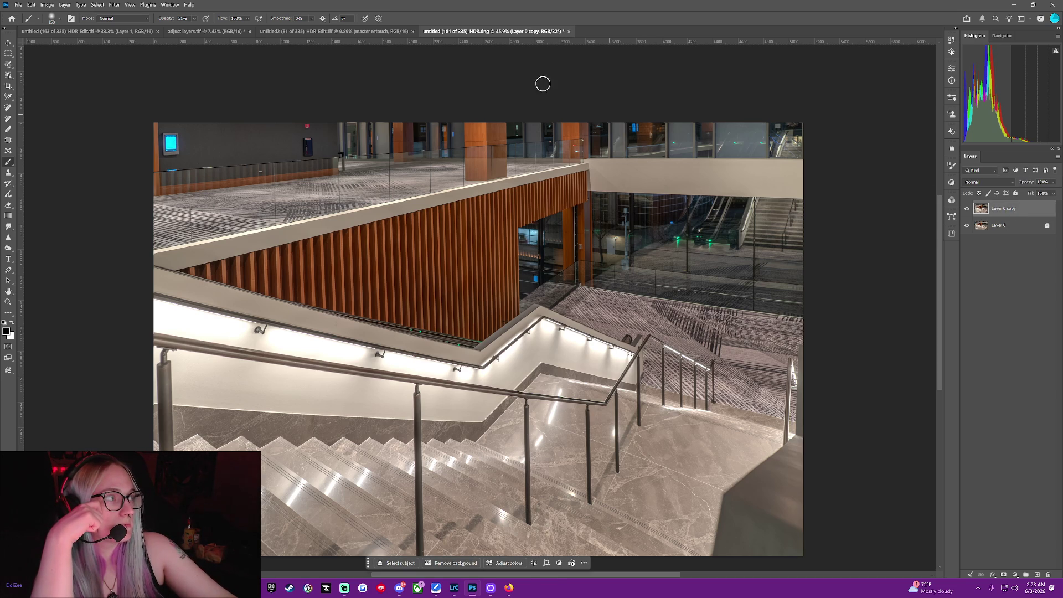
# Try dragging the adjust layers.tif groups into the stair photo, dismissing the 32-bit error.
pyautogui.click(179, 33)
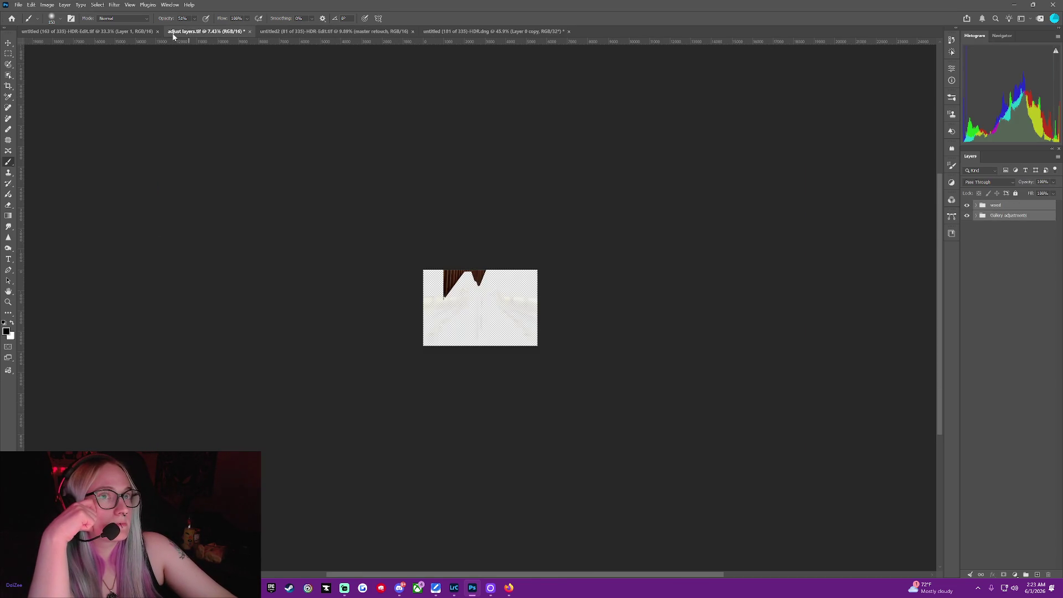
pyautogui.moveTo(981, 206)
pyautogui.mouseDown()
pyautogui.moveTo(782, 130)
pyautogui.moveTo(453, 308)
pyautogui.mouseUp()
pyautogui.click(497, 230)
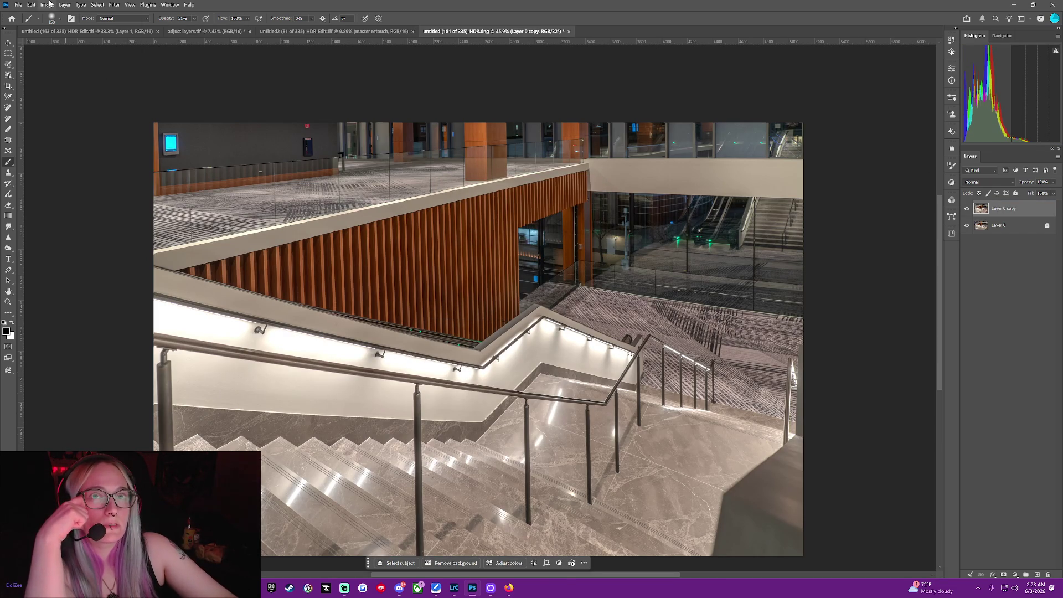
pyautogui.click(47, 5)
pyautogui.moveTo(48, 4)
pyautogui.moveTo(68, 20)
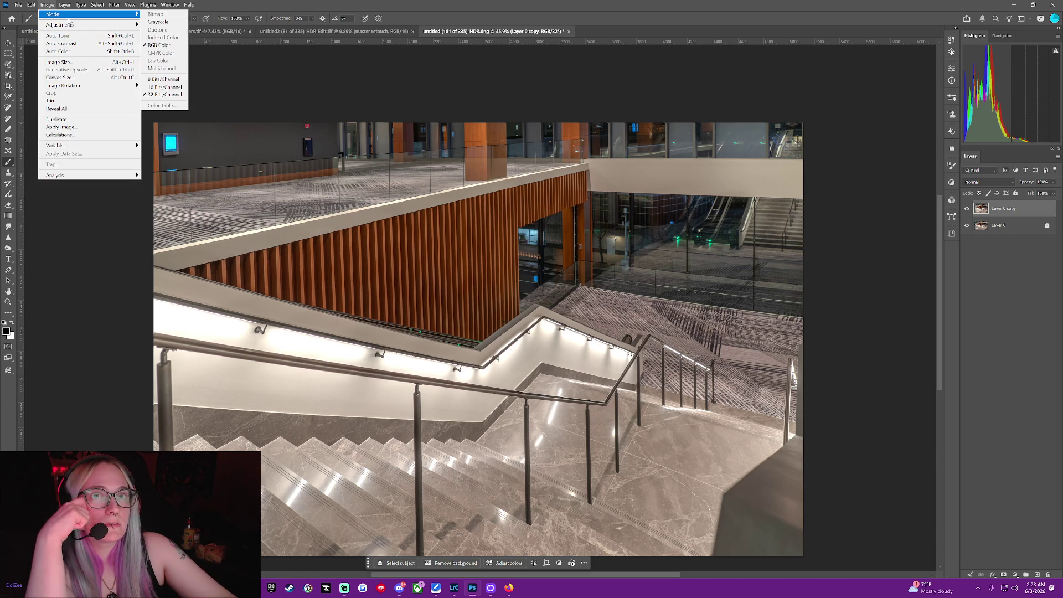
pyautogui.click(306, 83)
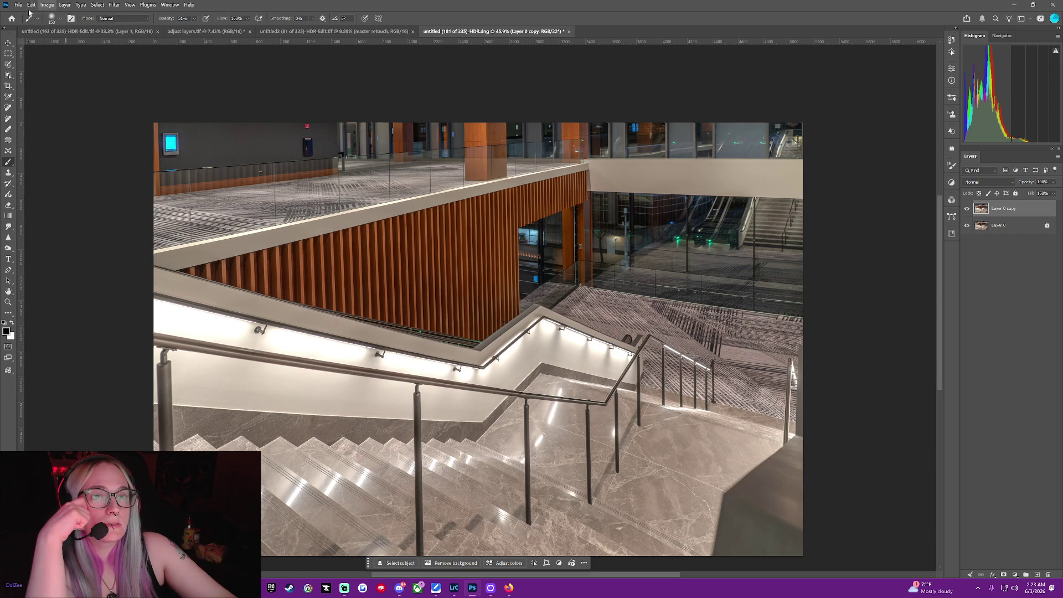
# Attempt converting adjust layers.tif to 32 Bits/Channel, cancel, and return to the stair photo.
pyautogui.click(206, 31)
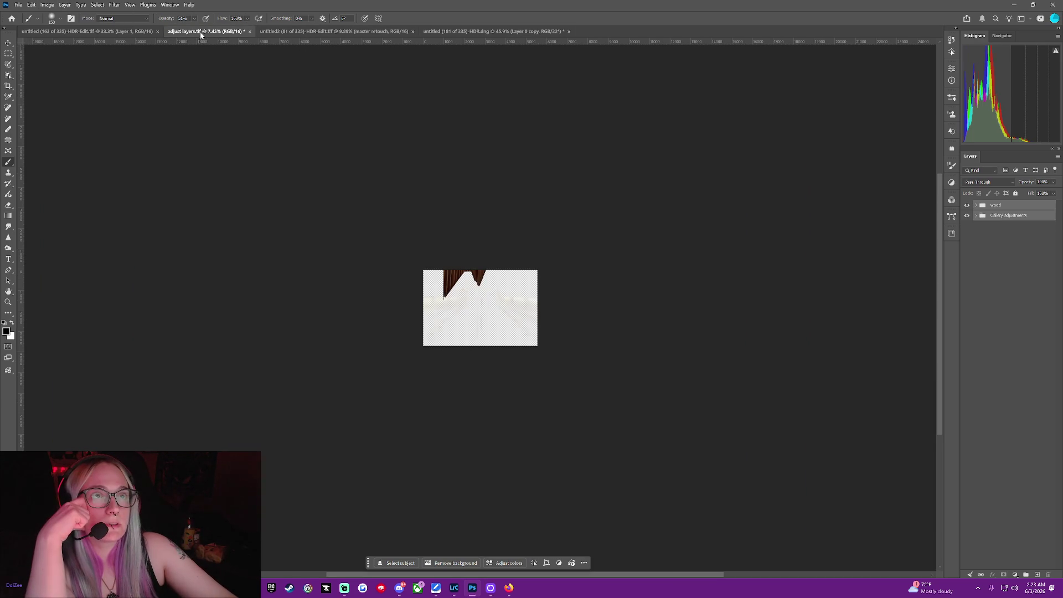
pyautogui.click(47, 6)
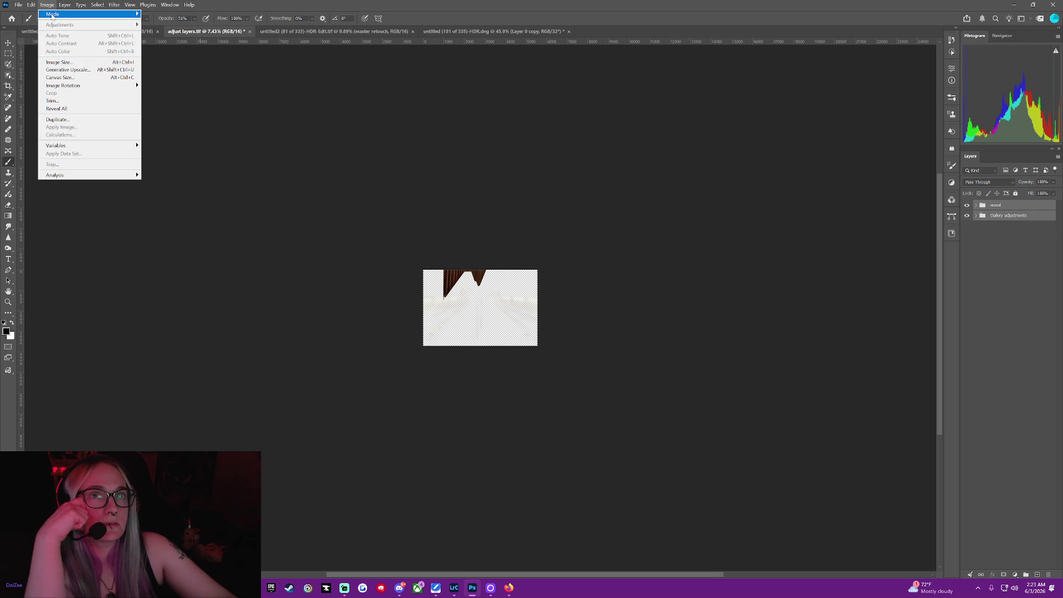
pyautogui.moveTo(83, 14)
pyautogui.click(165, 94)
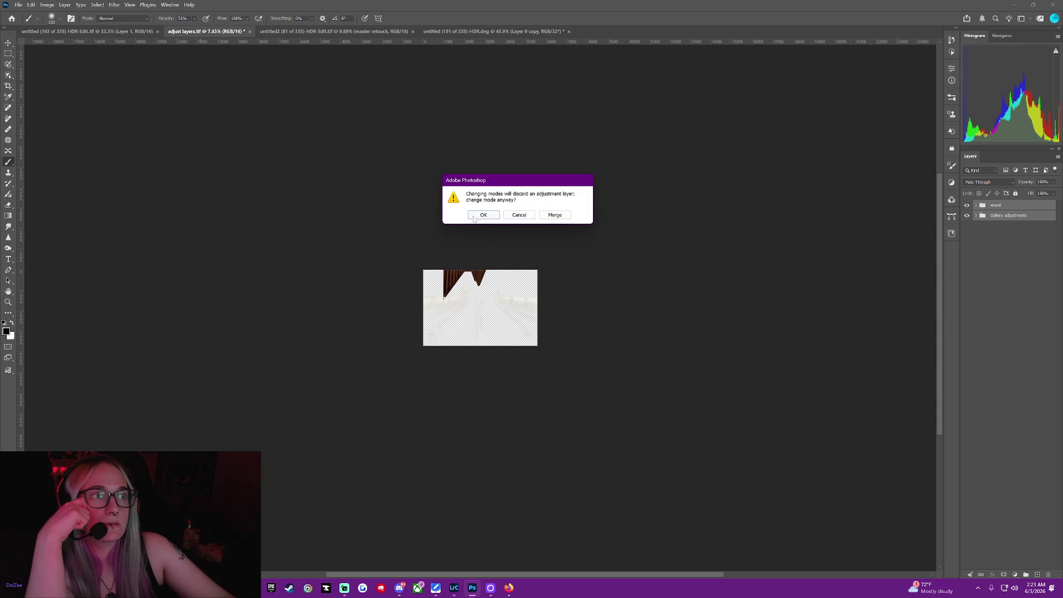
pyautogui.click(528, 218)
pyautogui.click(527, 218)
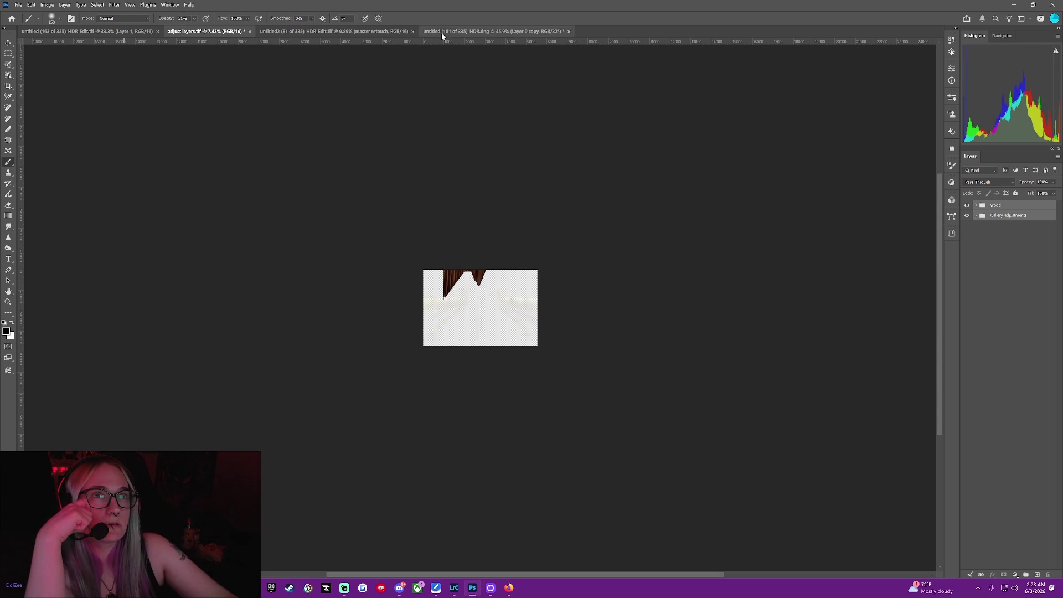
pyautogui.click(441, 32)
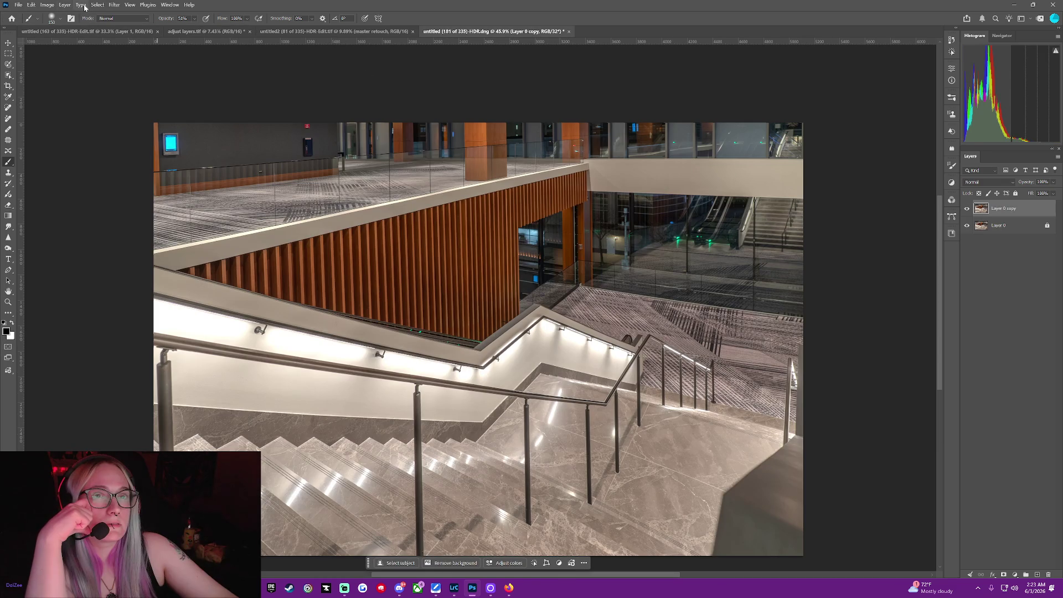
# Convert the stairwell document to 16 Bits/Channel without merging layers.
pyautogui.click(47, 5)
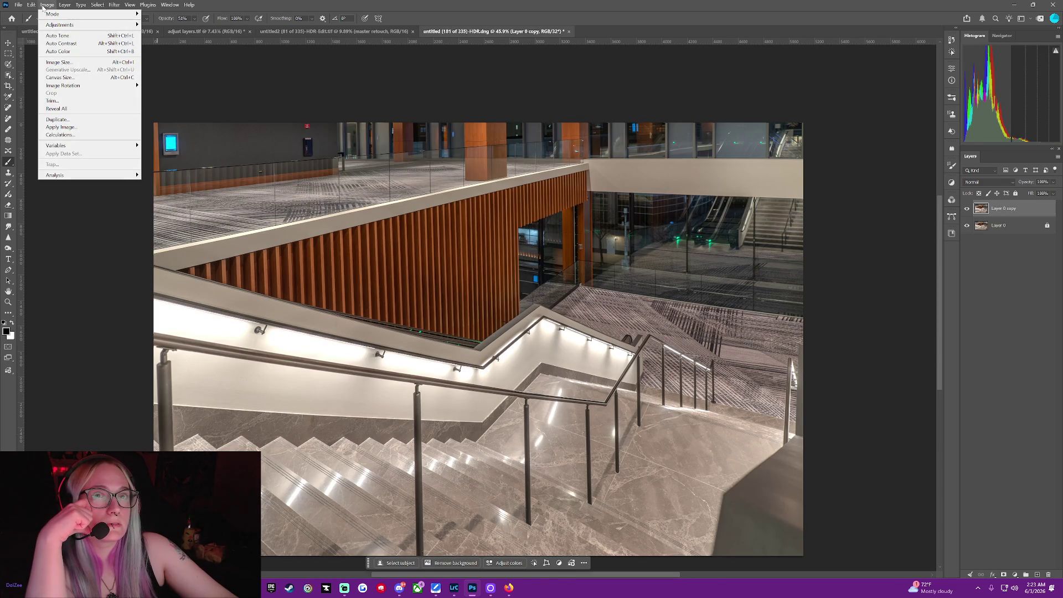
pyautogui.moveTo(50, 27)
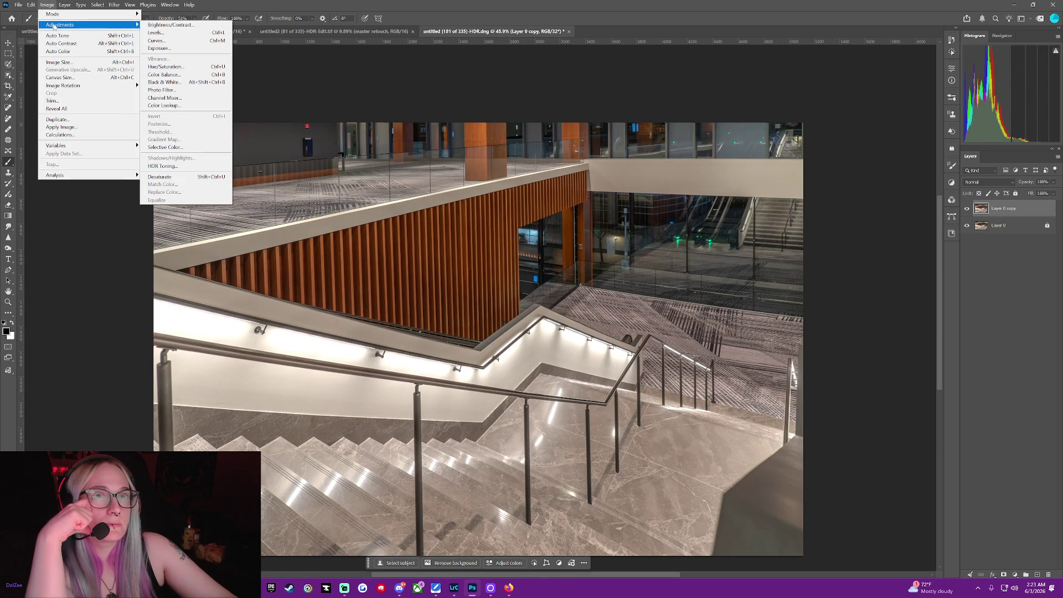
pyautogui.click(174, 87)
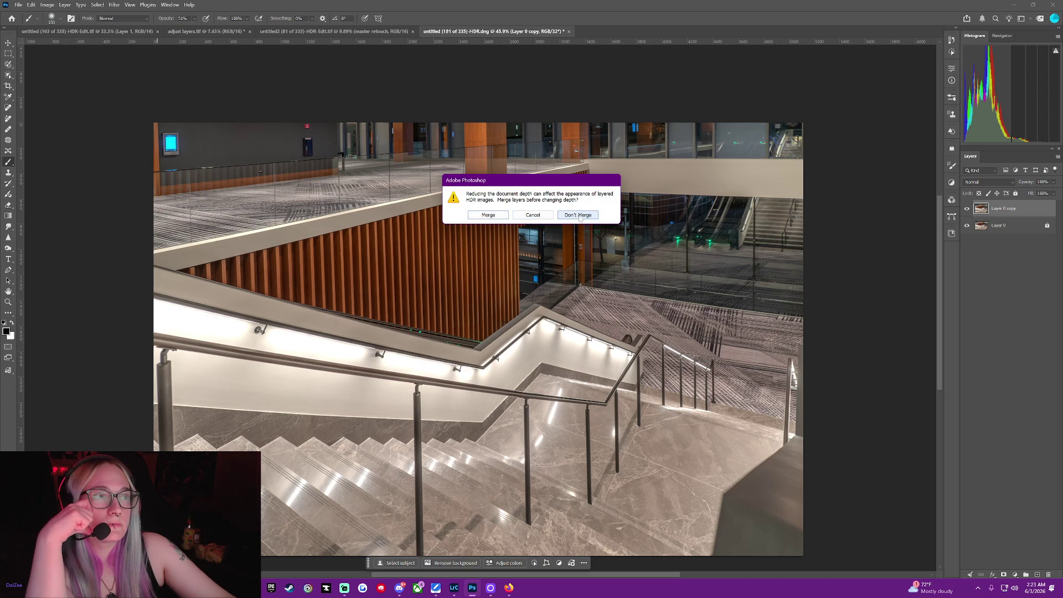
pyautogui.click(533, 215)
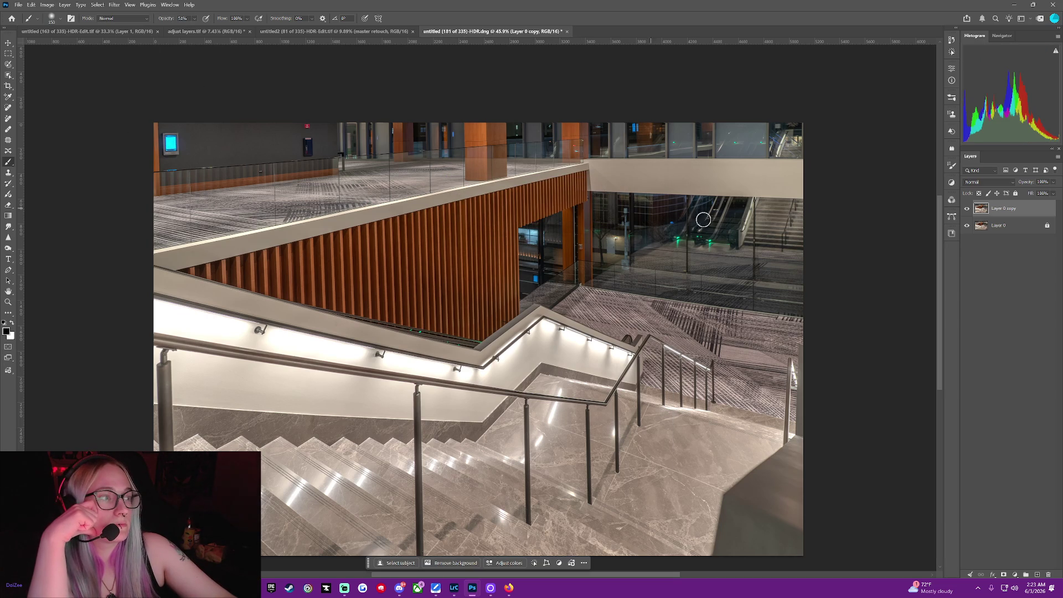
# Toggle Layer 0 copy's visibility repeatedly to compare its alignment with Layer 0.
pyautogui.click(966, 208)
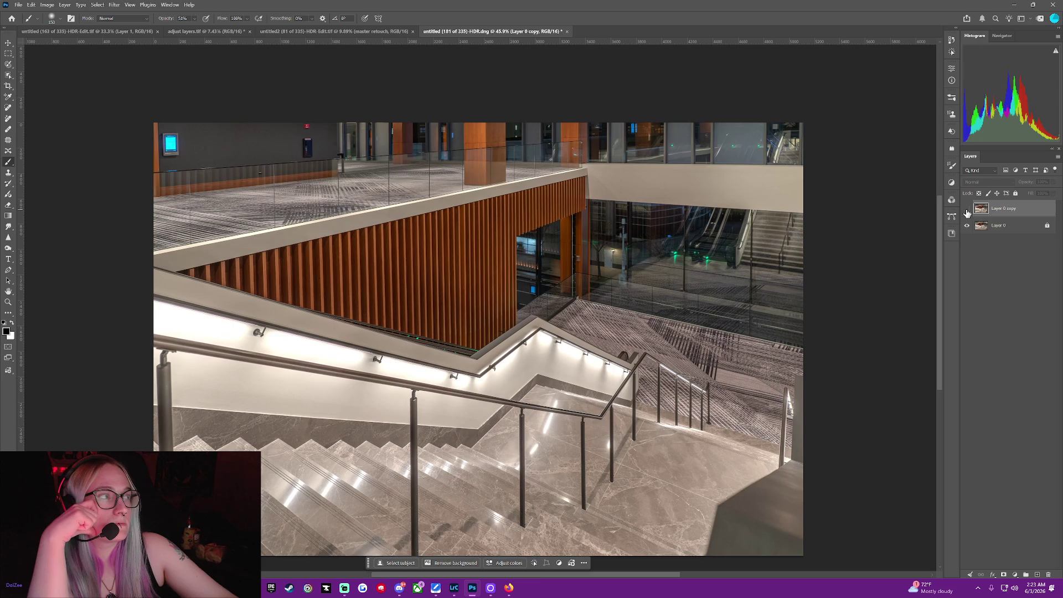
pyautogui.click(966, 210)
pyautogui.click(966, 209)
pyautogui.click(966, 210)
pyautogui.click(966, 209)
pyautogui.click(966, 209)
pyautogui.click(966, 209)
pyautogui.click(966, 209)
pyautogui.click(966, 210)
pyautogui.click(966, 210)
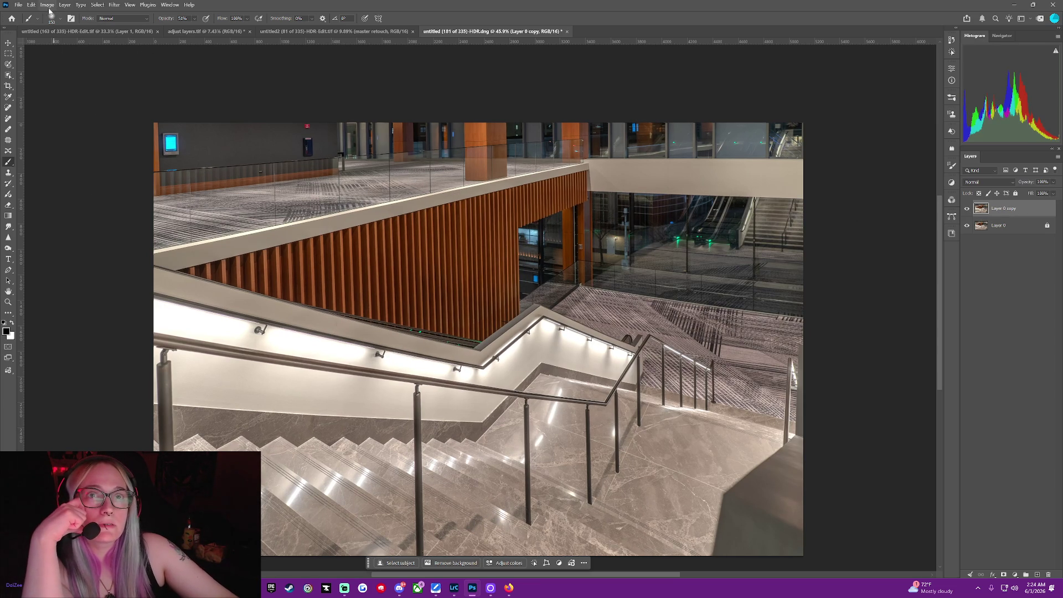
# Bring the wood and Gallery adjustments groups from adjust layers.tif into the stairwell image and expand them.
pyautogui.click(199, 32)
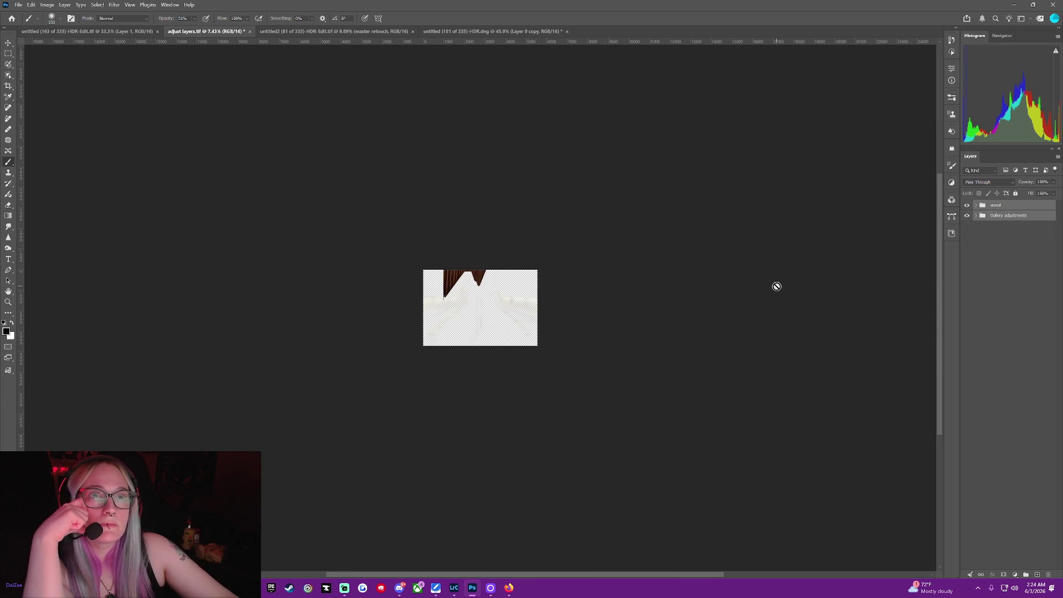
pyautogui.moveTo(1002, 205)
pyautogui.mouseDown()
pyautogui.moveTo(696, 113)
pyautogui.moveTo(475, 275)
pyautogui.moveTo(479, 283)
pyautogui.mouseUp()
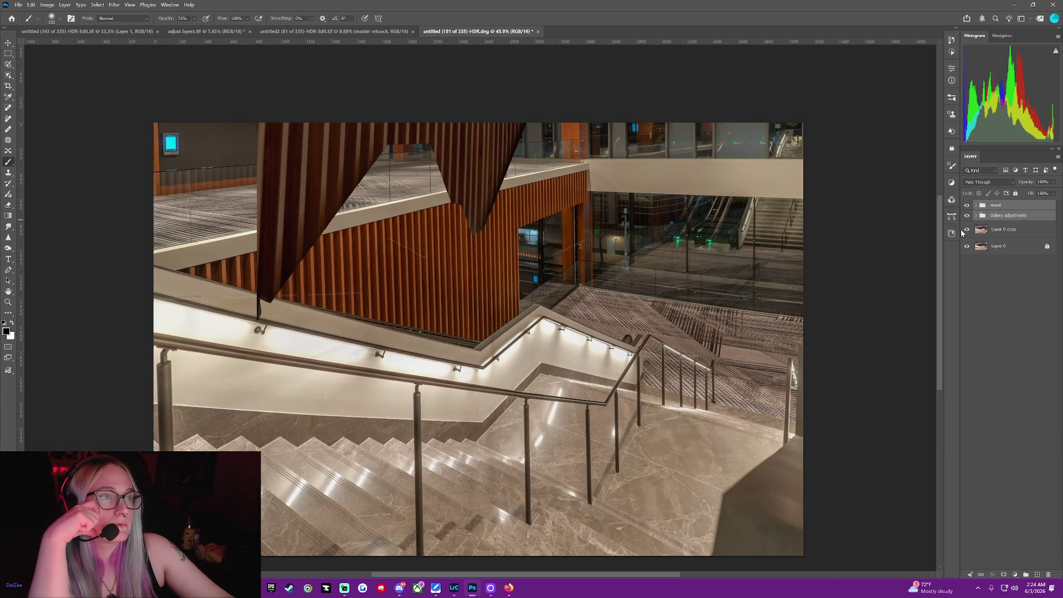
pyautogui.click(976, 205)
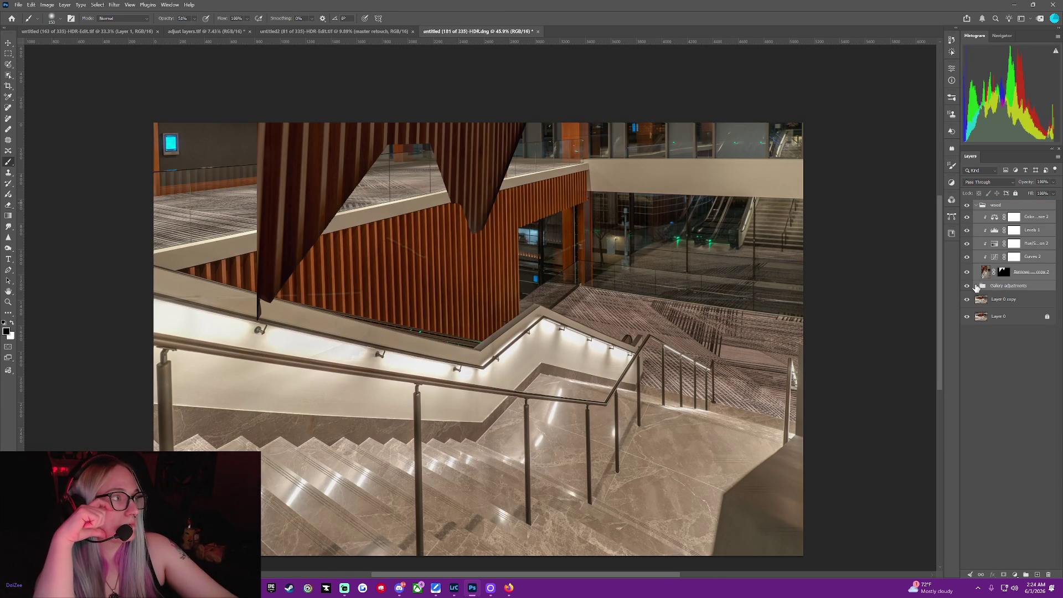
pyautogui.click(976, 286)
# Invert the Remove tool edits 5 copy 2 mask to white and move Layer 0 copy into the wood group.
pyautogui.click(984, 273)
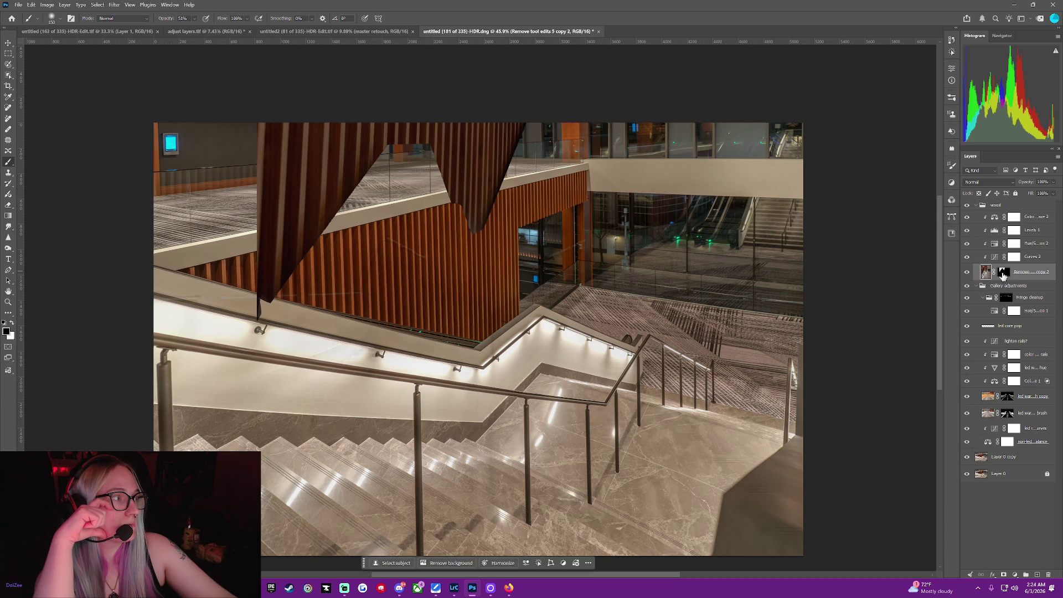
pyautogui.rightClick(1005, 273)
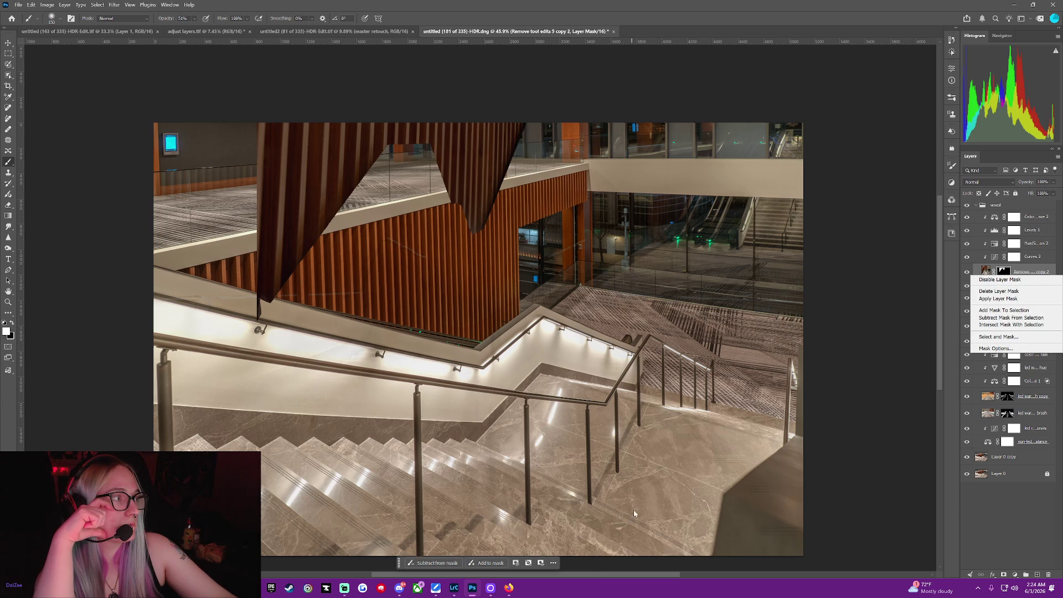
pyautogui.click(554, 562)
pyautogui.click(554, 562)
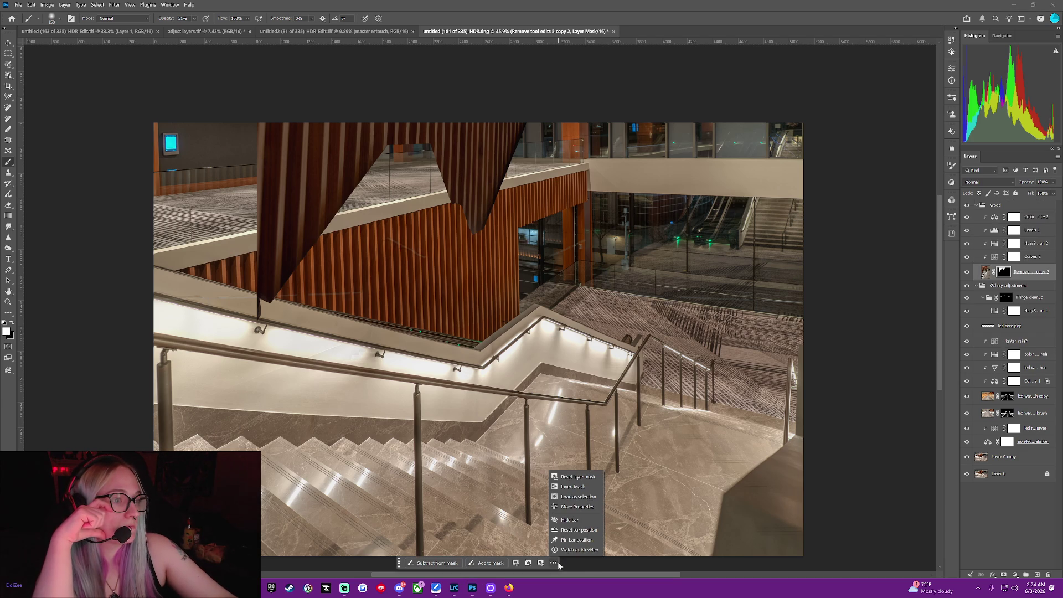
pyautogui.click(582, 481)
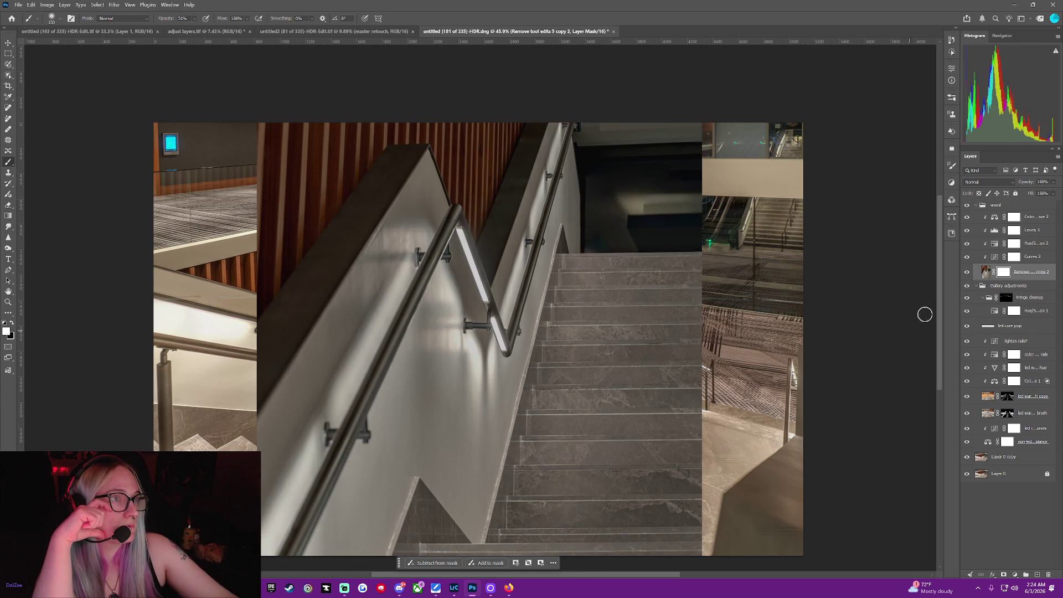
pyautogui.click(985, 271)
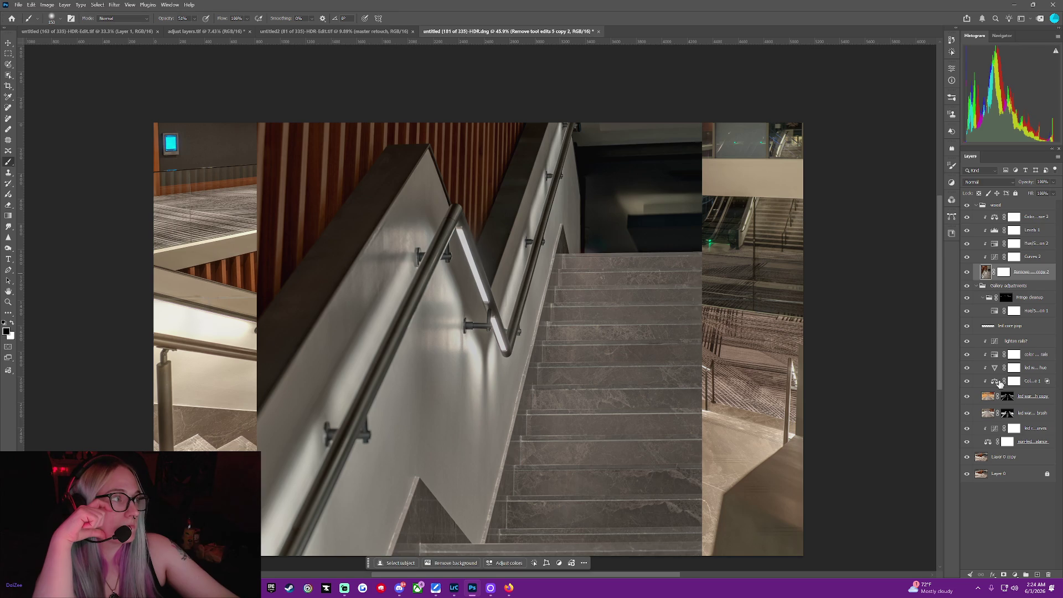
pyautogui.moveTo(1000, 462); pyautogui.dragTo(1017, 267)
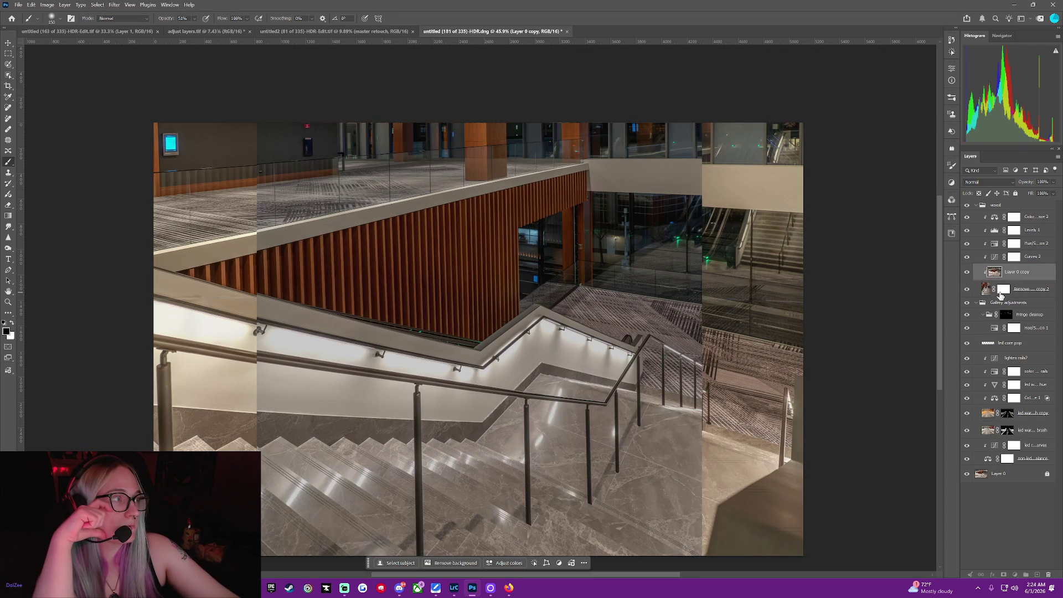
# Move the white mask onto Layer 0 copy and delete the Remove tool edits 5 copy 2 layer.
pyautogui.moveTo(1000, 295); pyautogui.dragTo(1013, 272)
pyautogui.click(1014, 291)
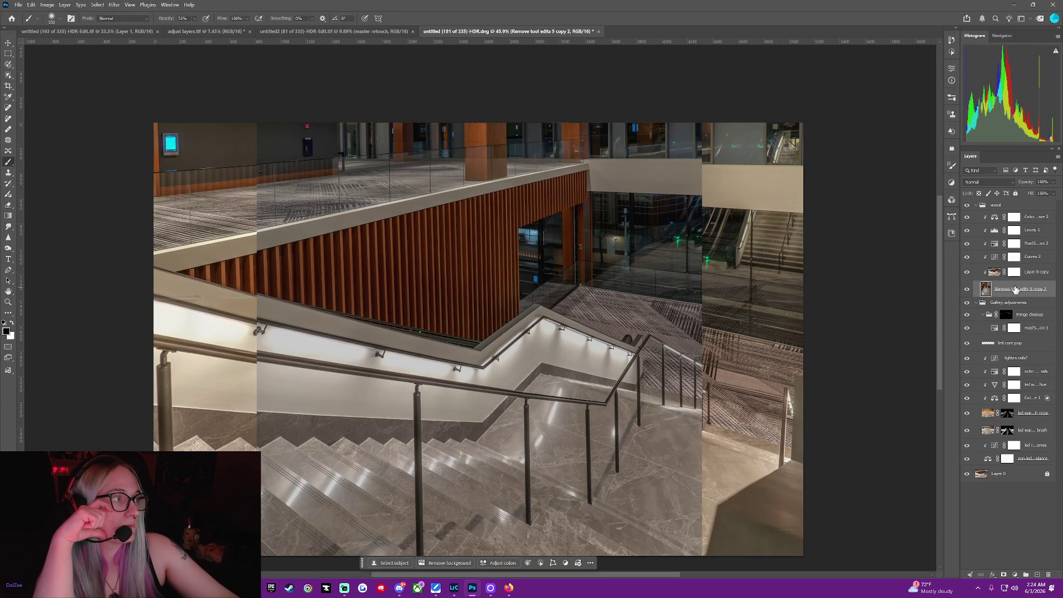
pyautogui.rightClick(1014, 290)
pyautogui.click(996, 320)
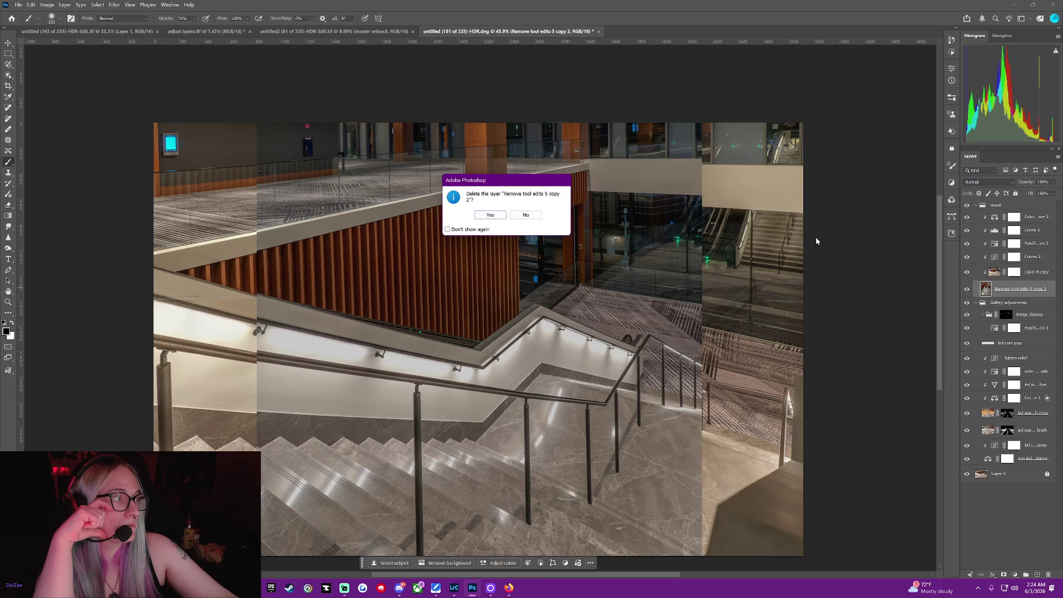
pyautogui.click(486, 214)
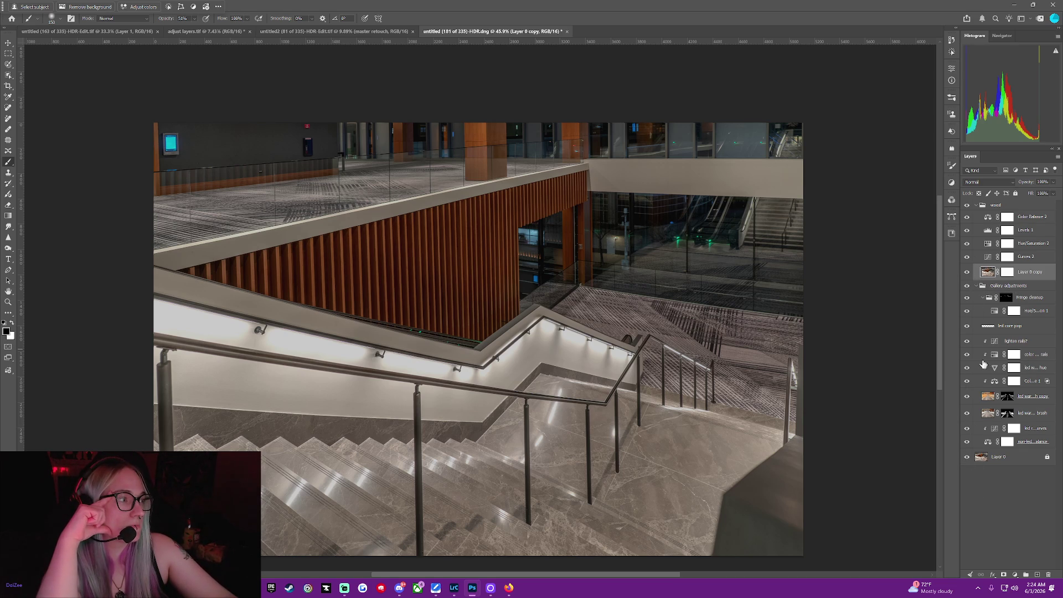
# Invert Layer 0 copy's mask to black with Ctrl+I.
pyautogui.click(985, 397)
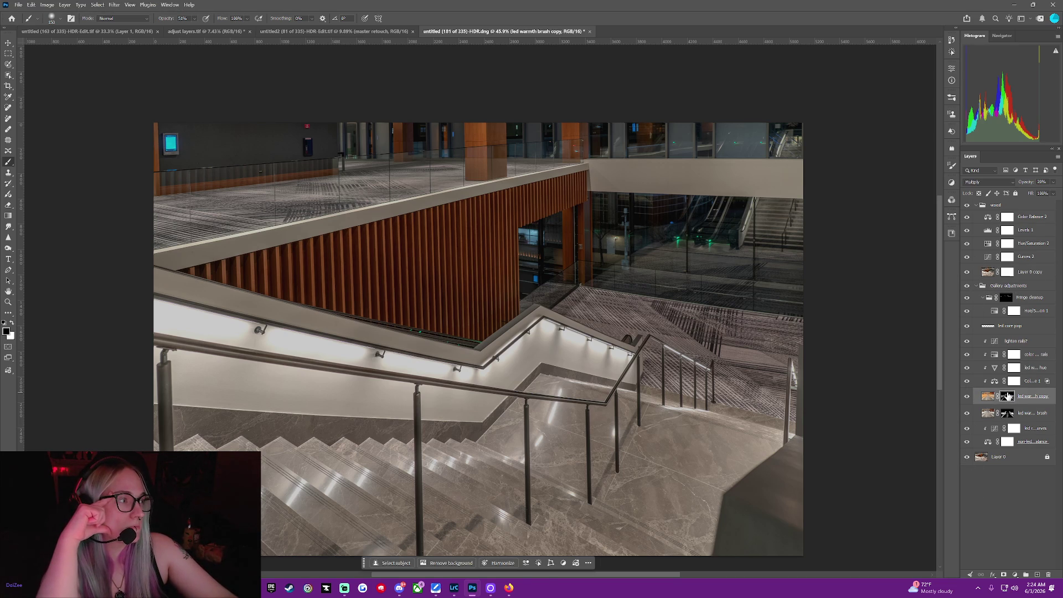
pyautogui.click(1007, 396)
pyautogui.press('x')
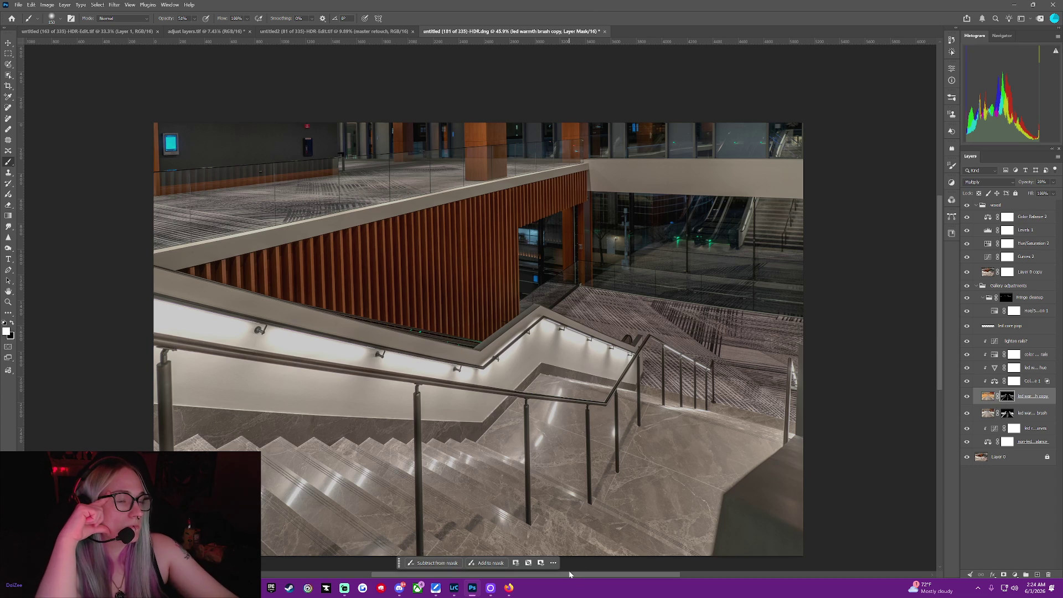
pyautogui.click(1006, 275)
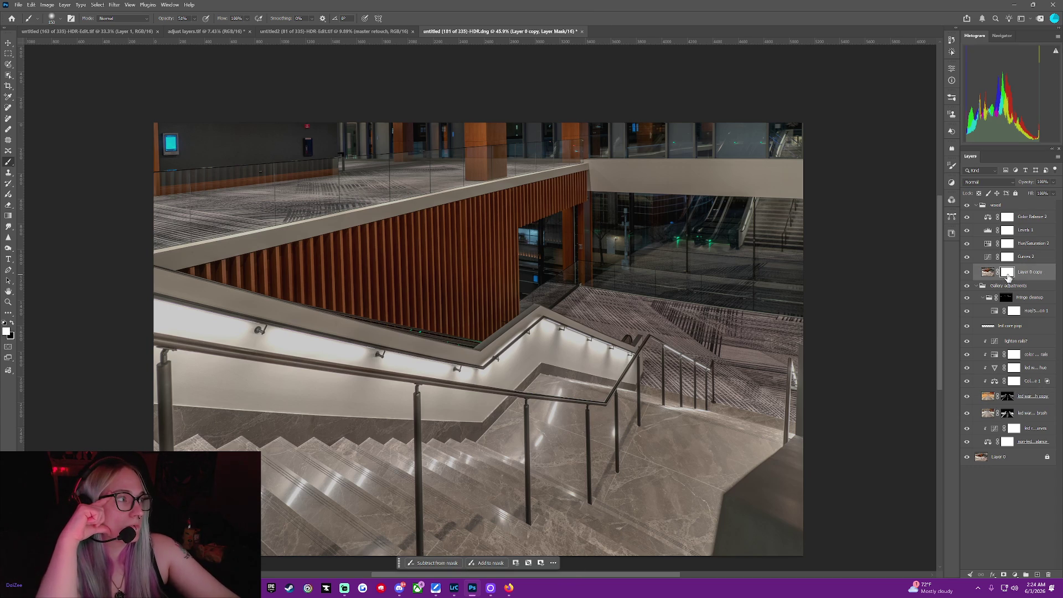
pyautogui.hotkey('ctrl', 'i')
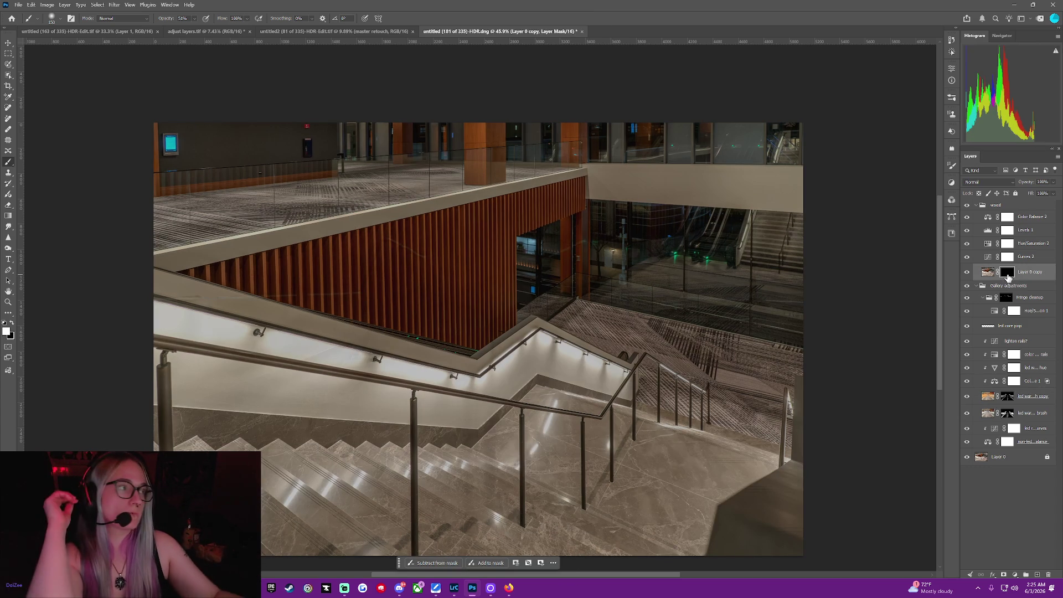
# Test inverting the Fringe cleanup mask, leaving it black.
pyautogui.click(1008, 299)
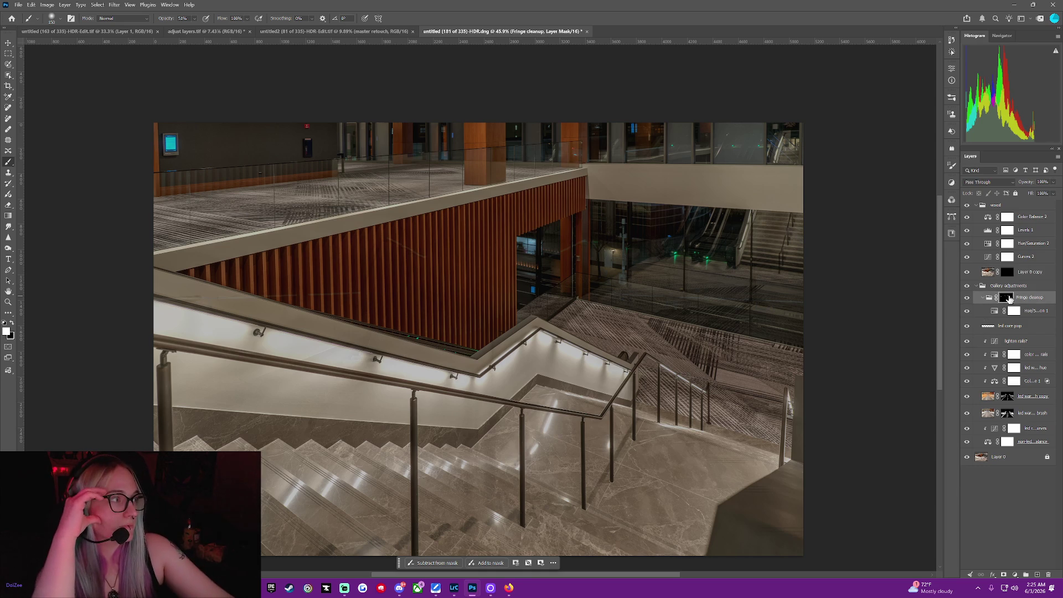
pyautogui.hotkey('ctrl', 'i')
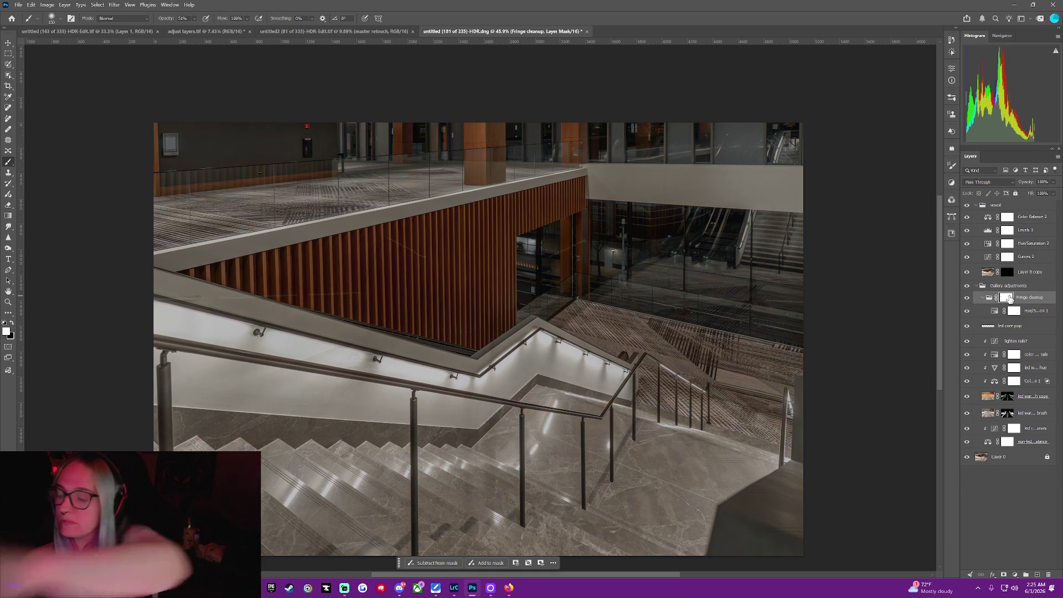
pyautogui.hotkey('ctrl', 'i')
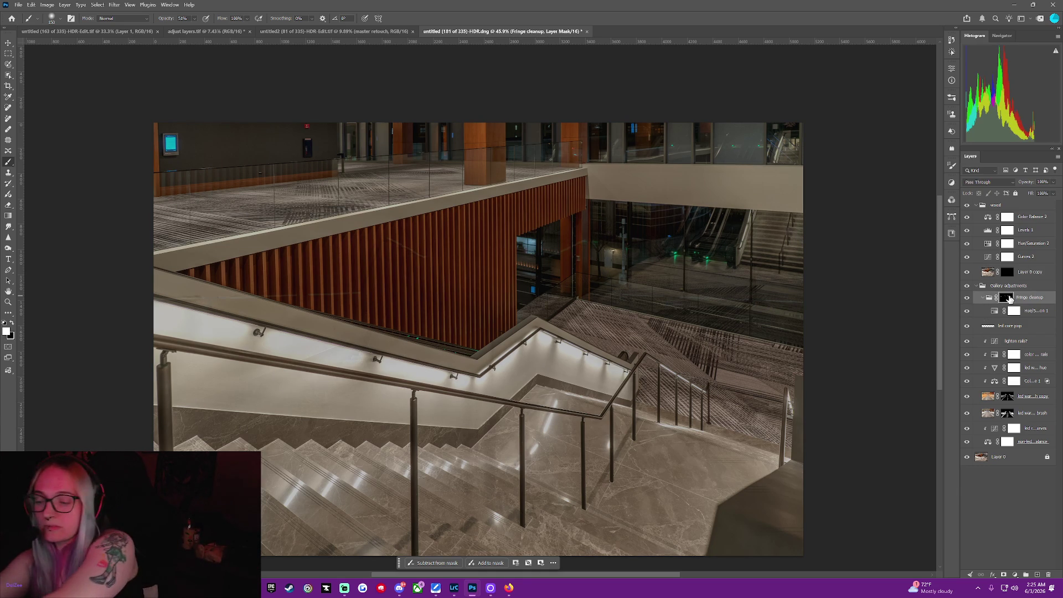
pyautogui.click(553, 562)
pyautogui.click(574, 486)
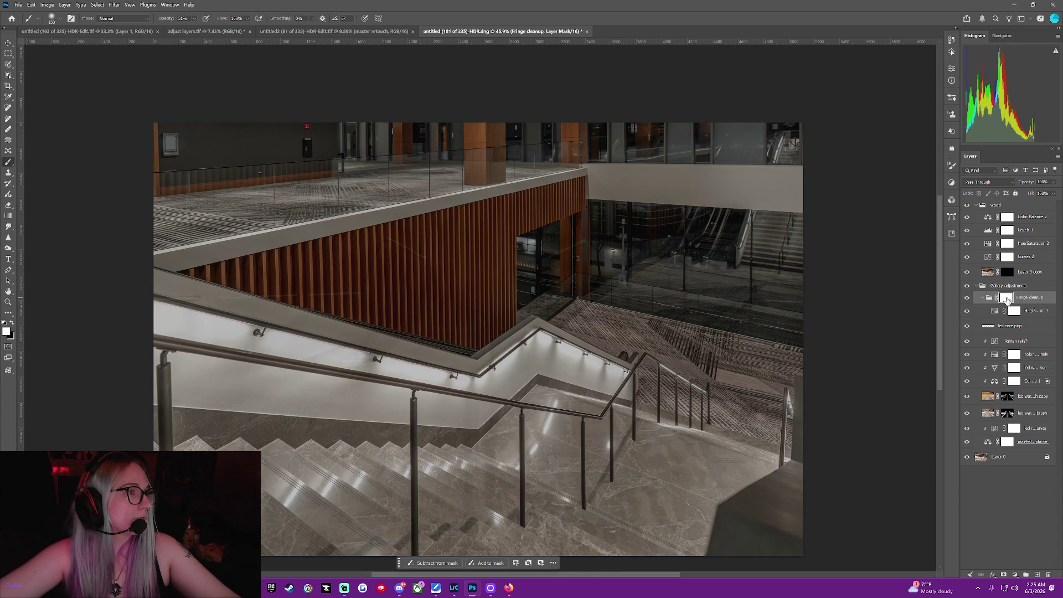
pyautogui.hotkey('ctrl', 'i')
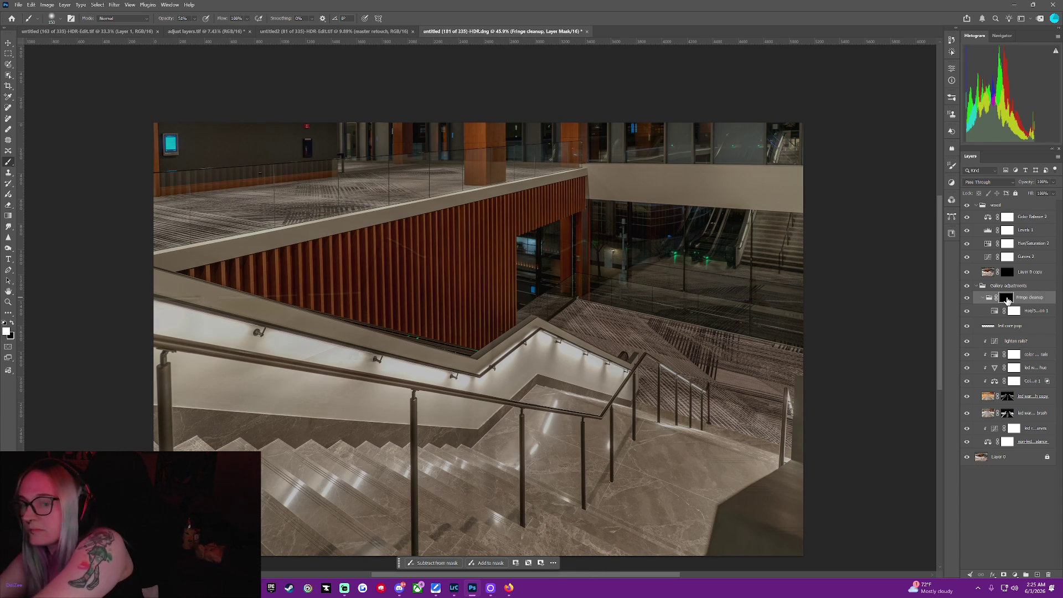
pyautogui.click(1003, 464)
# Duplicate Layer 0 twice, creating Layer 0 copy 2 and Layer 0 copy 3.
pyautogui.rightClick(1003, 464)
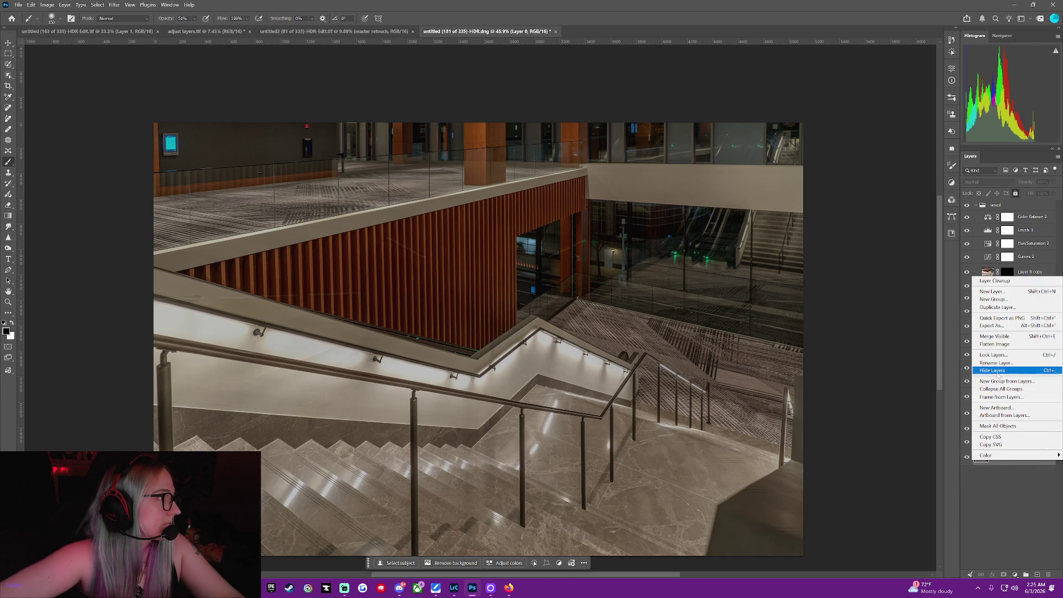
pyautogui.click(1001, 312)
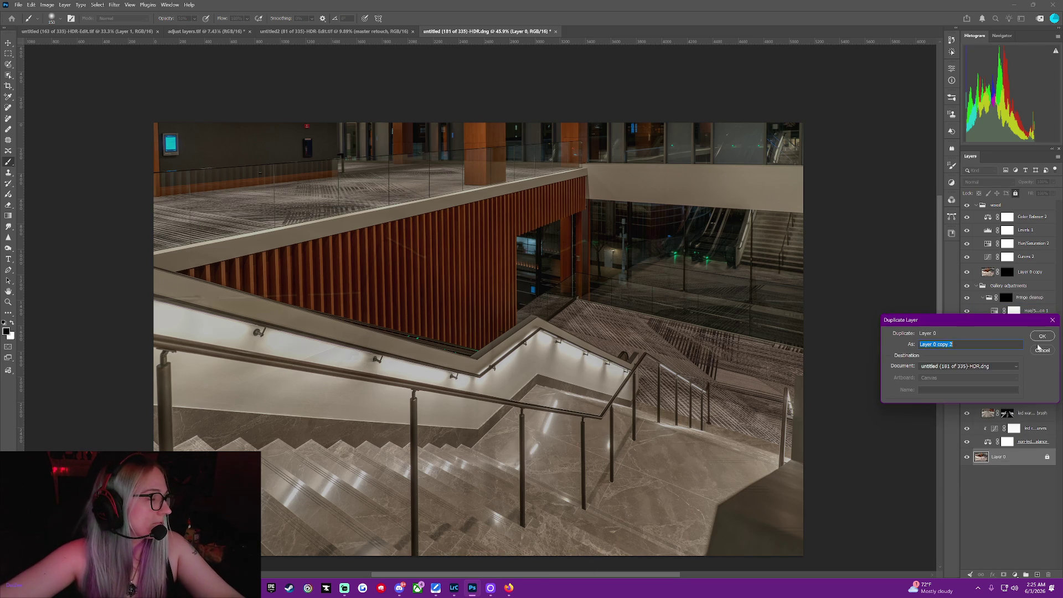
pyautogui.click(1042, 336)
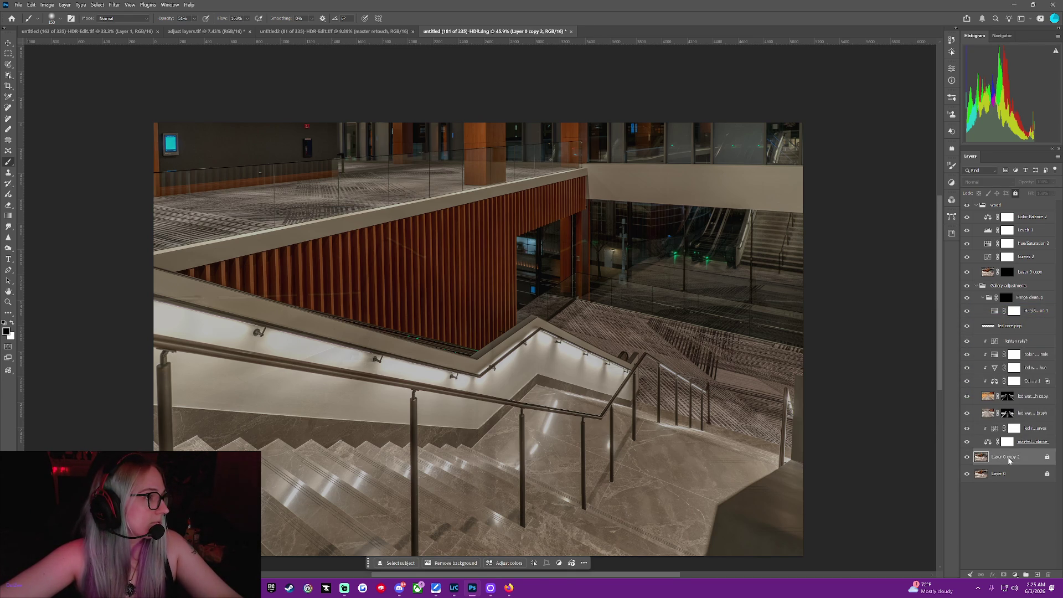
pyautogui.rightClick(1008, 460)
pyautogui.click(999, 294)
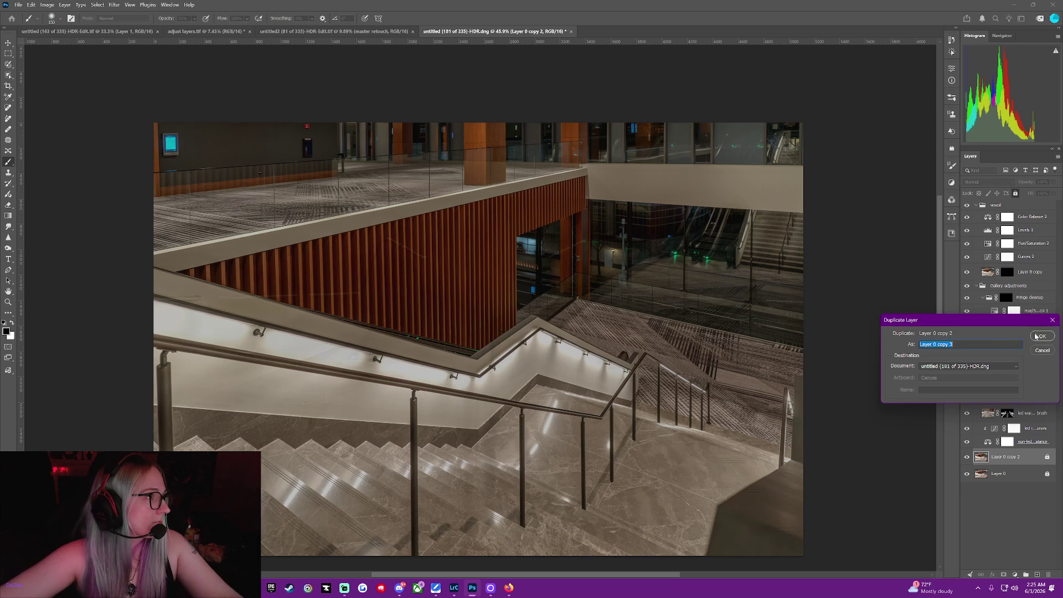
pyautogui.click(1039, 336)
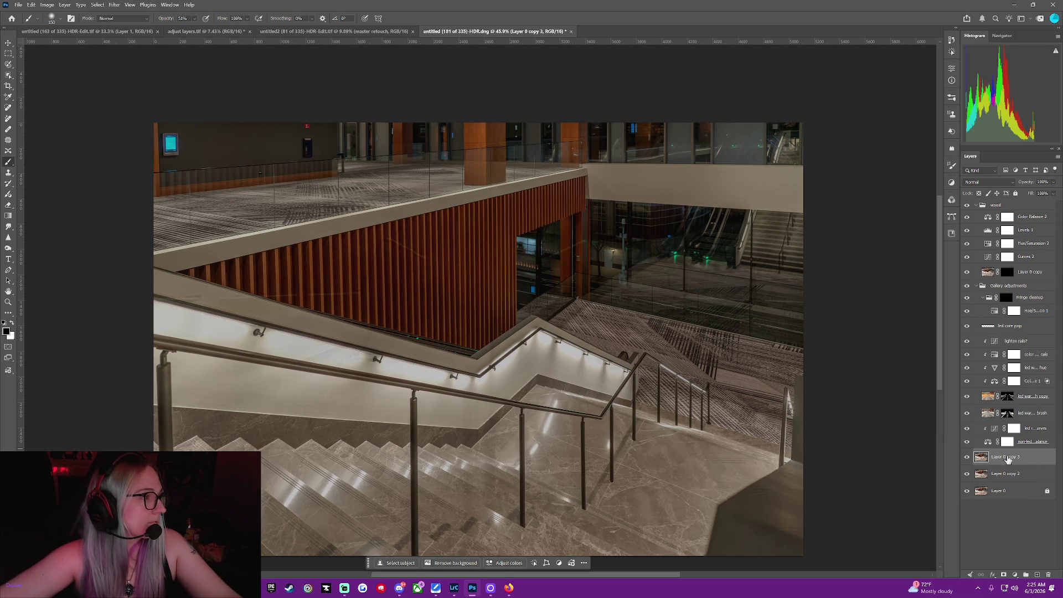
# Move copy 3 among the rail adjustments, raise copy 2, and give it the warmth-brush mask.
pyautogui.moveTo(1003, 460)
pyautogui.mouseDown()
pyautogui.moveTo(1019, 306)
pyautogui.moveTo(1019, 319)
pyautogui.mouseUp()
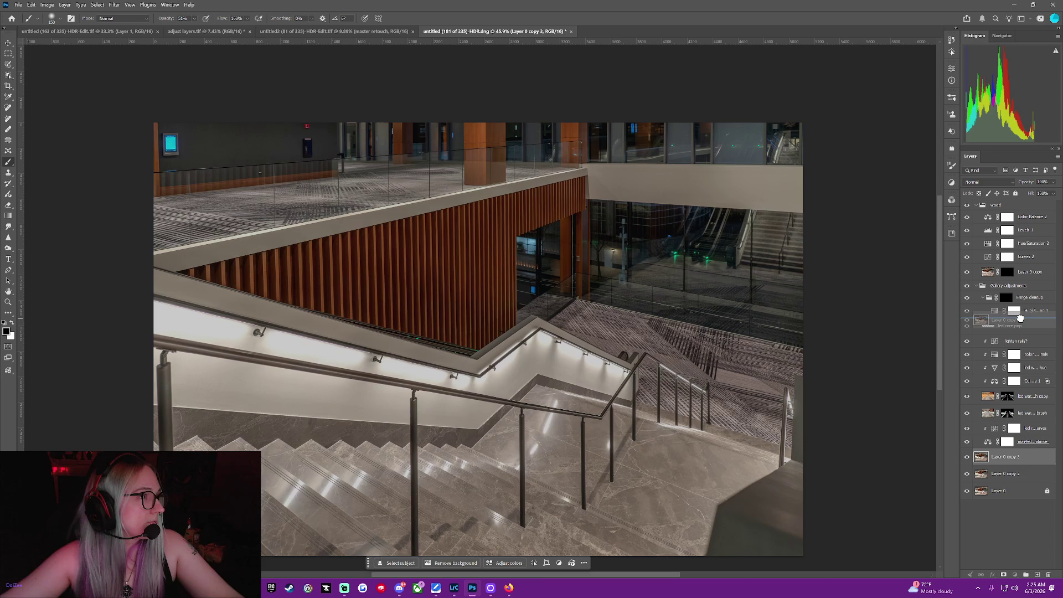
pyautogui.moveTo(1020, 318); pyautogui.dragTo(1040, 380)
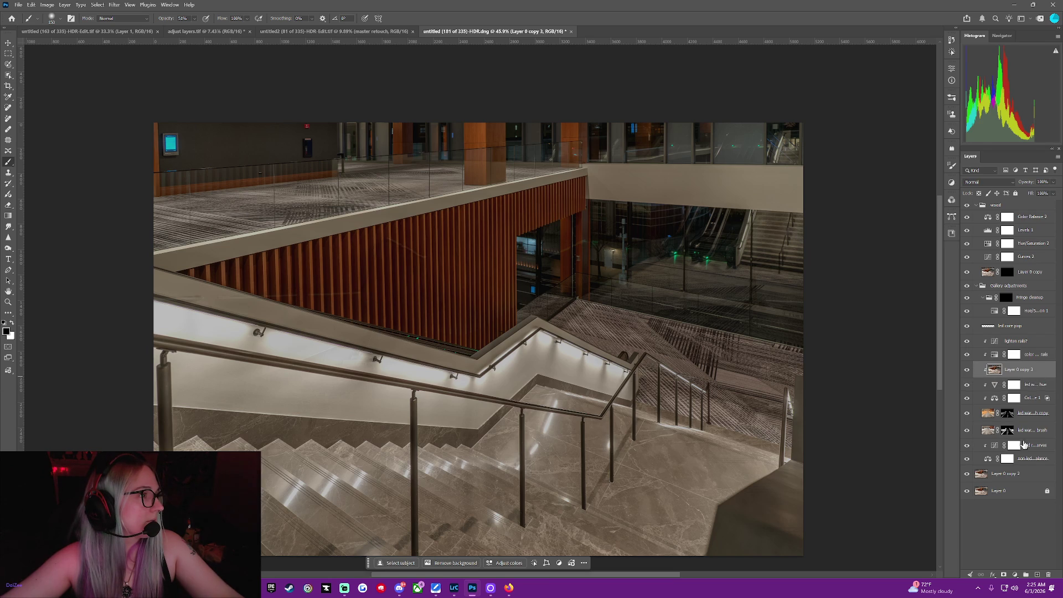
pyautogui.click(1024, 480)
pyautogui.moveTo(1024, 480); pyautogui.dragTo(1023, 413)
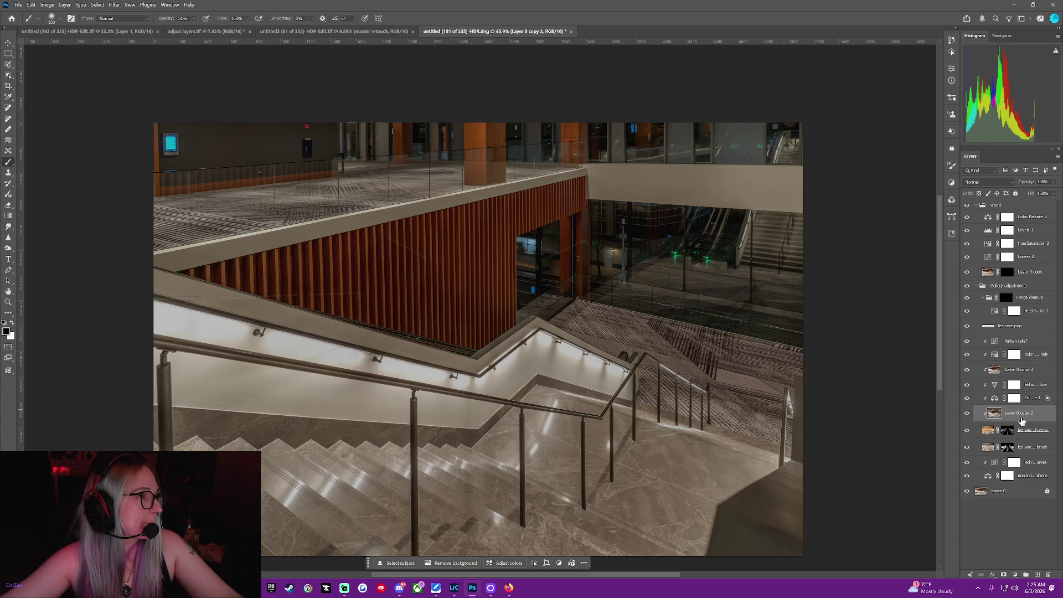
pyautogui.click(1008, 431)
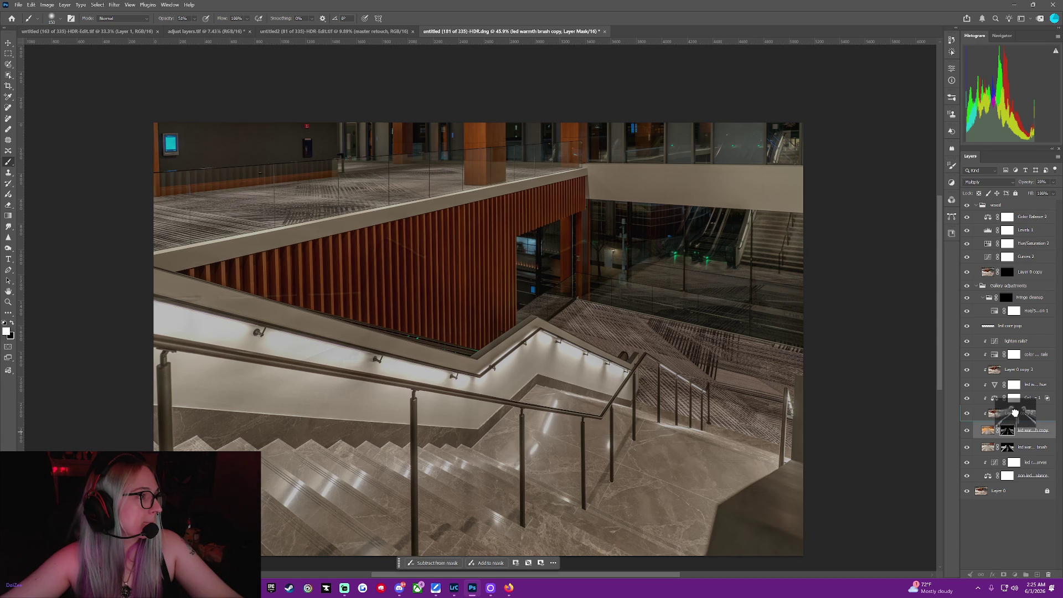
pyautogui.moveTo(1011, 412); pyautogui.dragTo(1013, 413)
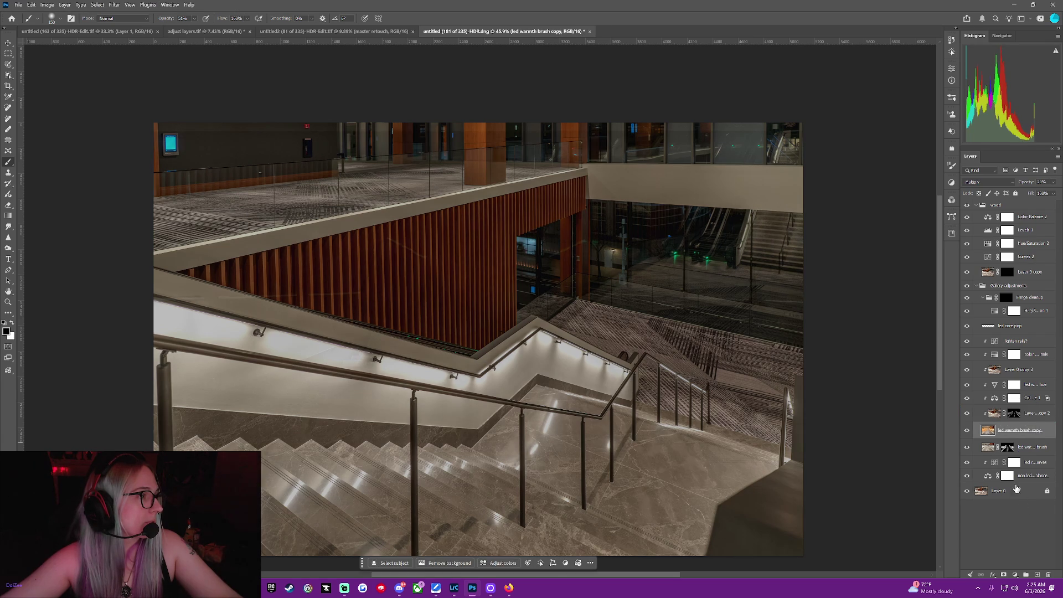
# Duplicate Layer 0 as Layer 0 copy 4.
pyautogui.click(1026, 369)
pyautogui.rightClick(1026, 369)
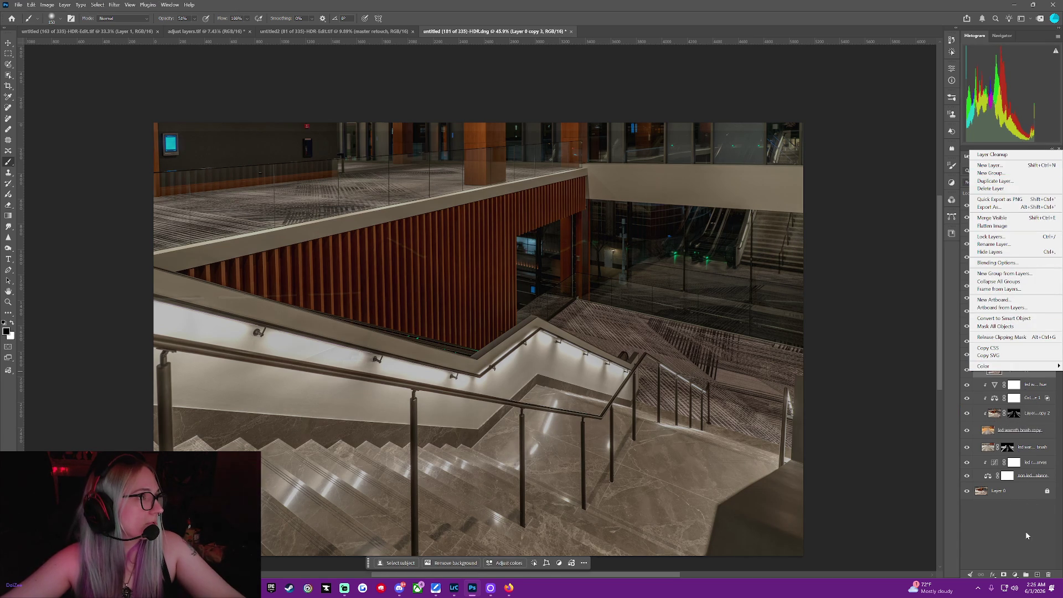
pyautogui.click(1025, 498)
pyautogui.click(1025, 494)
pyautogui.rightClick(1025, 494)
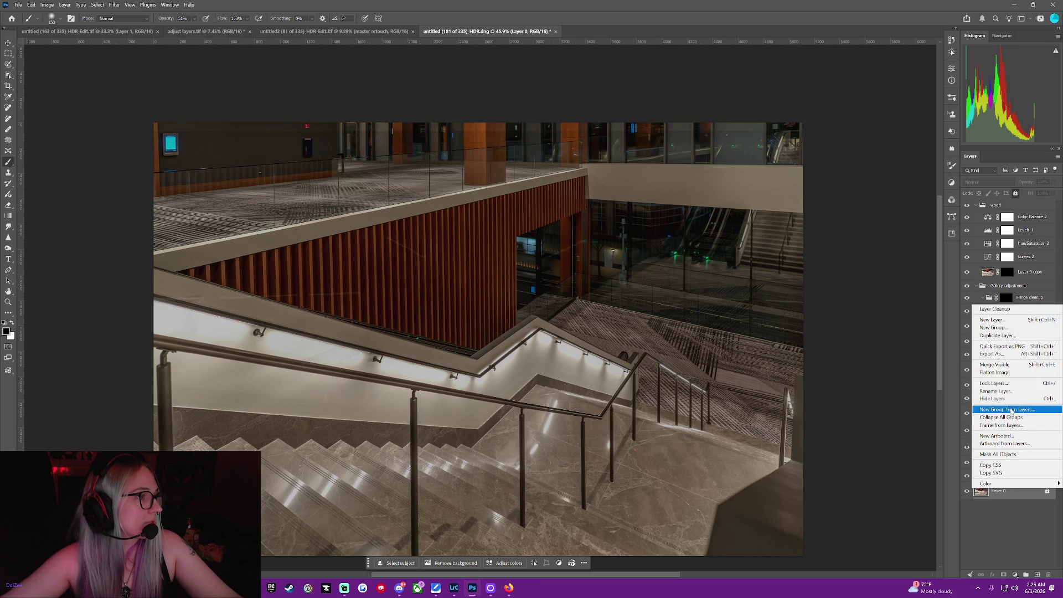
pyautogui.click(1013, 337)
pyautogui.press('Return')
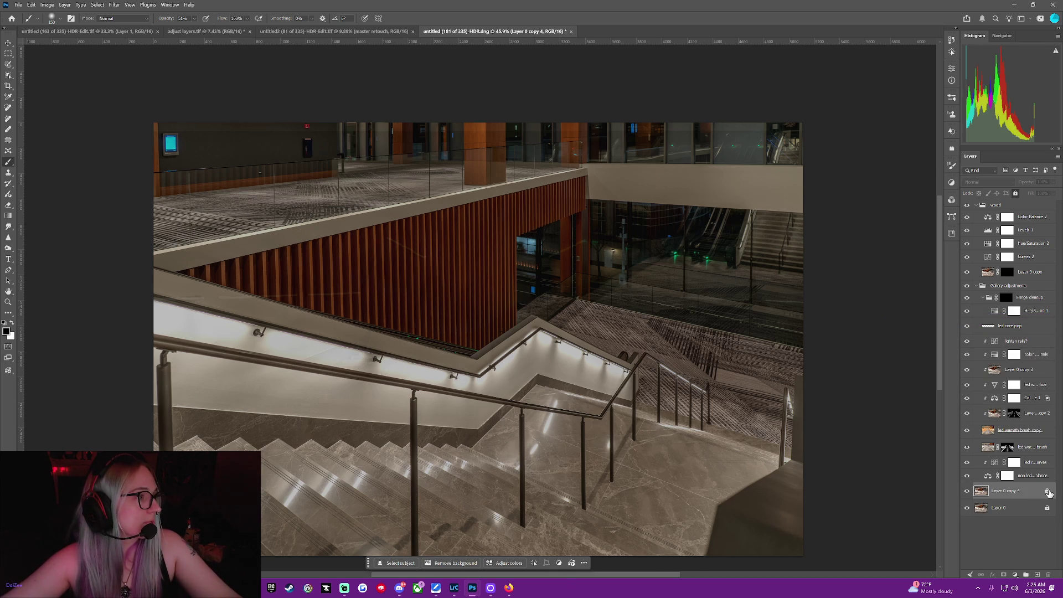
# Move Layer 0 copy 4 above the warmth brush layer and open Select and Mask on its mask.
pyautogui.moveTo(983, 493); pyautogui.dragTo(1014, 418)
pyautogui.click(1011, 437)
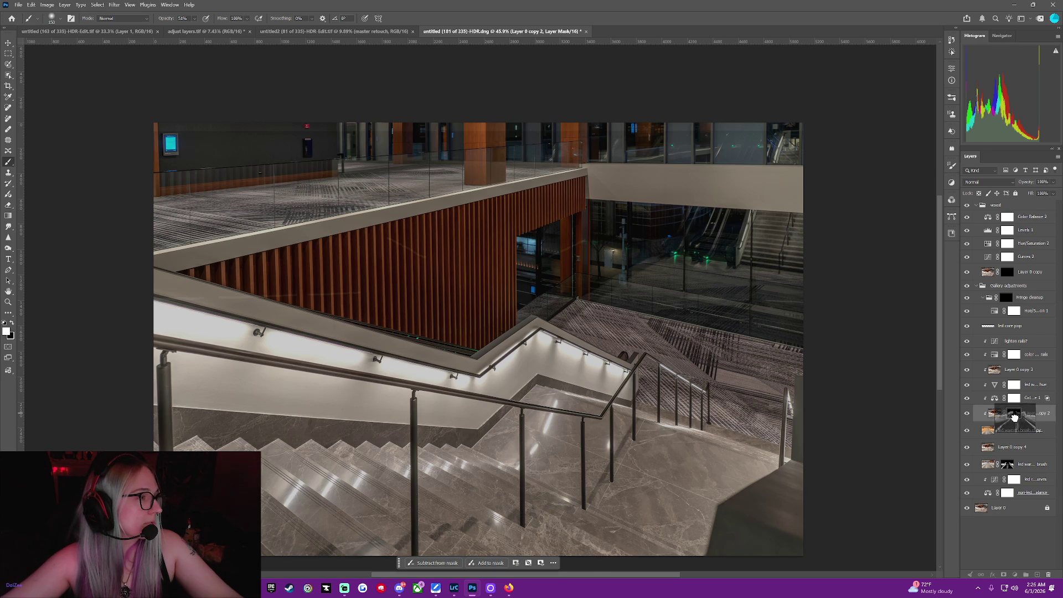
pyautogui.moveTo(1014, 418); pyautogui.dragTo(1024, 464)
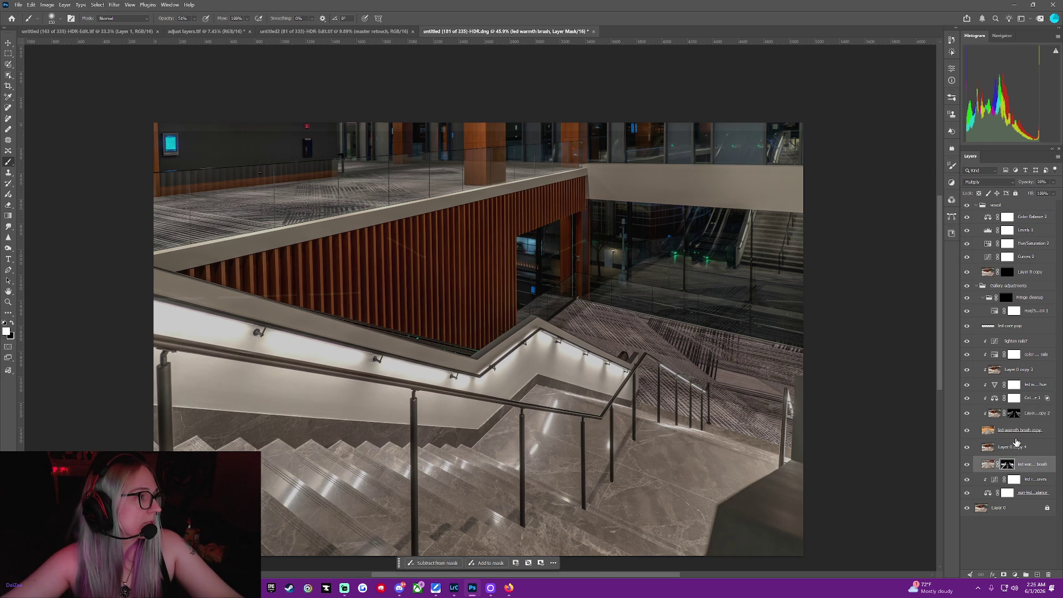
pyautogui.hotkey('ctrl', 'alt', 'r')
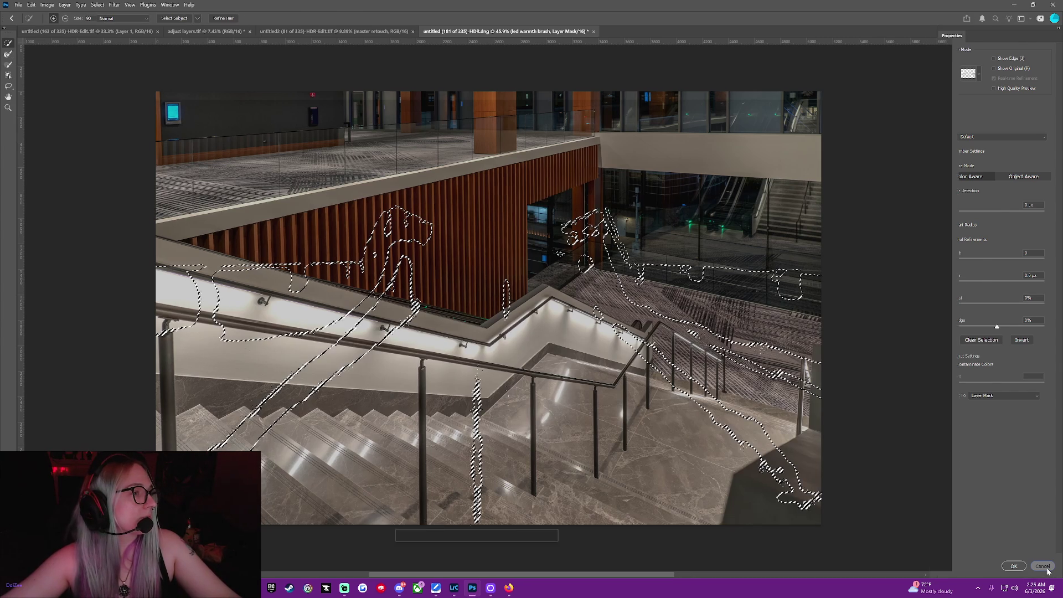
# Cancel Select and Mask, move the mask onto Layer 0 copy 4, and delete both led warmth brush layers.
pyautogui.click(1044, 567)
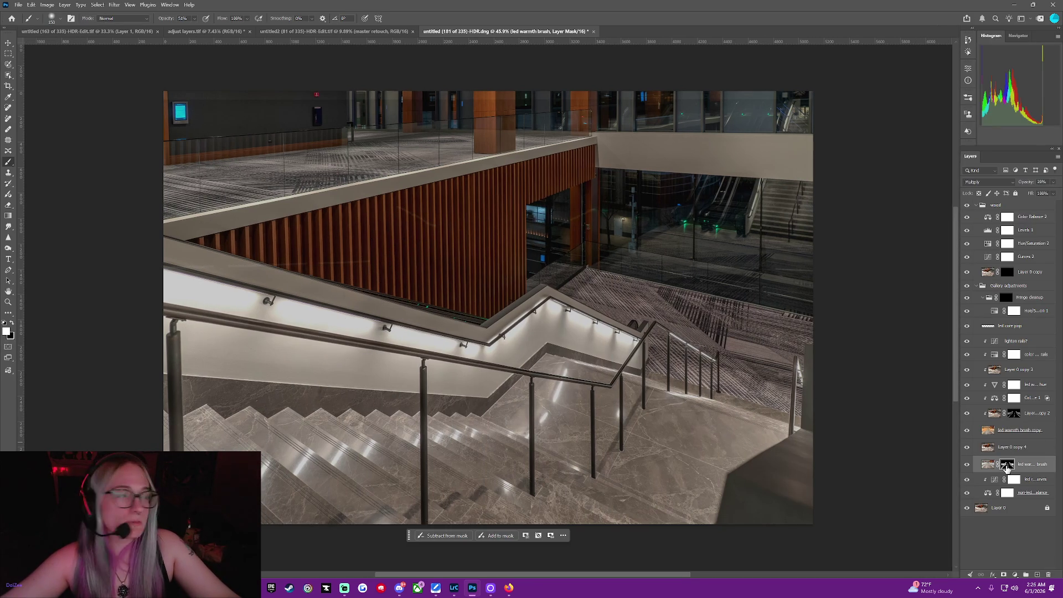
pyautogui.moveTo(1008, 466); pyautogui.dragTo(1006, 448)
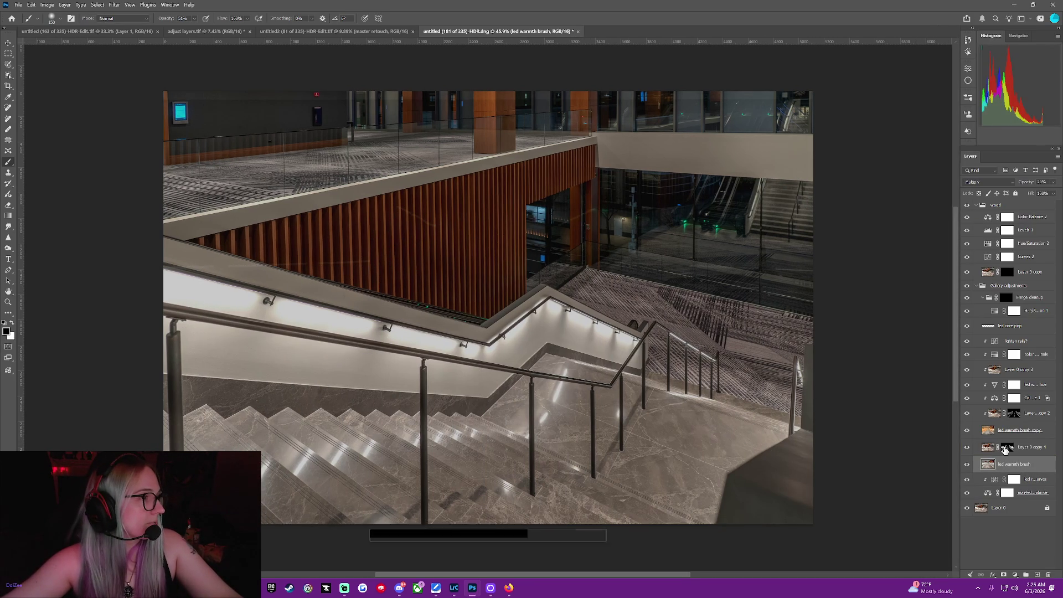
pyautogui.click(1054, 434)
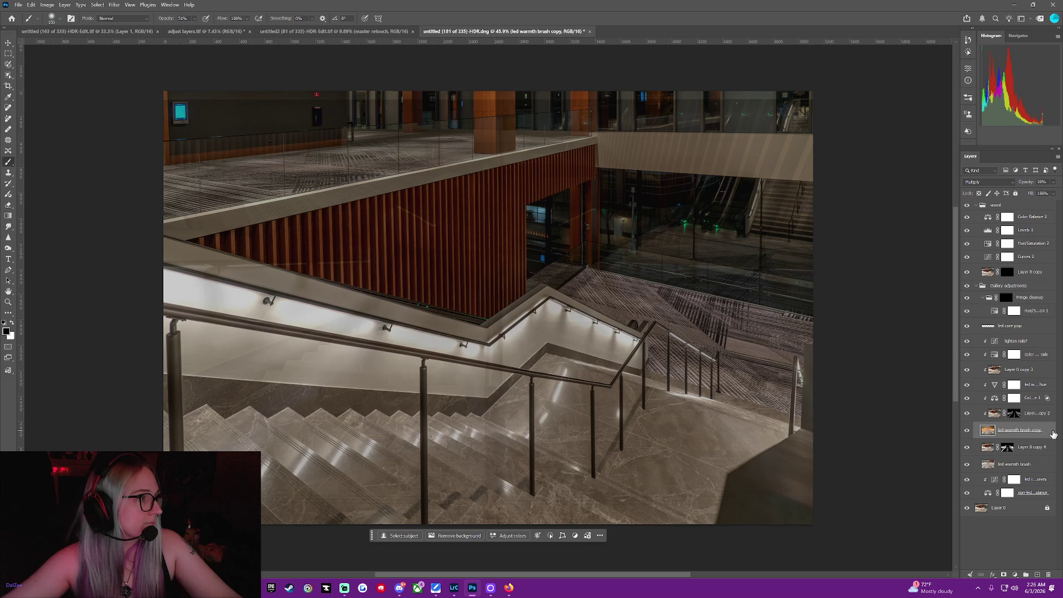
pyautogui.press('Delete')
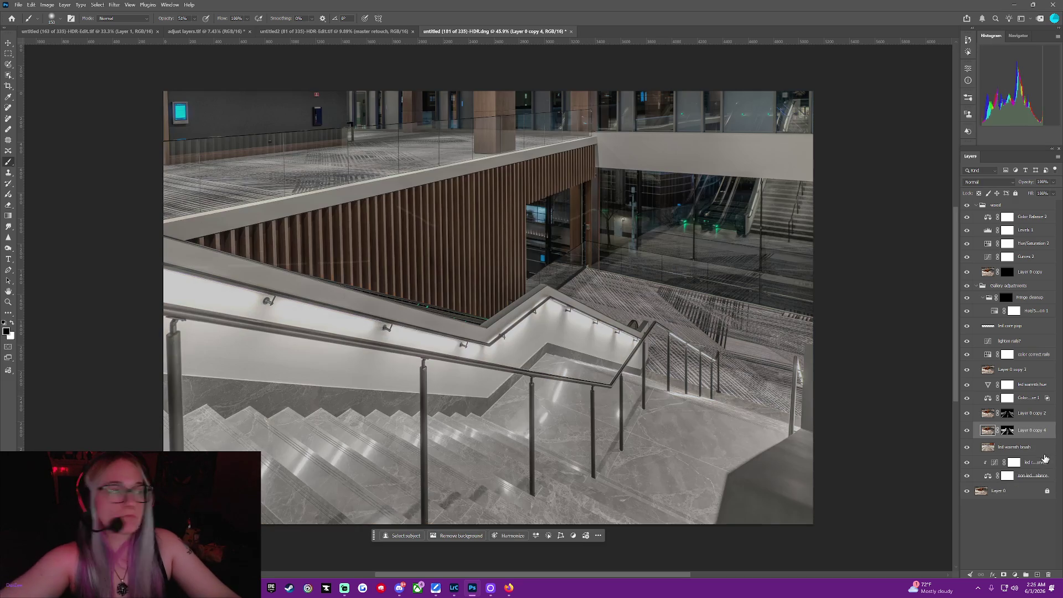
pyautogui.click(1044, 450)
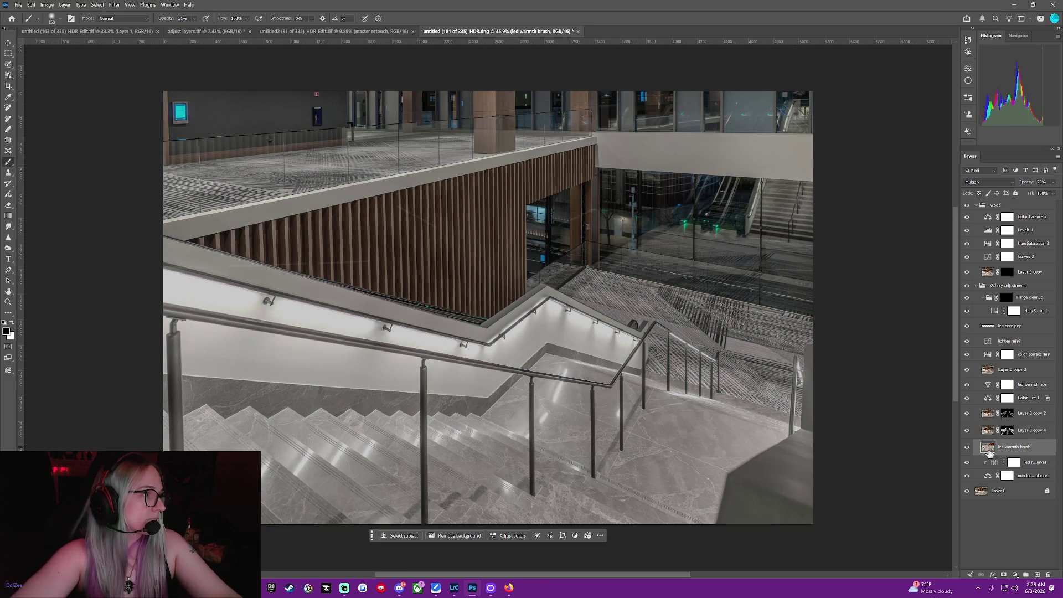
pyautogui.press('Delete')
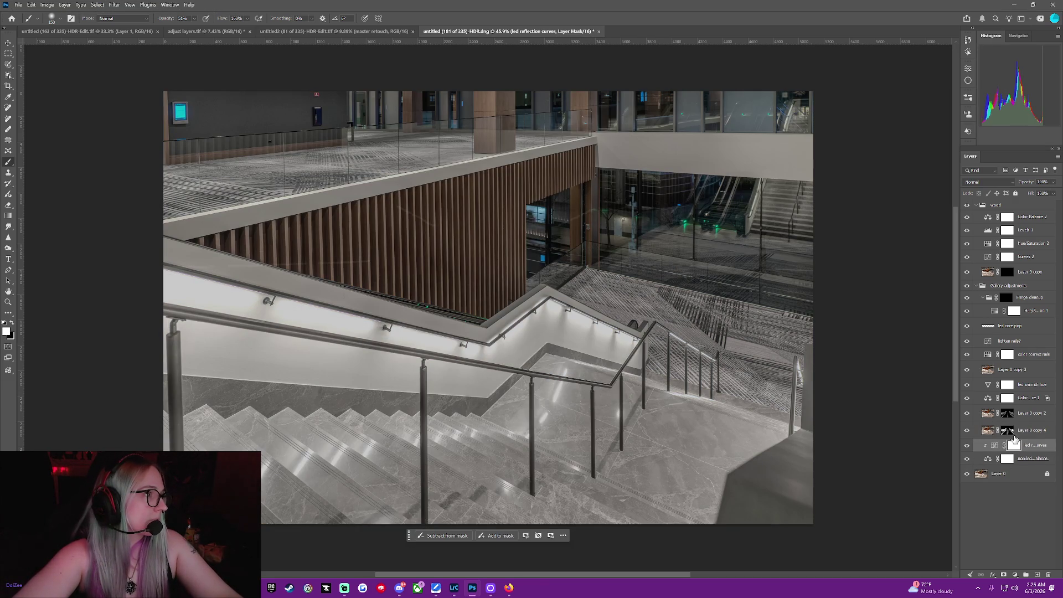
# Reset the masks on Layer 0 copies 2 and 4 to white, then invert both to black.
pyautogui.click(1007, 415)
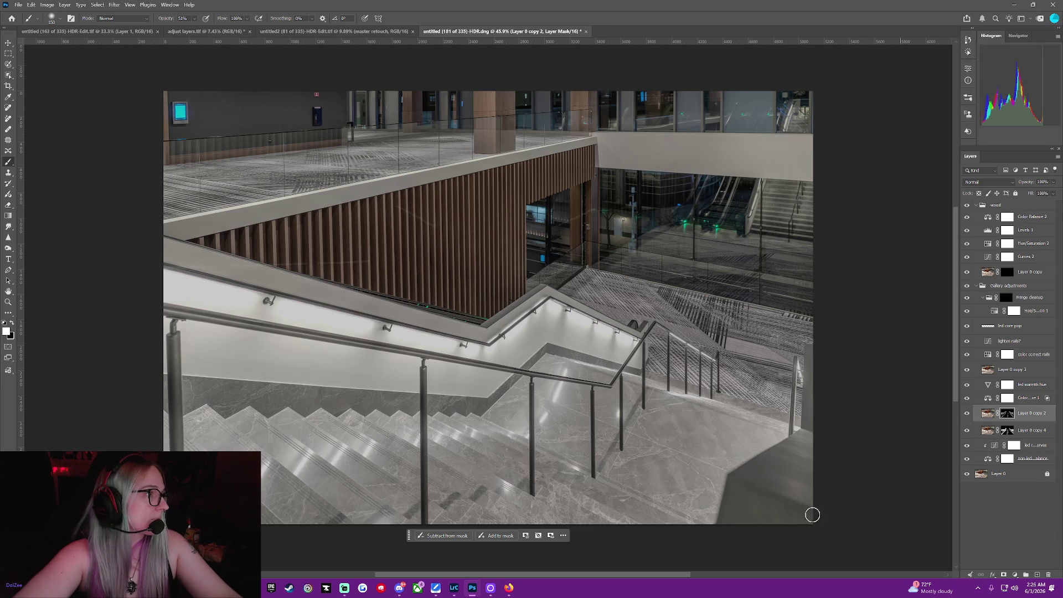
pyautogui.click(564, 537)
pyautogui.click(597, 450)
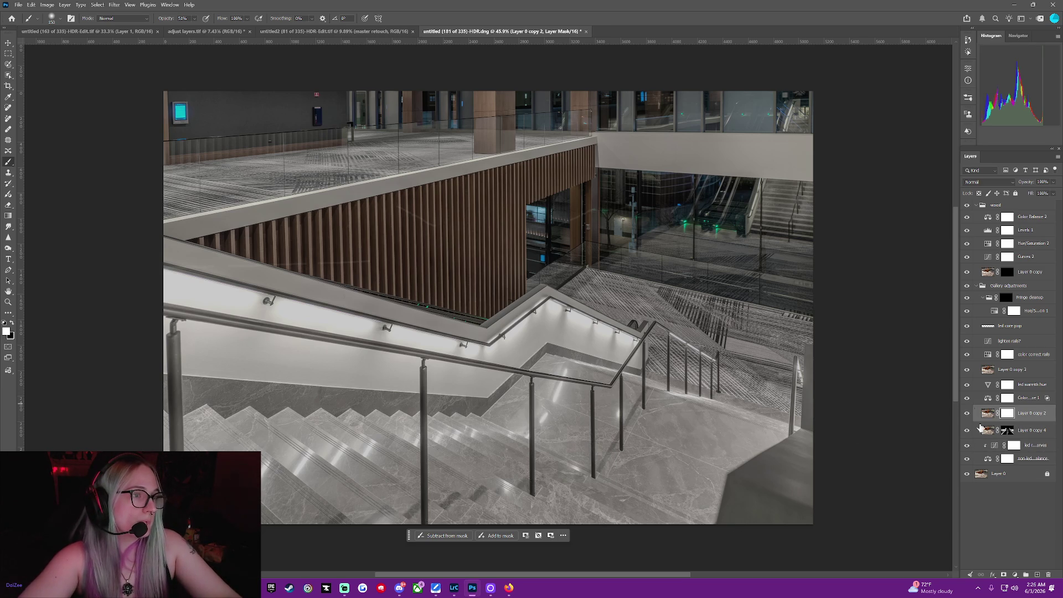
pyautogui.click(1008, 430)
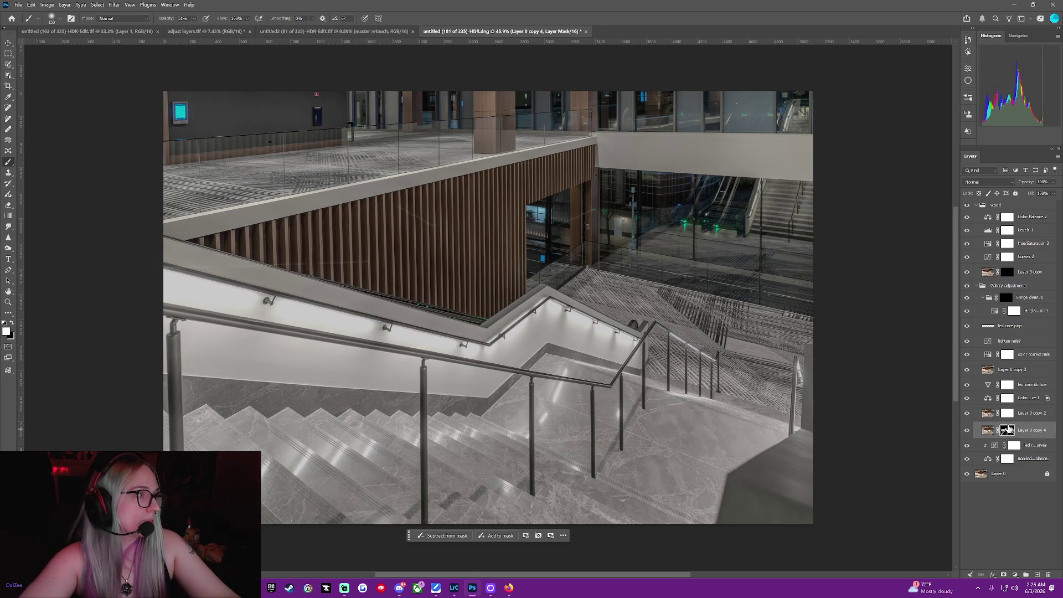
pyautogui.click(564, 535)
pyautogui.click(597, 450)
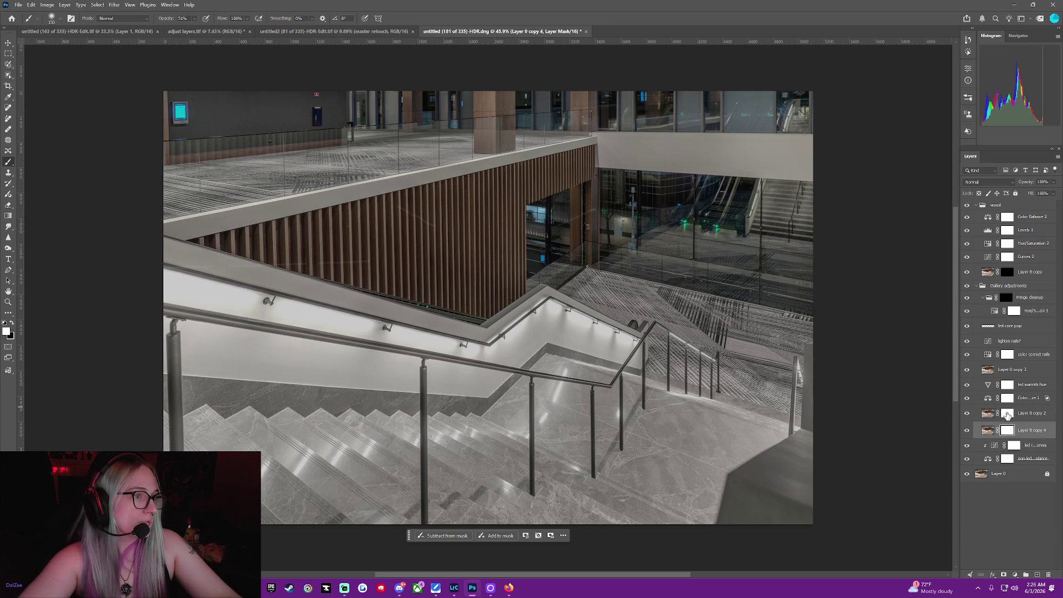
pyautogui.click(1006, 414)
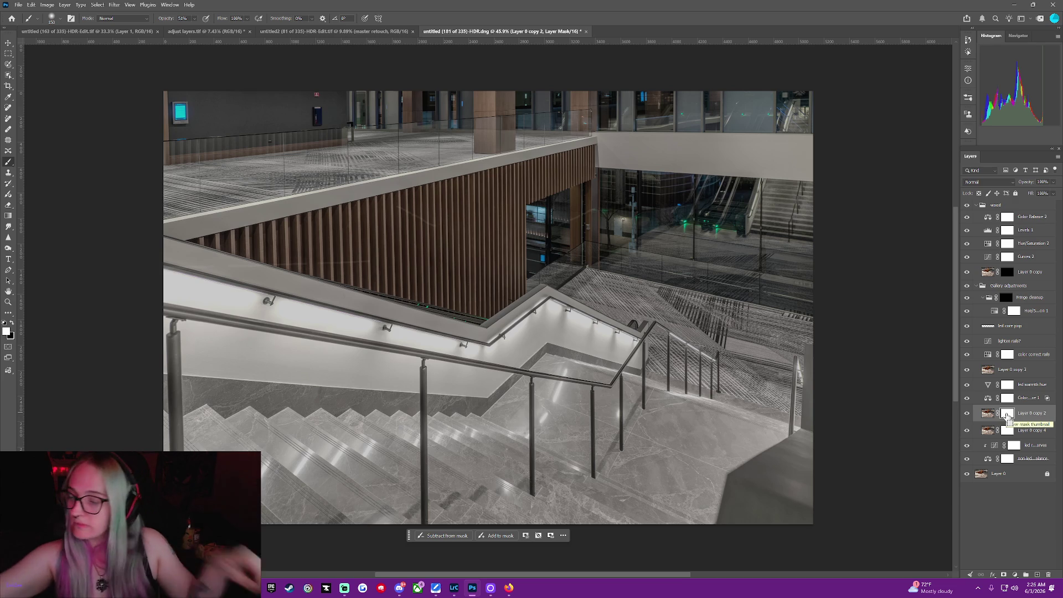
pyautogui.hotkey('ctrl', 'i')
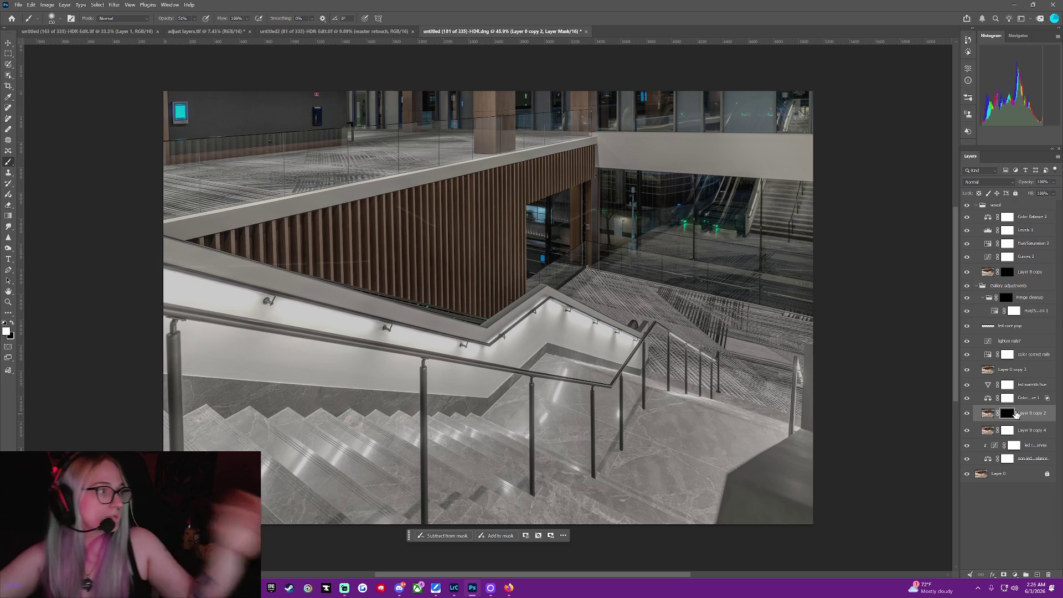
pyautogui.click(1006, 434)
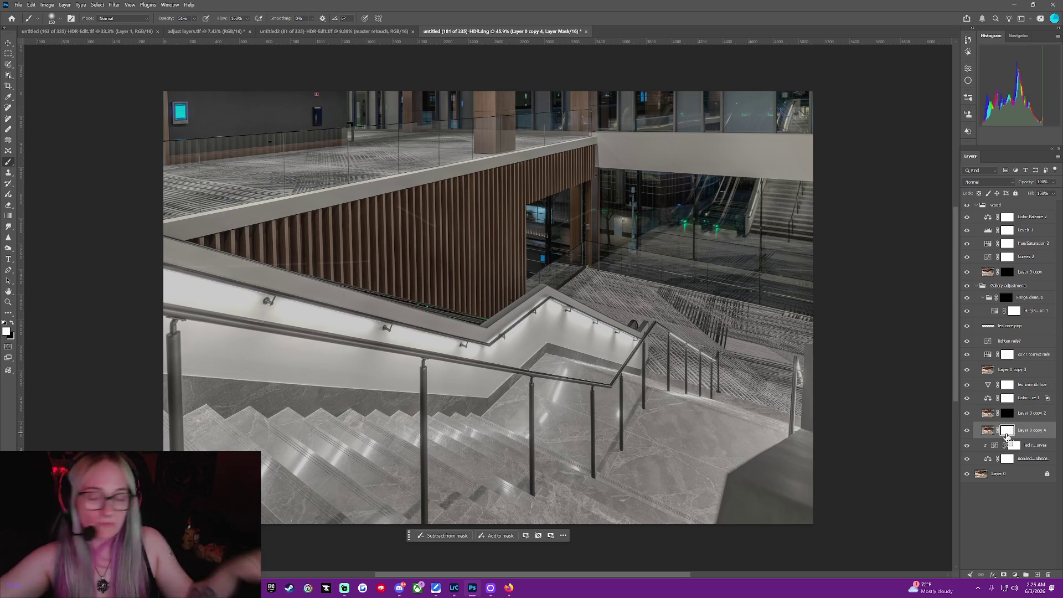
pyautogui.hotkey('ctrl', 'i')
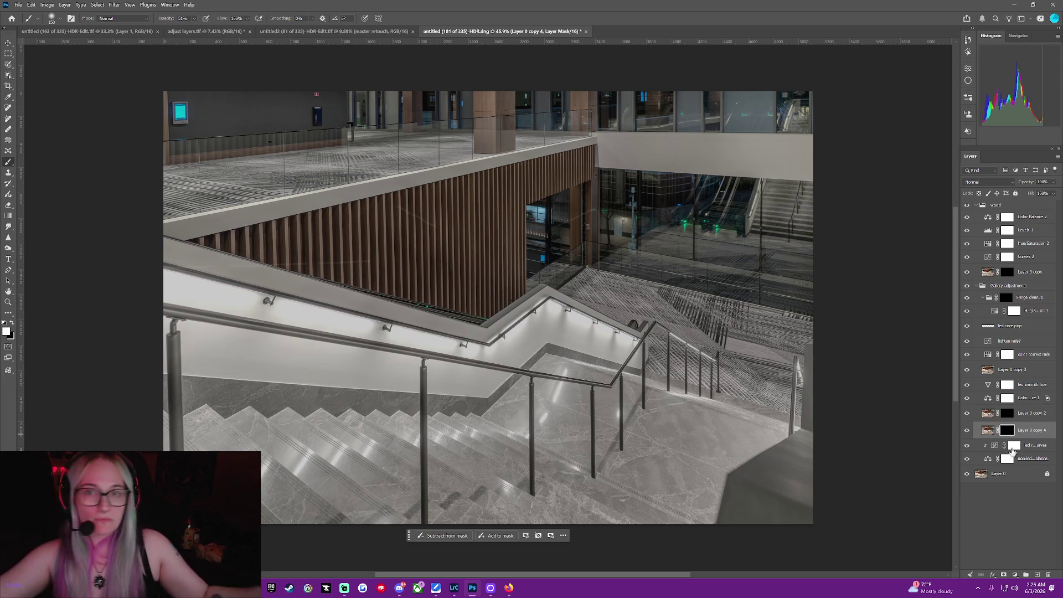
# Clip led warmth hue and Color Balance 1 to the layer below.
pyautogui.click(984, 385)
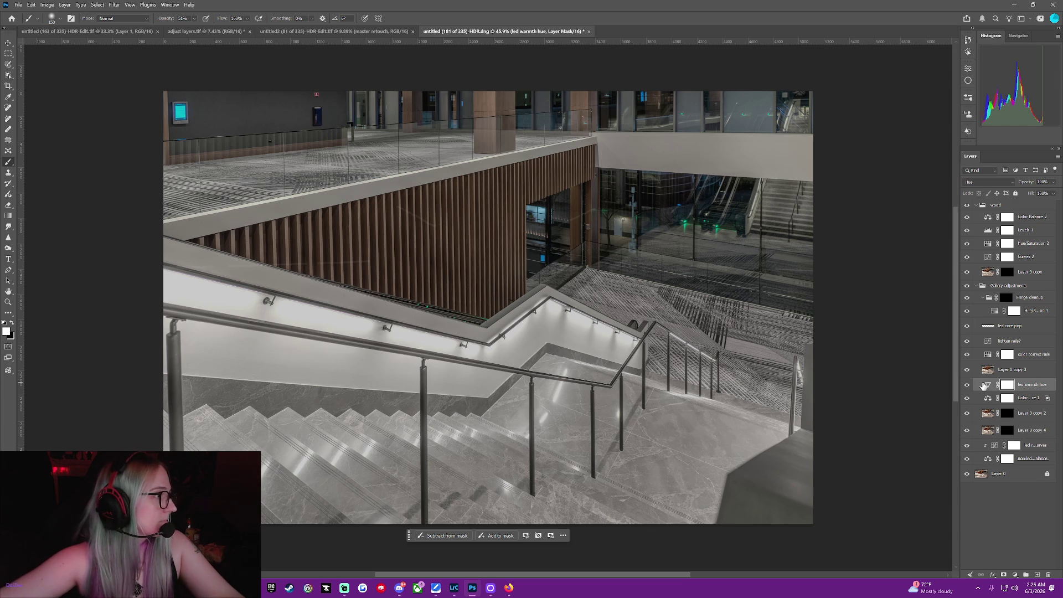
pyautogui.keyDown('shift'); pyautogui.click(1025, 397); pyautogui.keyUp('shift')
pyautogui.rightClick(1025, 400)
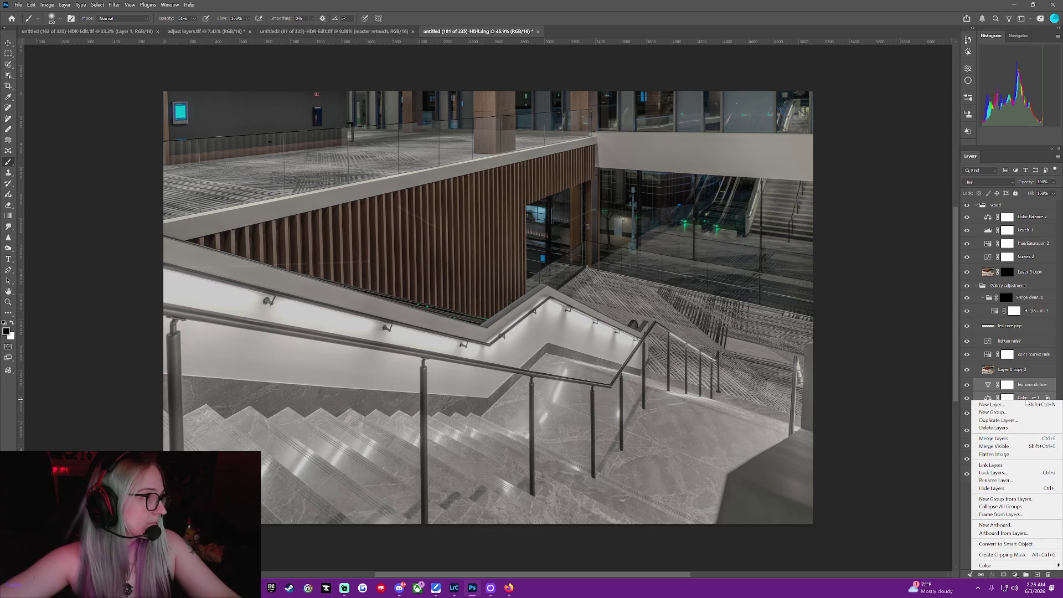
pyautogui.click(1028, 555)
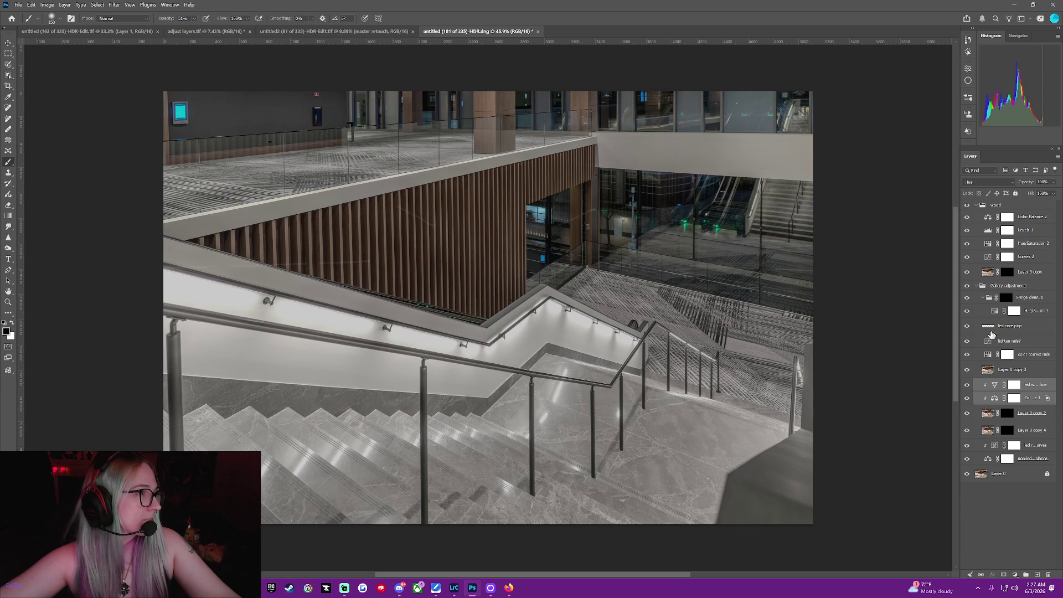
pyautogui.click(1018, 327)
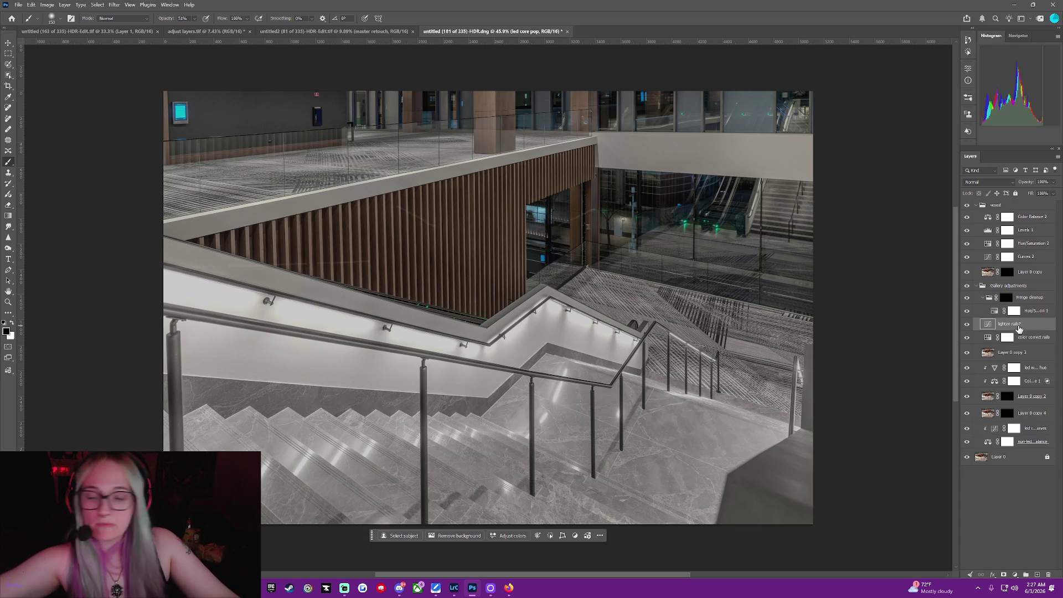
# Delete the led core pop layer and clip the wood adjustments to the layer below.
pyautogui.press('Delete')
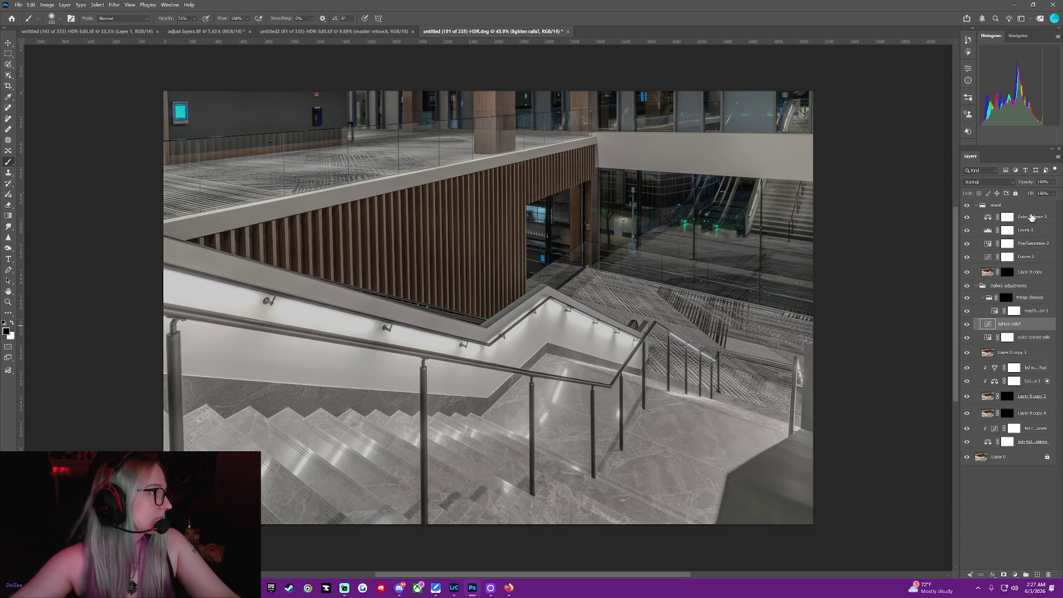
pyautogui.click(1032, 217)
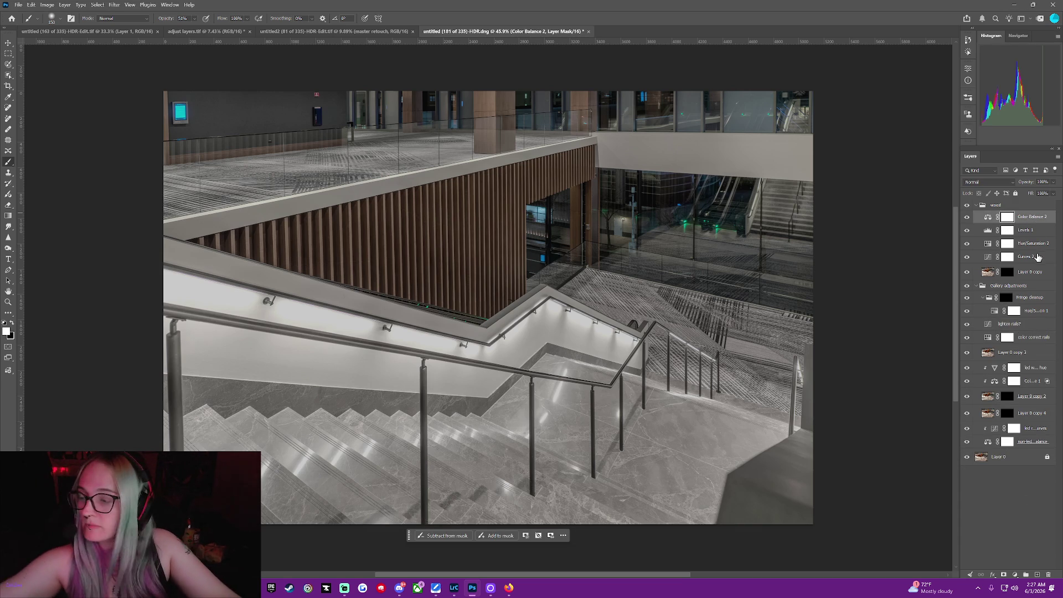
pyautogui.keyDown('shift'); pyautogui.click(983, 245); pyautogui.keyUp('shift')
pyautogui.rightClick(980, 249)
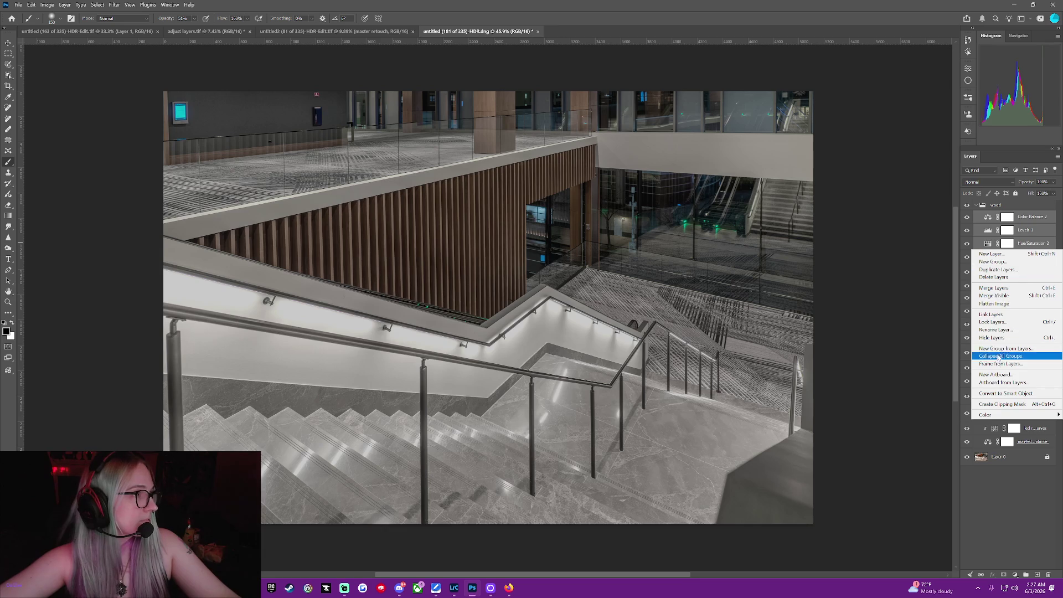
pyautogui.click(1017, 403)
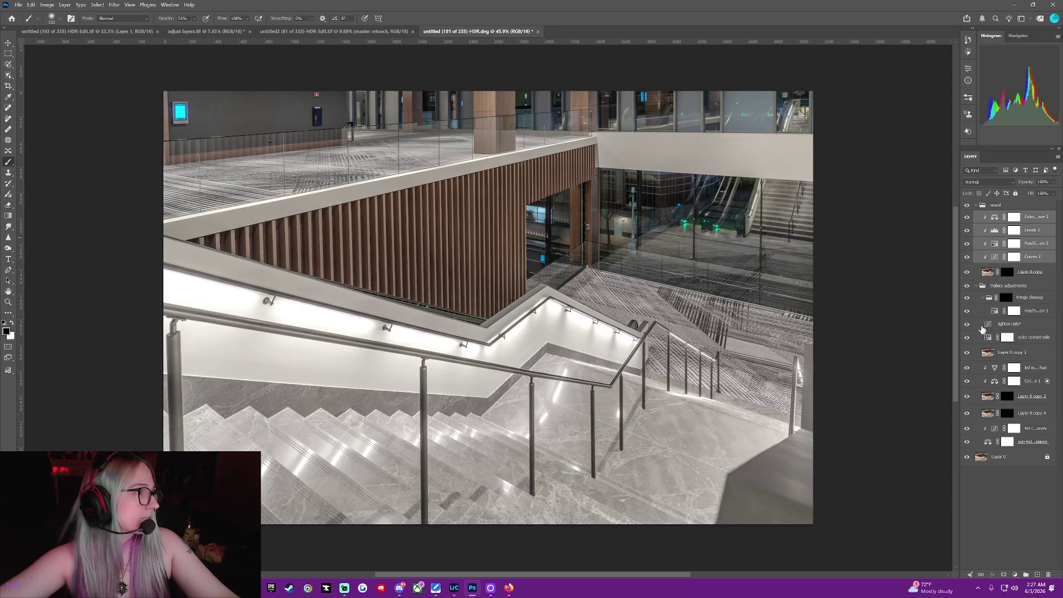
# Clip the lighten rails? and color correct rails adjustments to the layer below.
pyautogui.click(979, 327)
pyautogui.keyDown('ctrl'); pyautogui.click(978, 328); pyautogui.keyUp('ctrl')
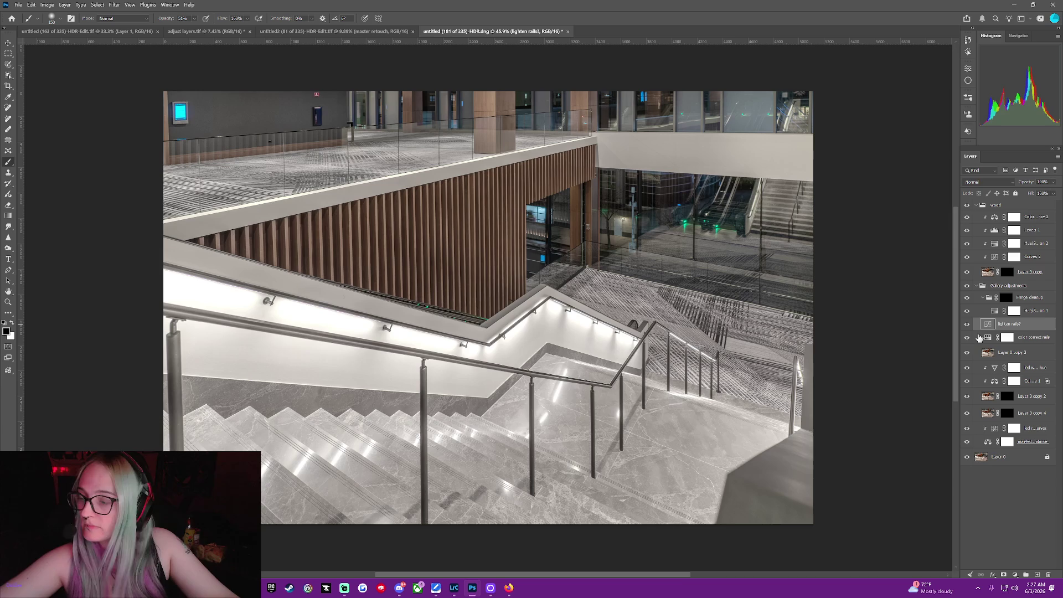
pyautogui.rightClick(974, 342)
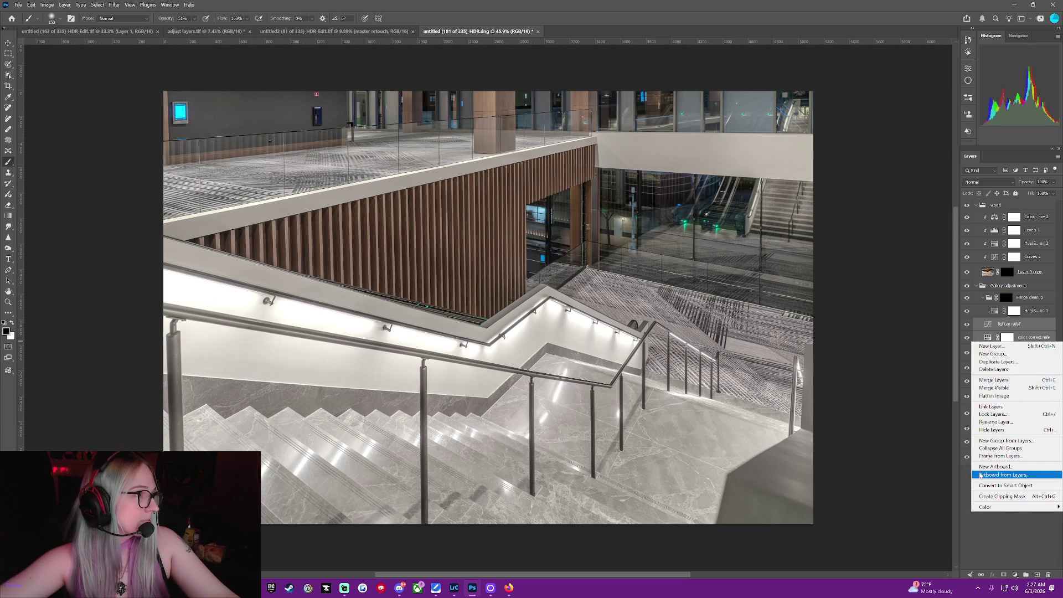
pyautogui.click(986, 496)
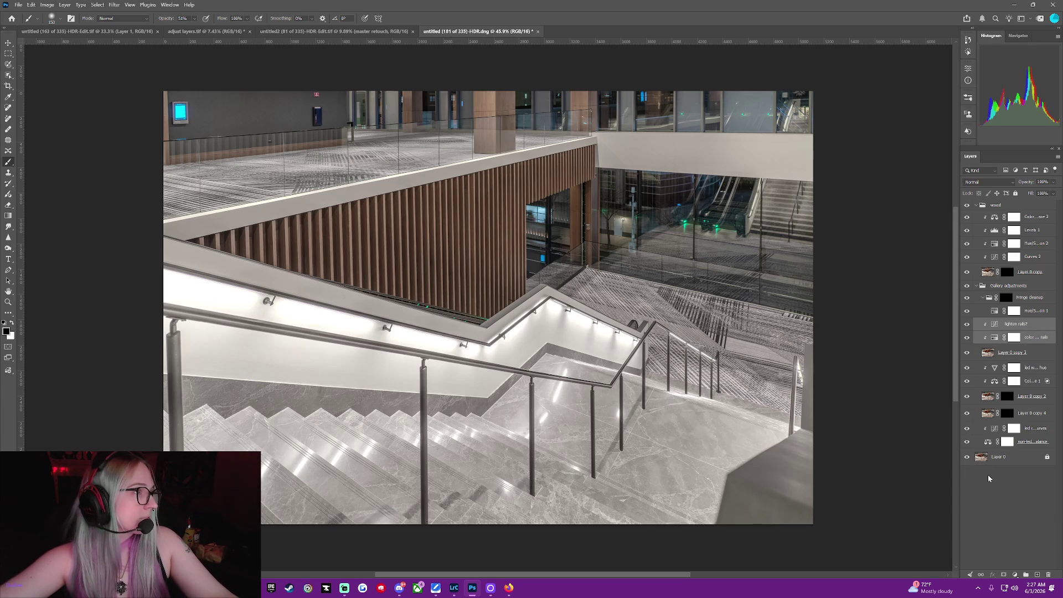
pyautogui.rightClick(981, 441)
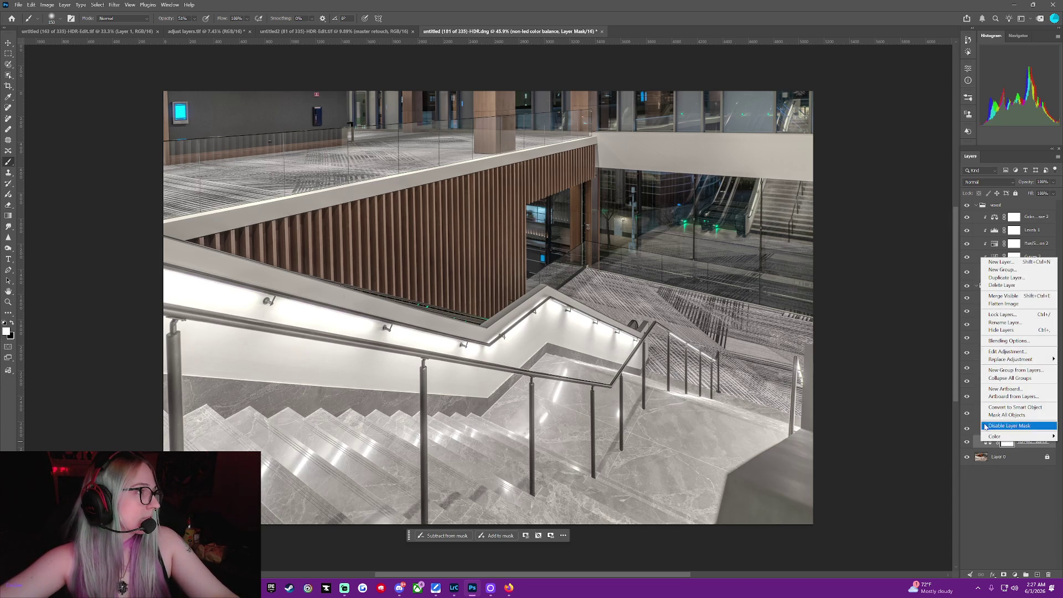
pyautogui.click(995, 493)
# Begin duplicating Layer 0 as Layer 0 copy 5.
pyautogui.click(985, 462)
pyautogui.rightClick(988, 455)
pyautogui.click(1012, 294)
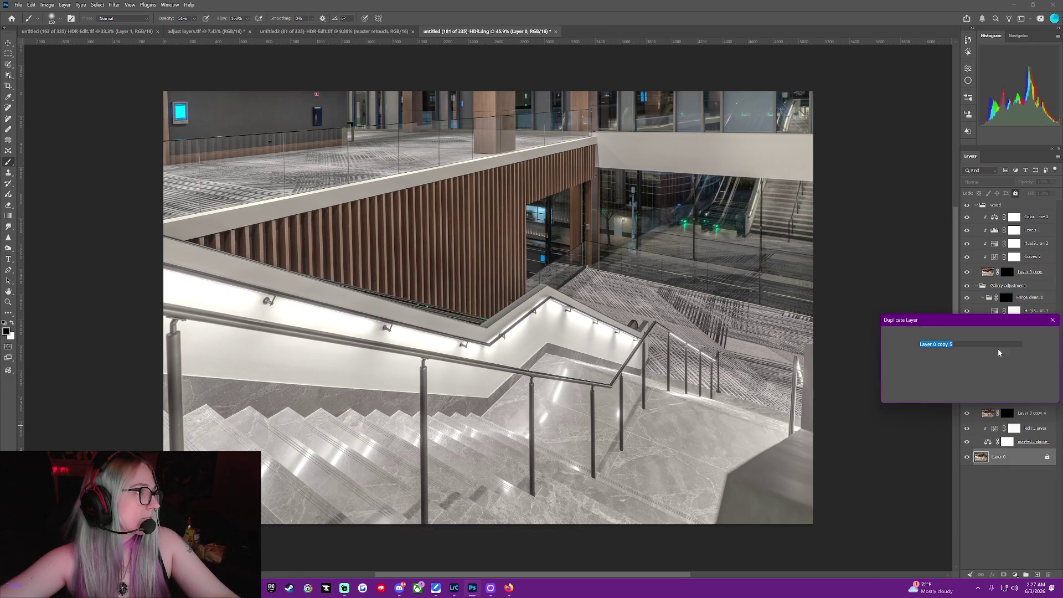
# Confirm the Layer 0 copy 5 duplicate and move led reflection curves higher among the LED adjustments.
pyautogui.press('Return')
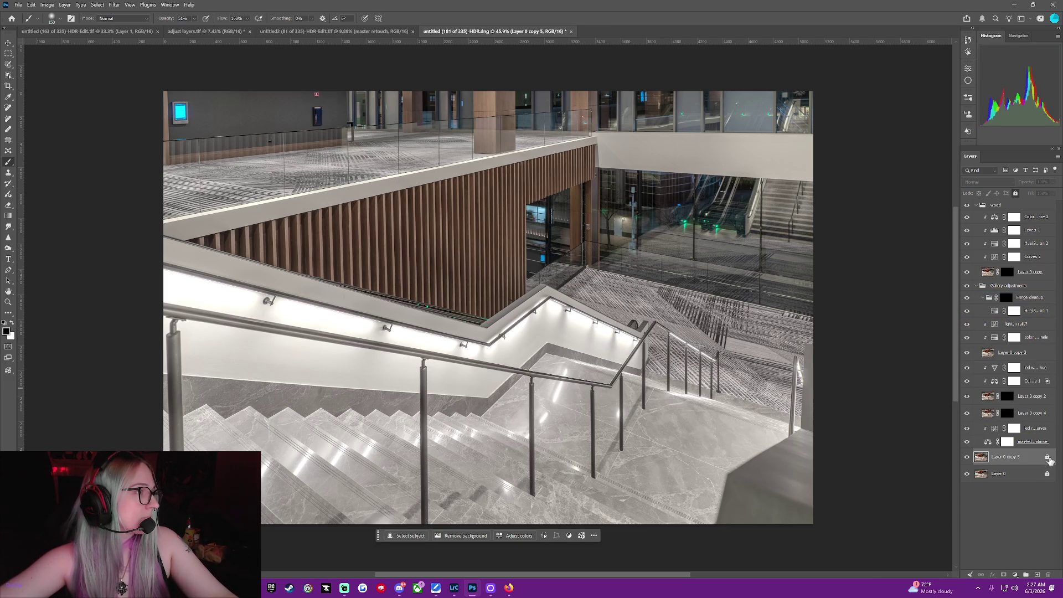
pyautogui.click(1007, 441)
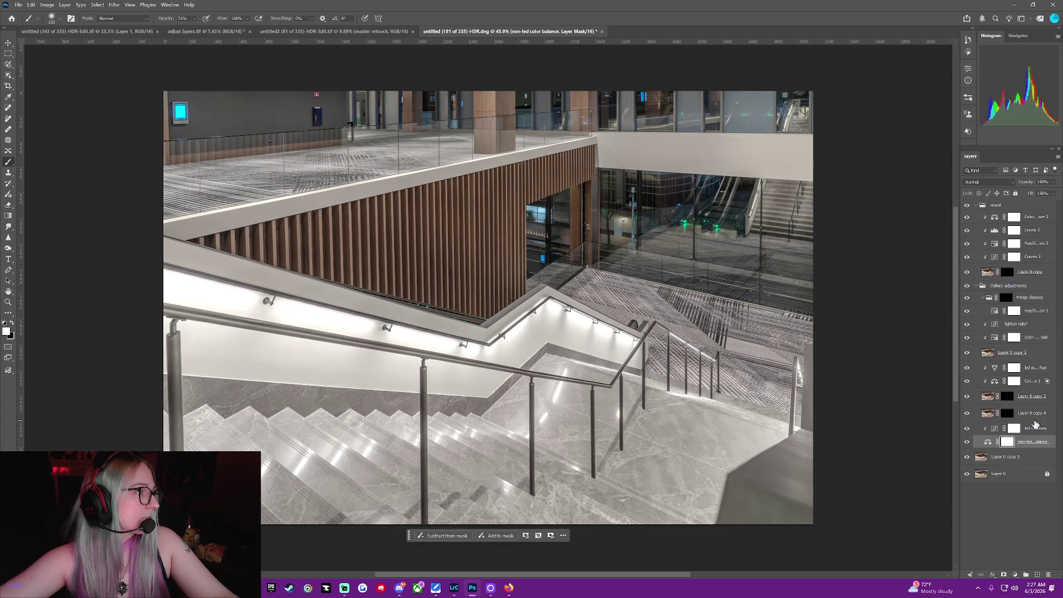
pyautogui.moveTo(1036, 433); pyautogui.dragTo(1038, 393)
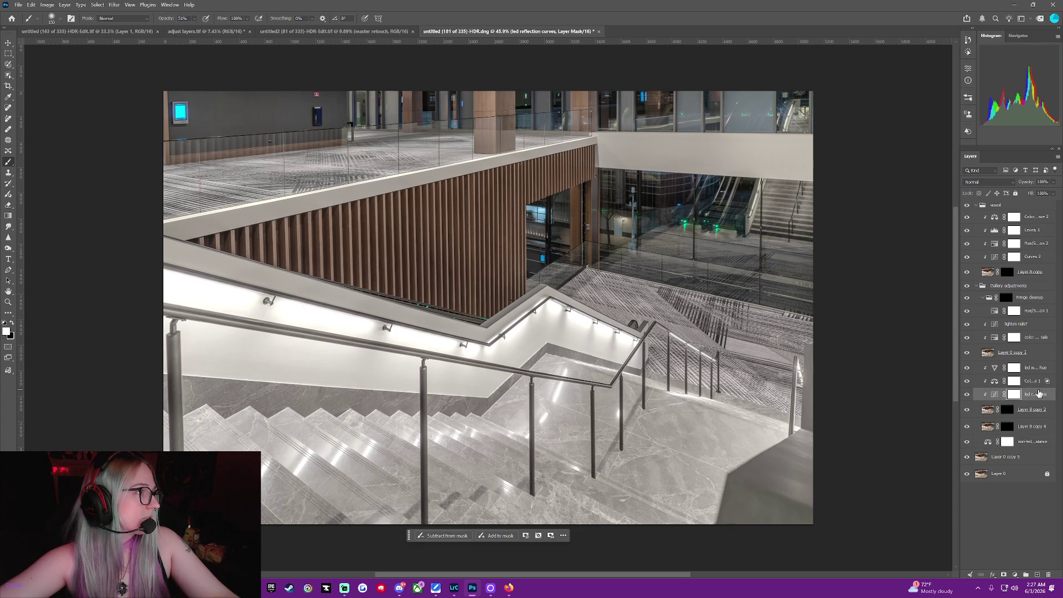
# Reposition the non-led color balance adjustment and clip it to Layer 0 copy 5.
pyautogui.click(1033, 443)
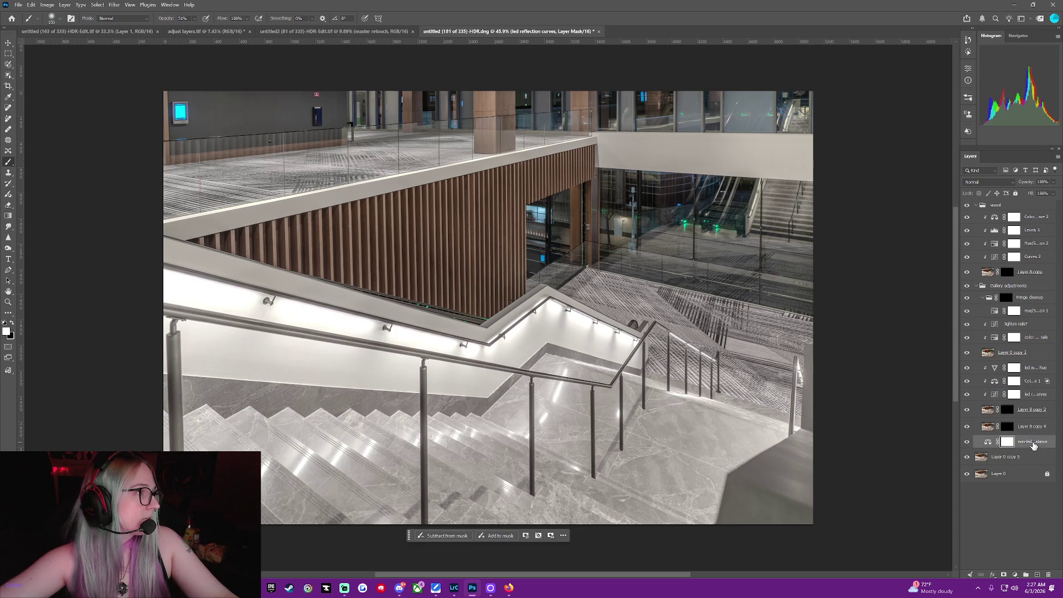
pyautogui.rightClick(980, 445)
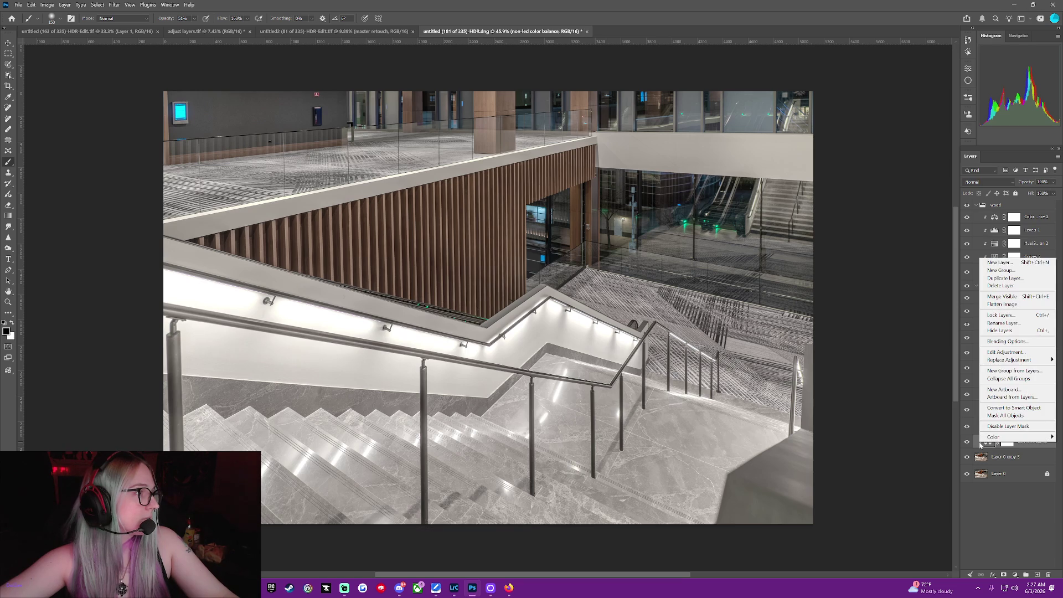
pyautogui.click(990, 517)
pyautogui.moveTo(1007, 443); pyautogui.dragTo(991, 455)
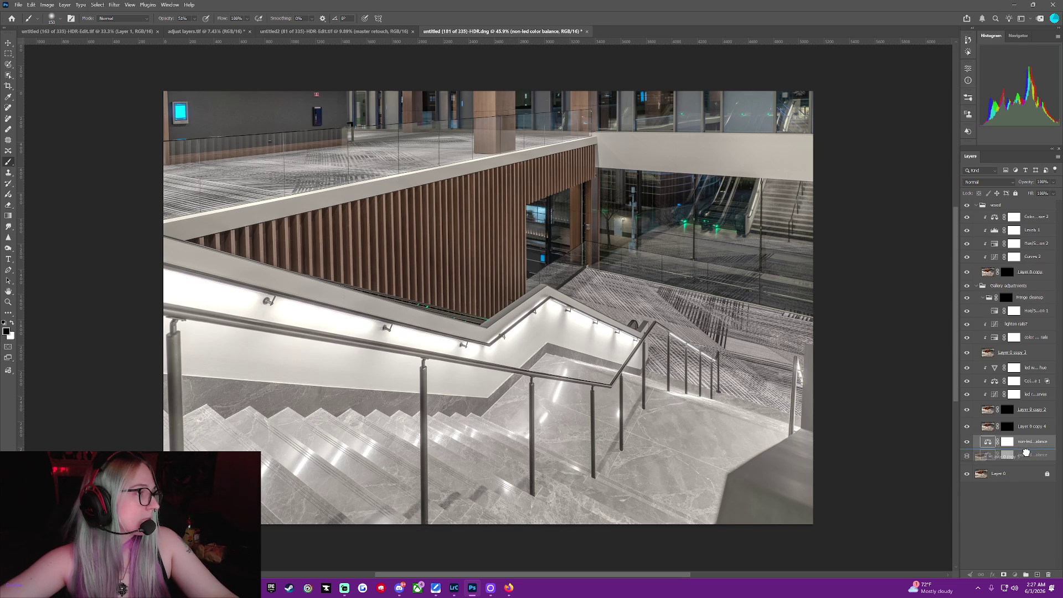
pyautogui.rightClick(979, 446)
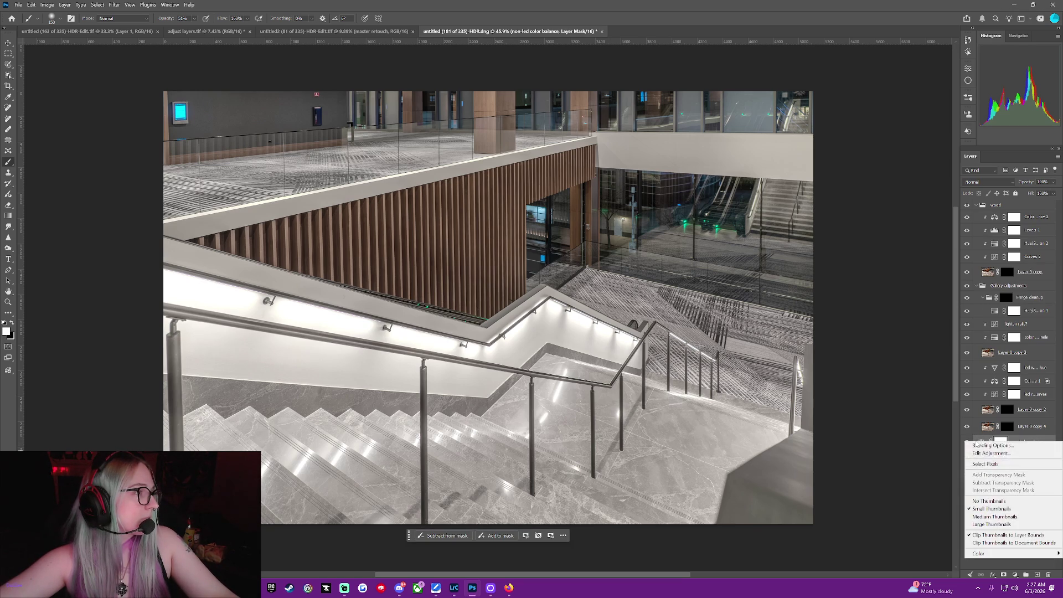
pyautogui.click(1007, 569)
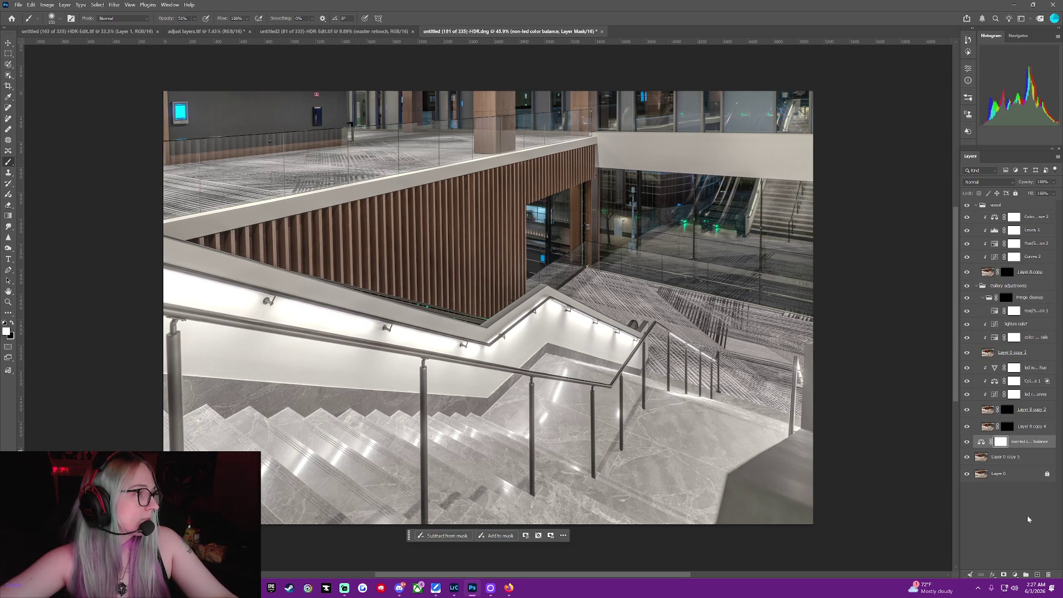
pyautogui.rightClick(1046, 446)
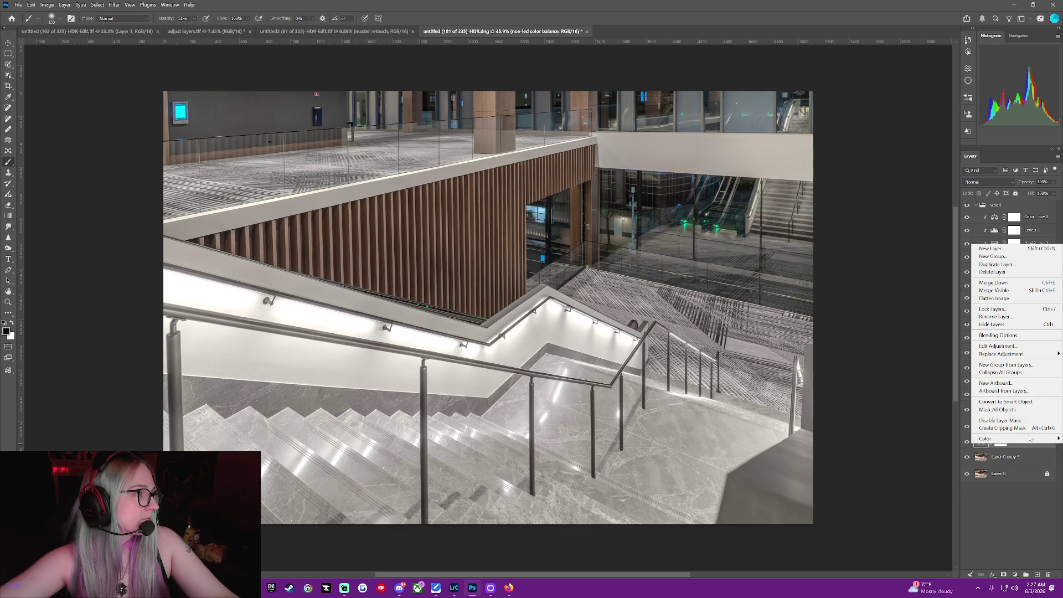
pyautogui.click(1002, 428)
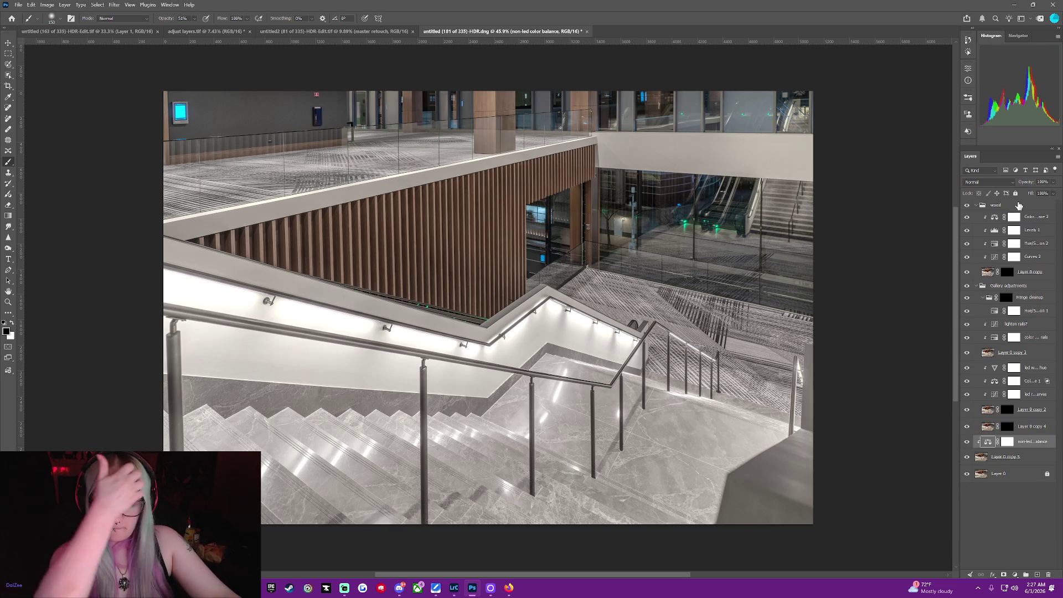
# Inspect the Hue/Saturation 1 layer options and select the adjustment instead of its mask.
pyautogui.rightClick(983, 312)
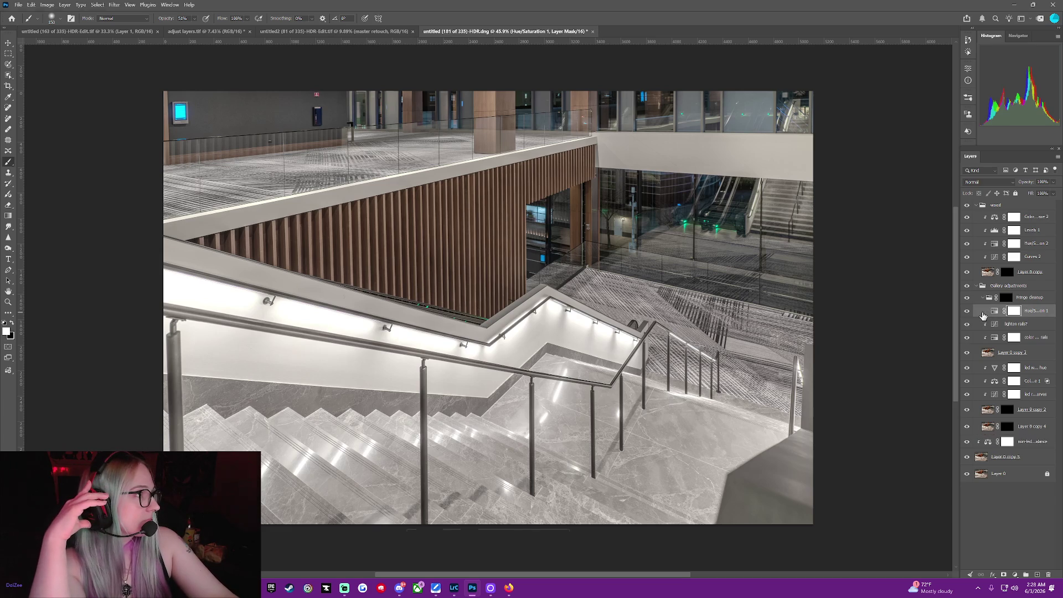
pyautogui.click(1007, 512)
pyautogui.rightClick(1039, 313)
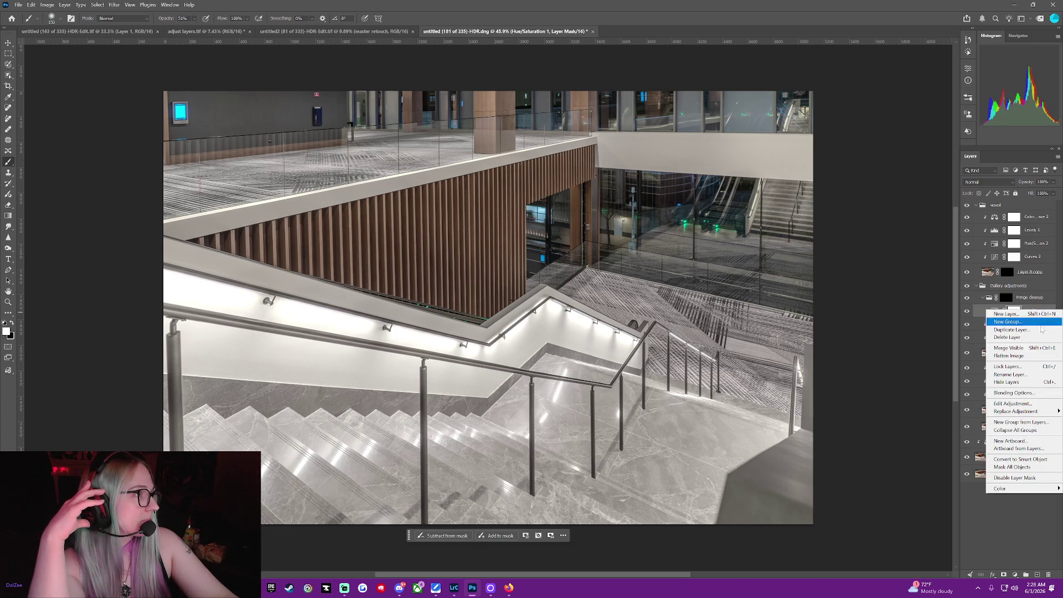
pyautogui.click(1031, 532)
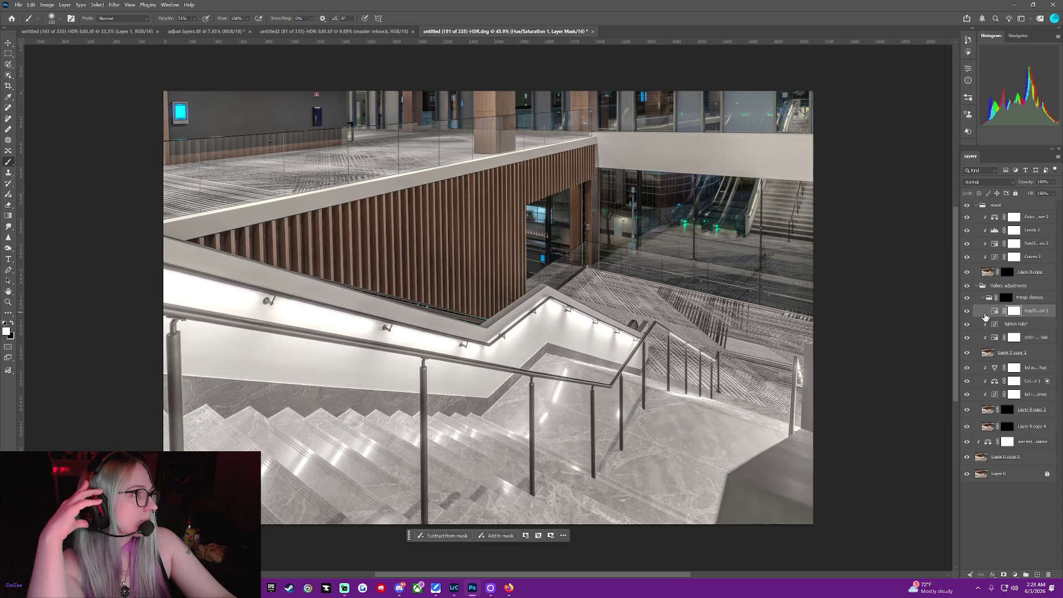
pyautogui.click(986, 314)
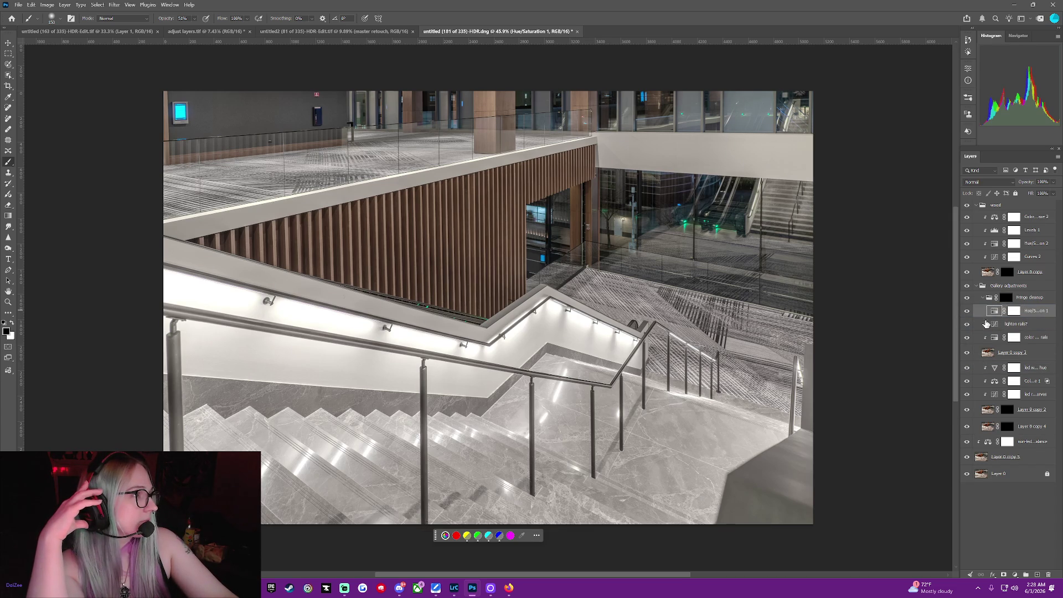
# Duplicate Layer 0 copy 5 as Layer 0 copy 6 and move it up above lighten rails?
pyautogui.click(1018, 457)
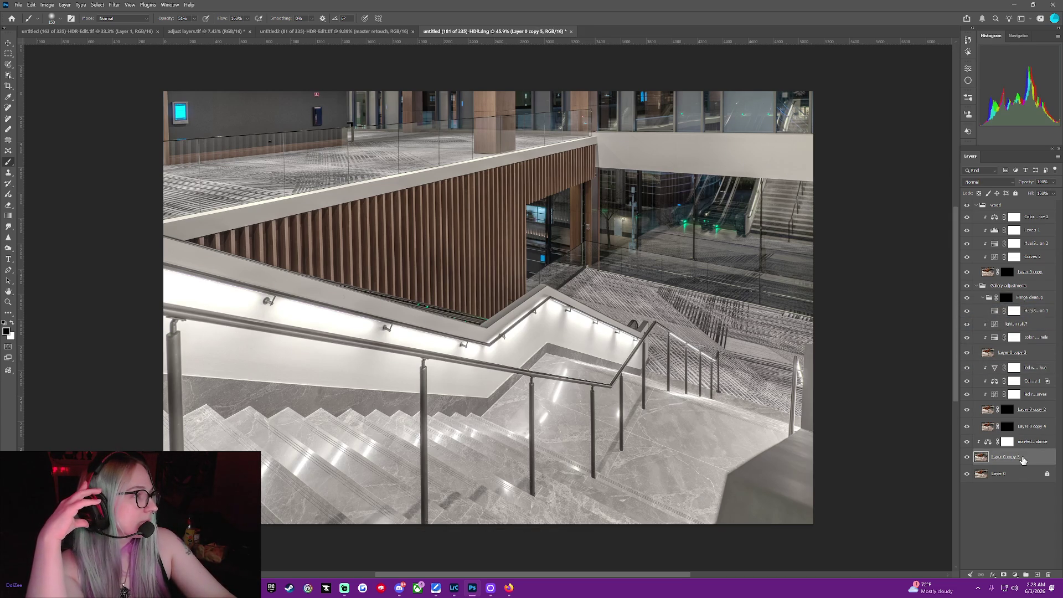
pyautogui.rightClick(1021, 456)
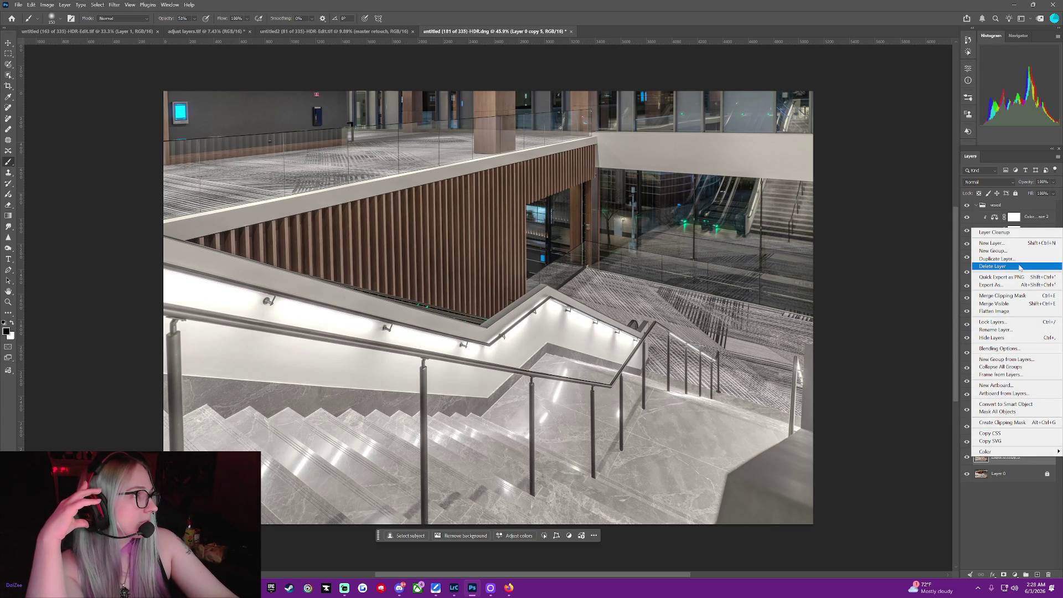
pyautogui.click(996, 258)
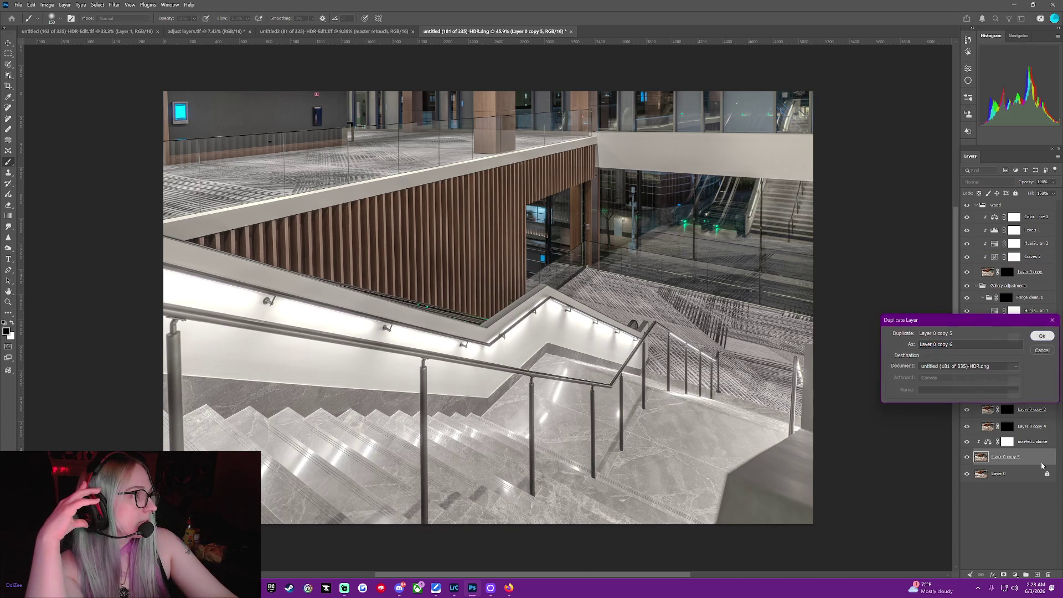
pyautogui.press('Return')
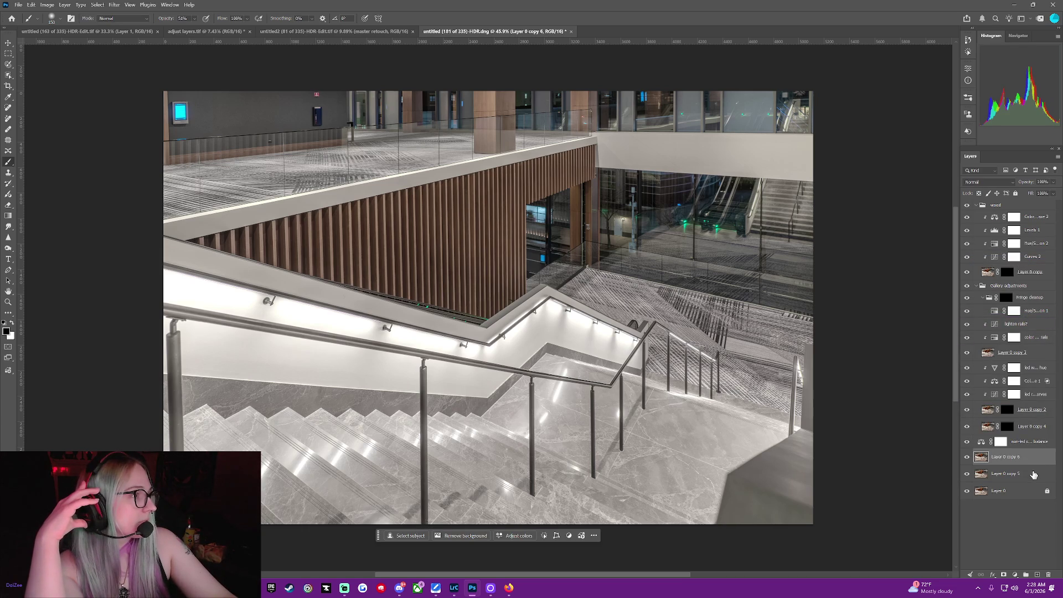
pyautogui.moveTo(1034, 463); pyautogui.dragTo(1037, 322)
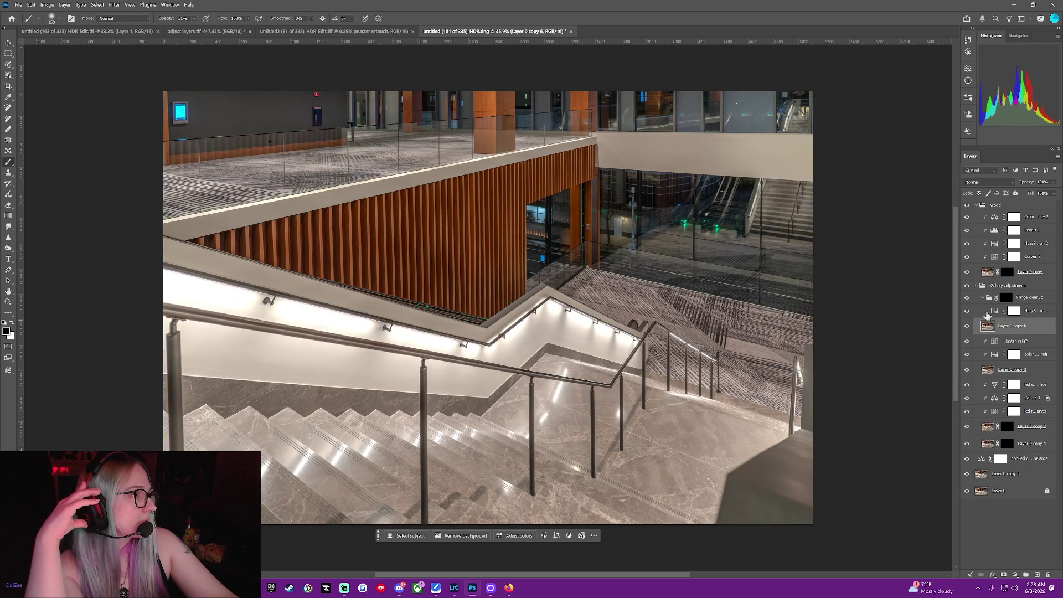
# Delete Layer 0 copy 6, deselect all layers, and bring up the wood group's visibility options.
pyautogui.click(981, 311)
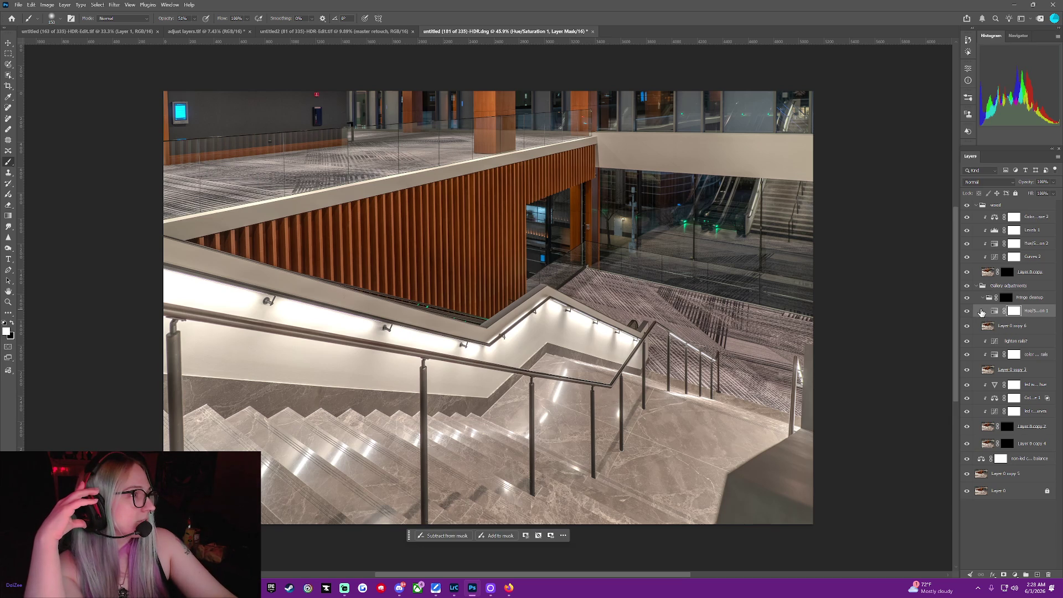
pyautogui.rightClick(981, 312)
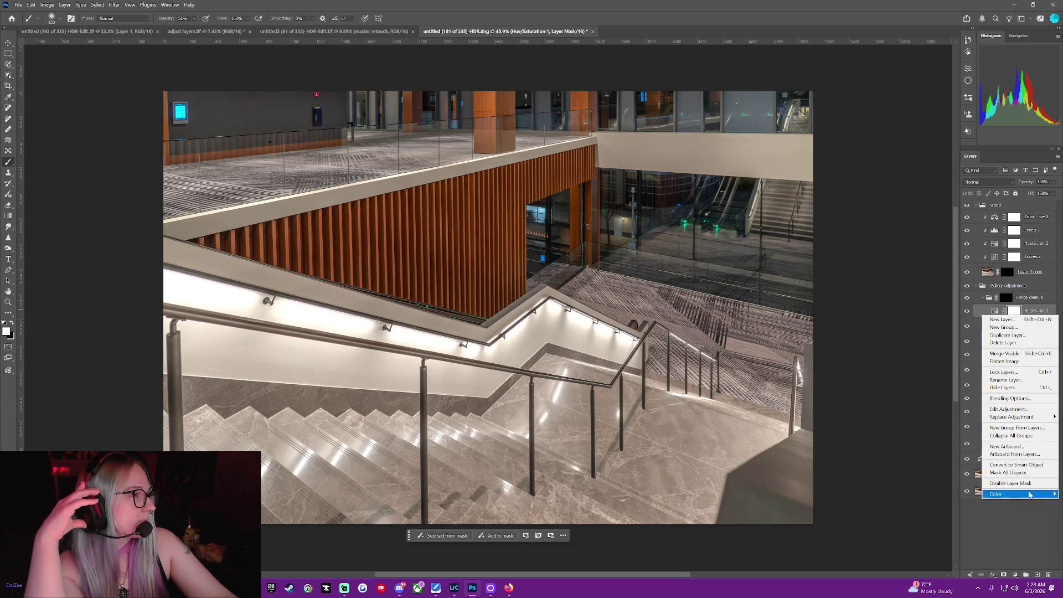
pyautogui.press('Escape')
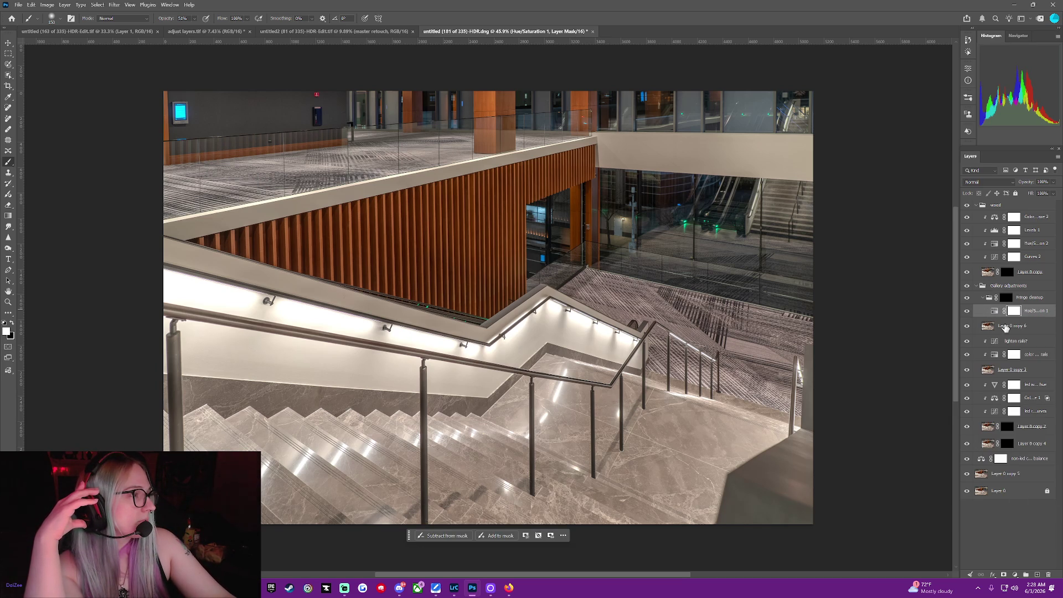
pyautogui.click(1005, 326)
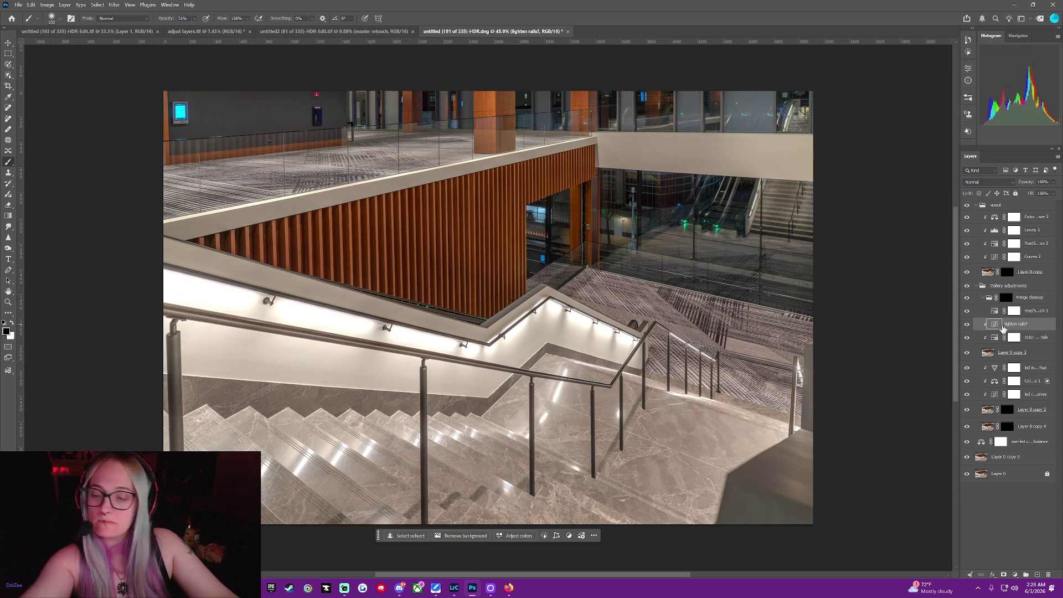
pyautogui.press('Delete')
pyautogui.click(1014, 512)
pyautogui.rightClick(967, 205)
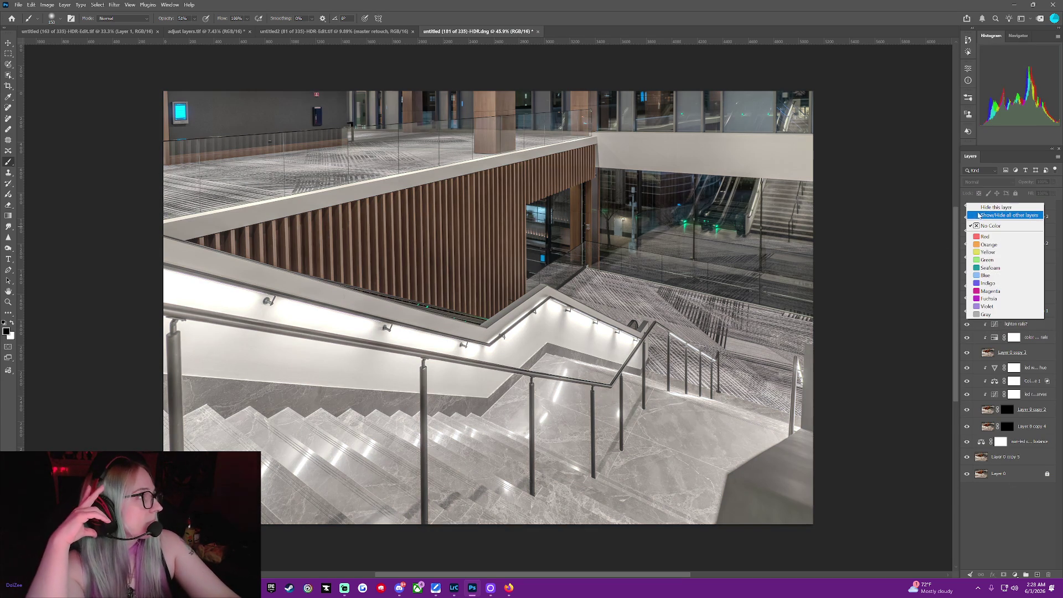
# Isolate the wood group, re-enable Layer 0, copy 5, colour balance and copy 3, comparing the rails correction.
pyautogui.click(981, 215)
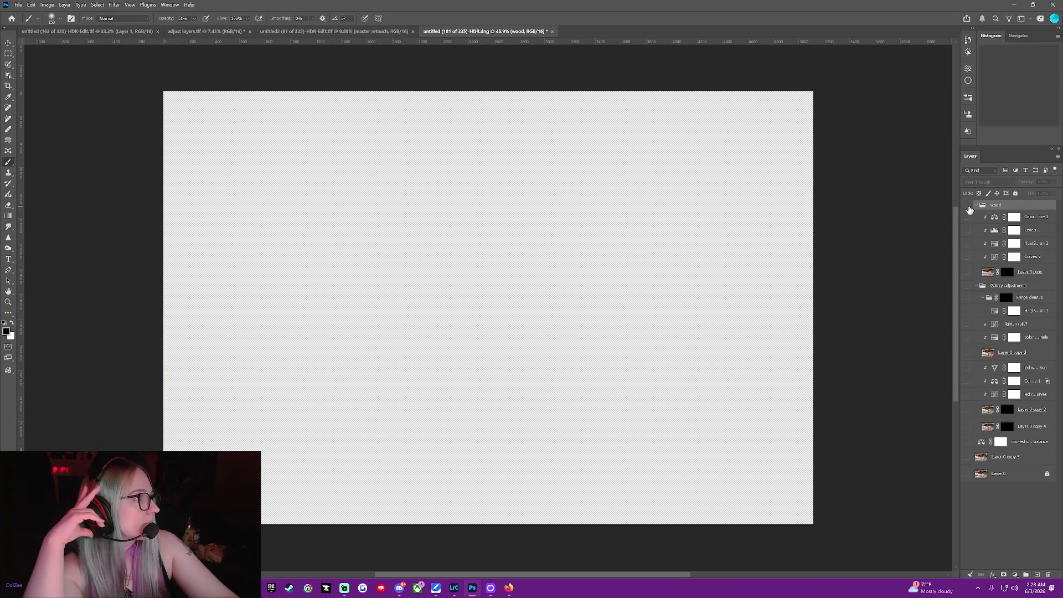
pyautogui.click(966, 474)
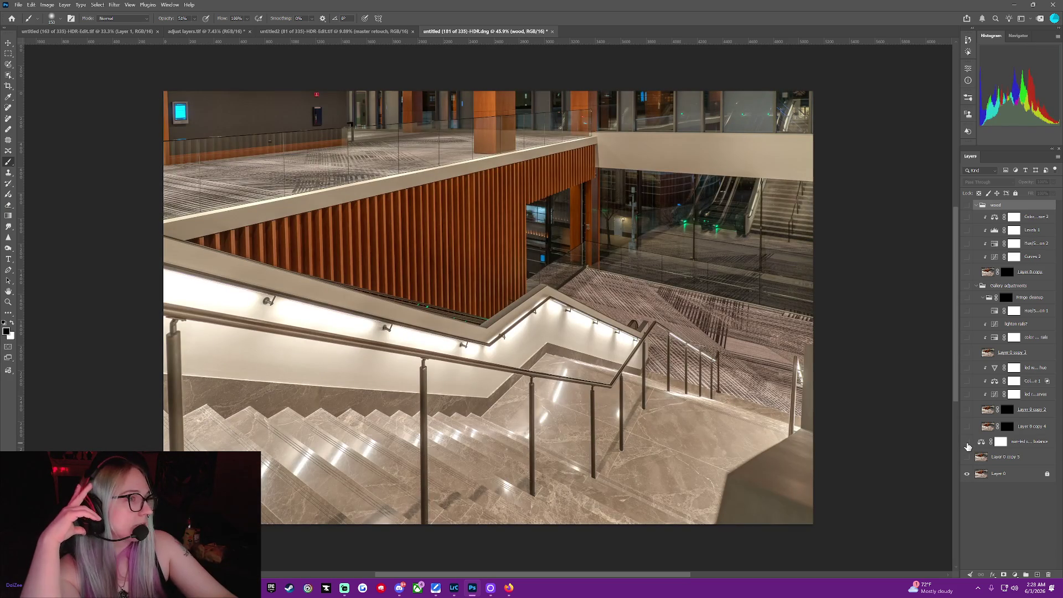
pyautogui.click(966, 457)
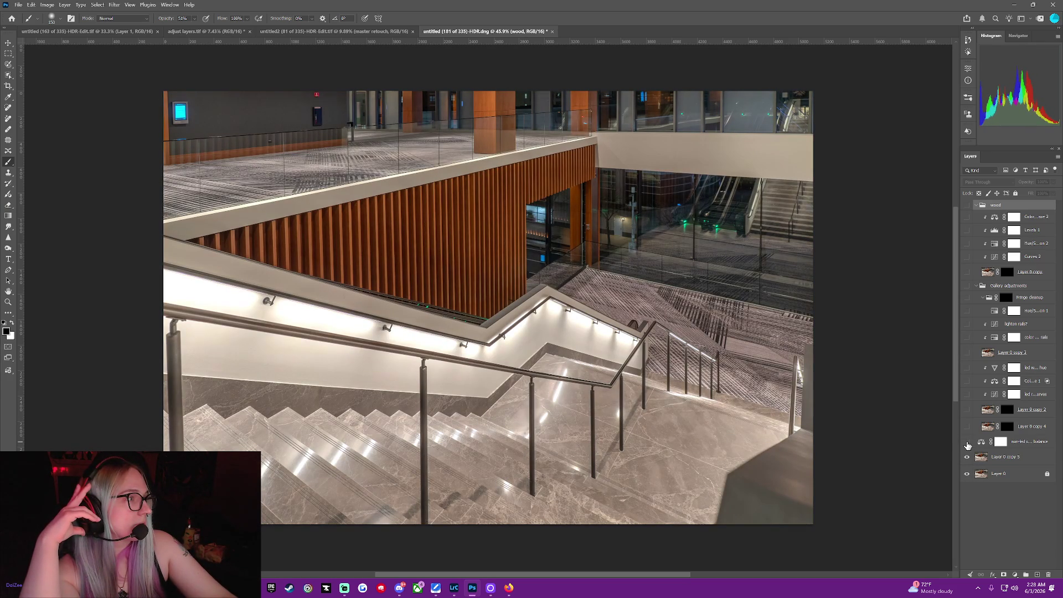
pyautogui.click(967, 443)
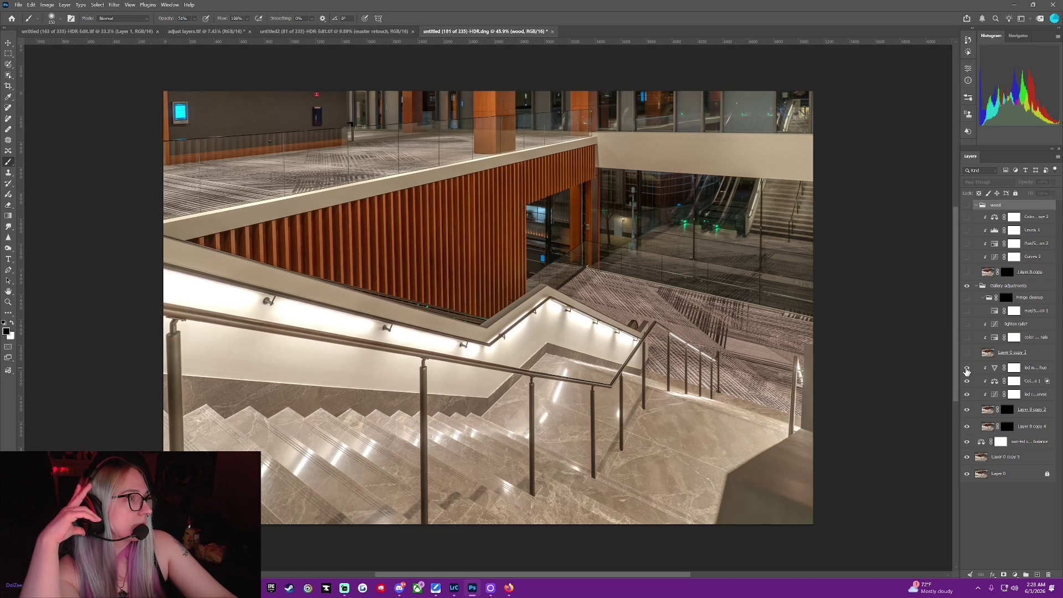
pyautogui.click(967, 355)
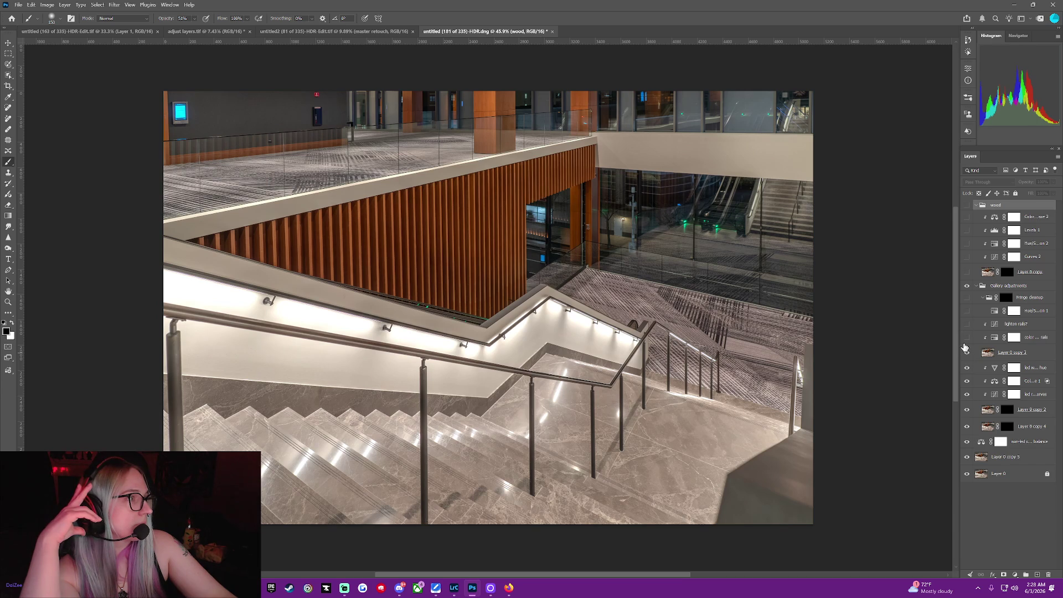
pyautogui.click(966, 339)
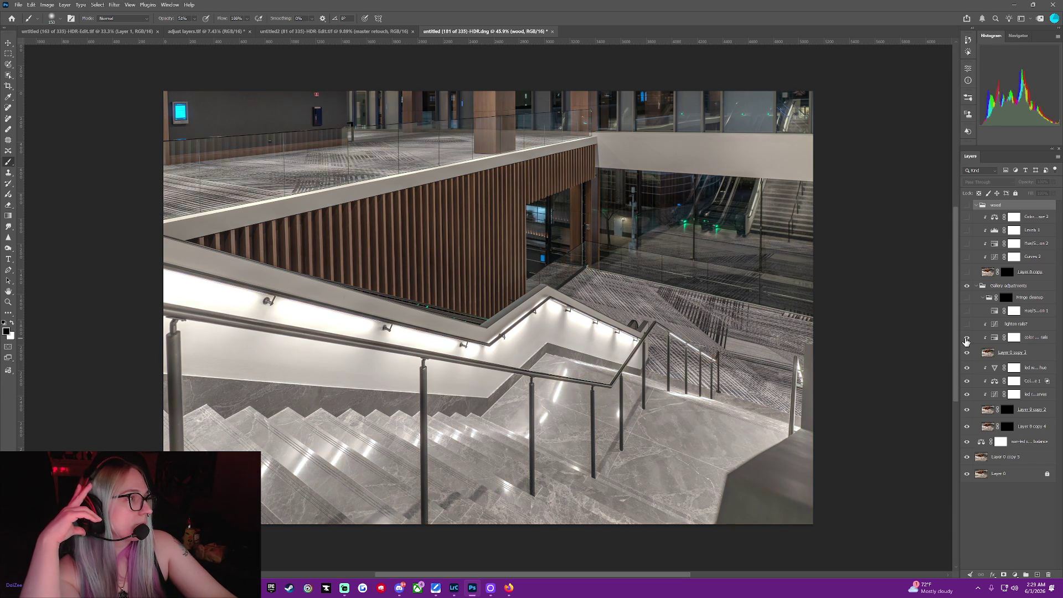
pyautogui.click(966, 338)
pyautogui.click(965, 338)
pyautogui.click(966, 338)
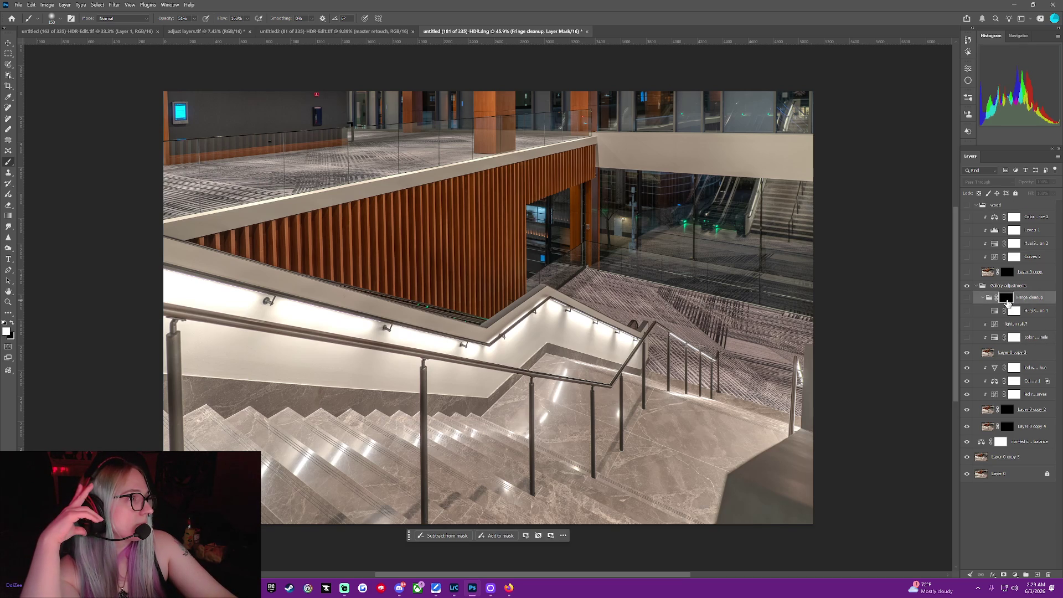
# Move the Fringe cleanup mask onto Layer 0 copy 3, raise that layer, and cancel Select and Mask.
pyautogui.moveTo(1009, 302); pyautogui.dragTo(1023, 357)
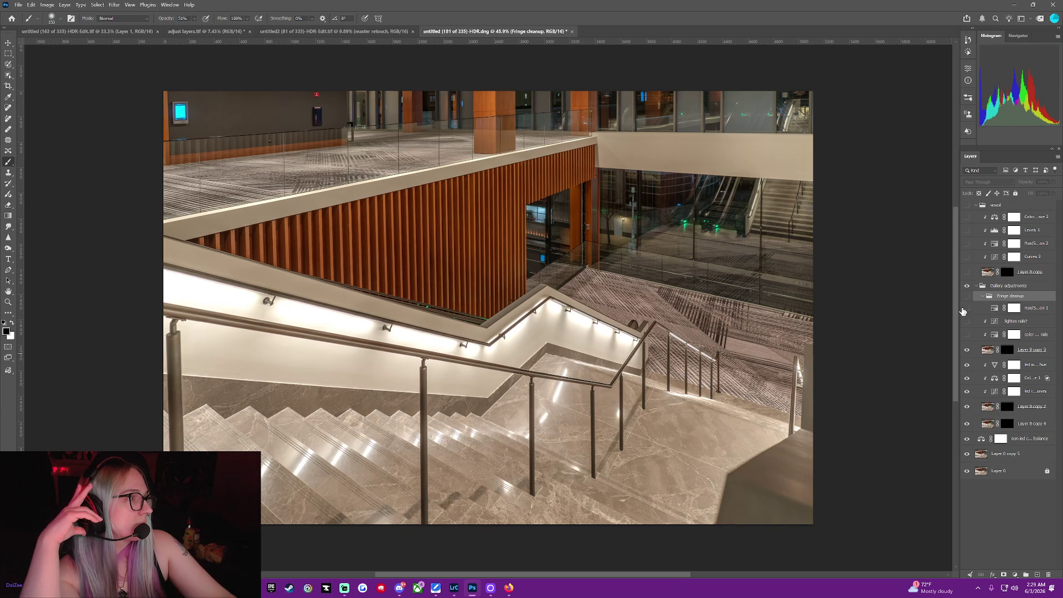
pyautogui.click(966, 296)
pyautogui.click(966, 295)
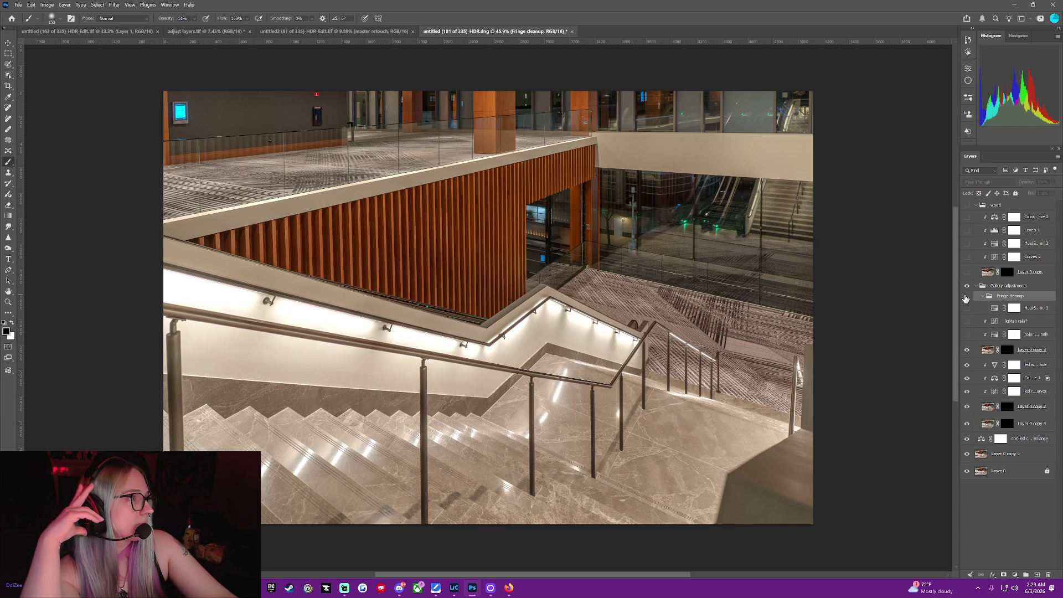
pyautogui.moveTo(975, 352); pyautogui.dragTo(978, 339)
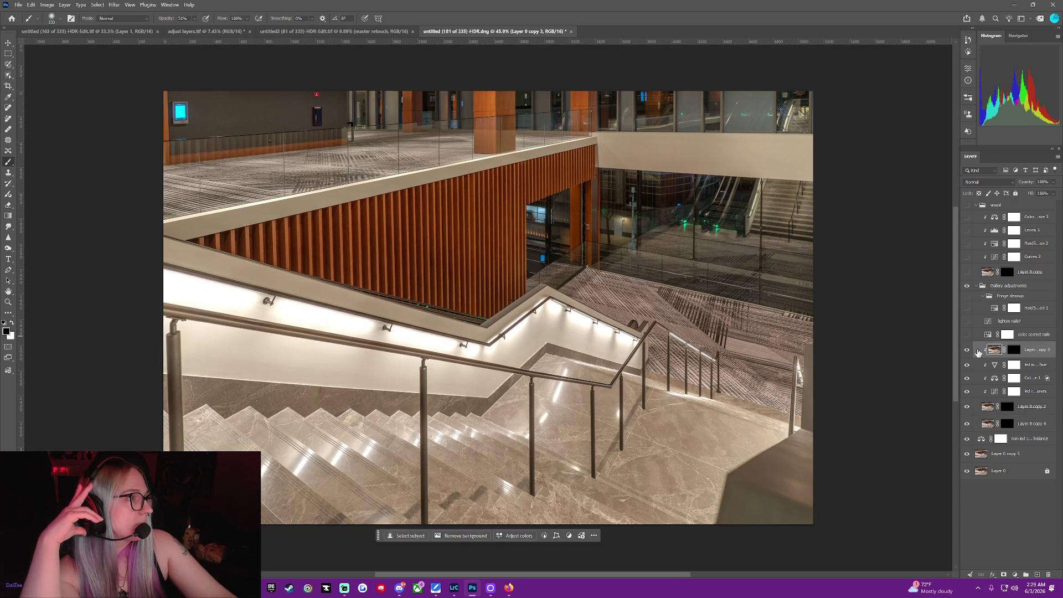
pyautogui.click(1017, 349)
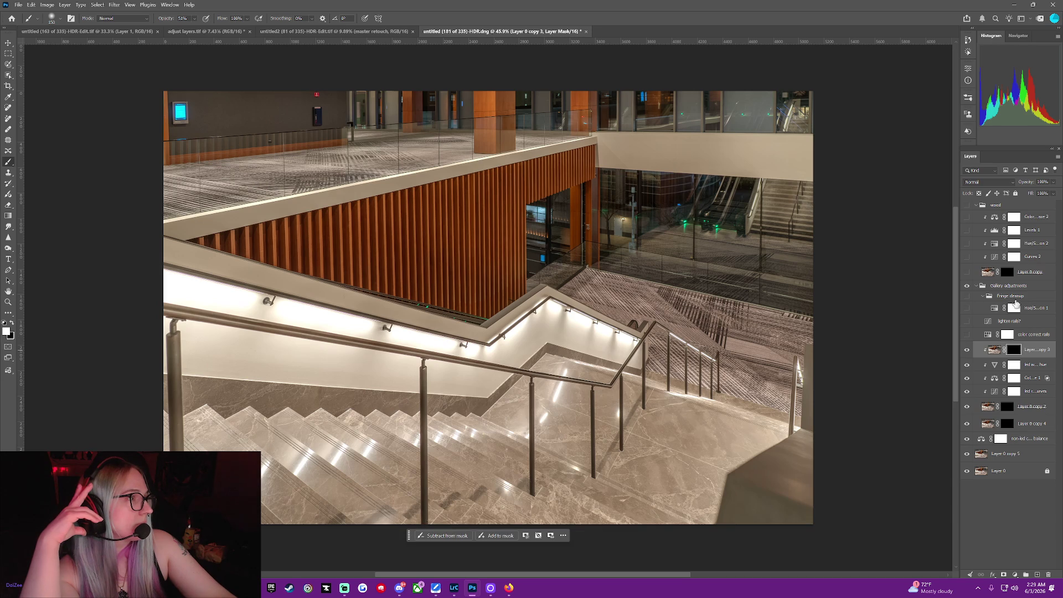
pyautogui.doubleClick(1017, 350)
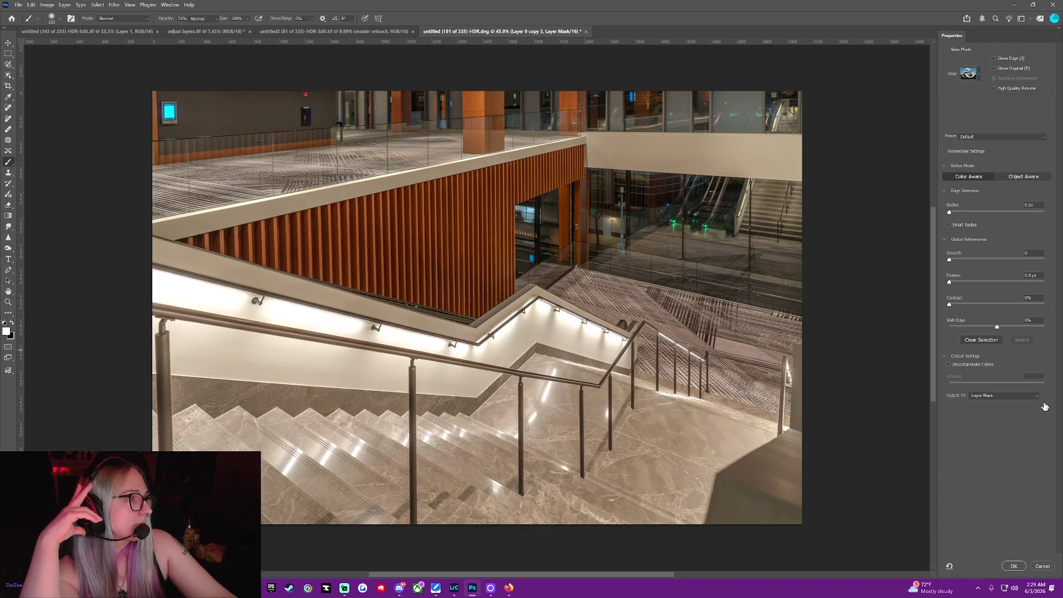
pyautogui.click(1043, 566)
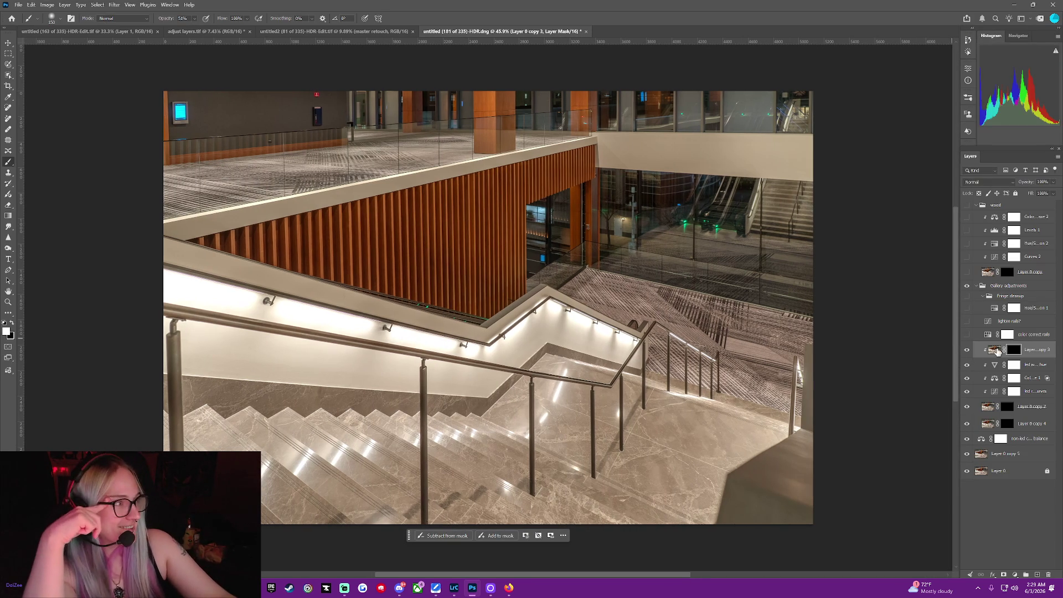
# Show Fringe cleanup's Hue/Sat 1, lighten rails? and color correct rails, clipping both rails adjustments with Alt+Ctrl+G.
pyautogui.click(966, 296)
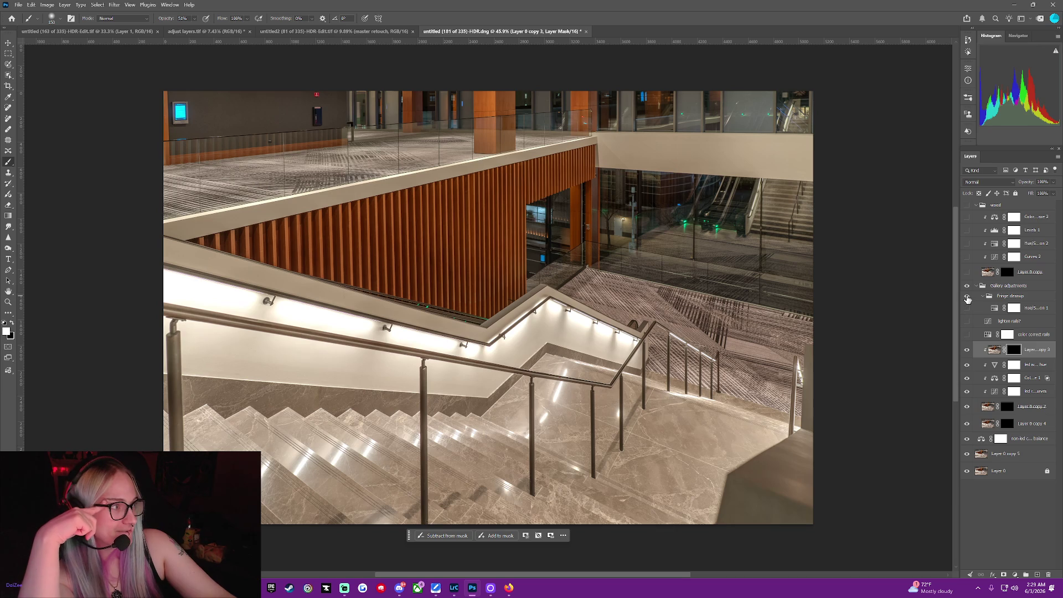
pyautogui.moveTo(966, 308); pyautogui.dragTo(967, 335)
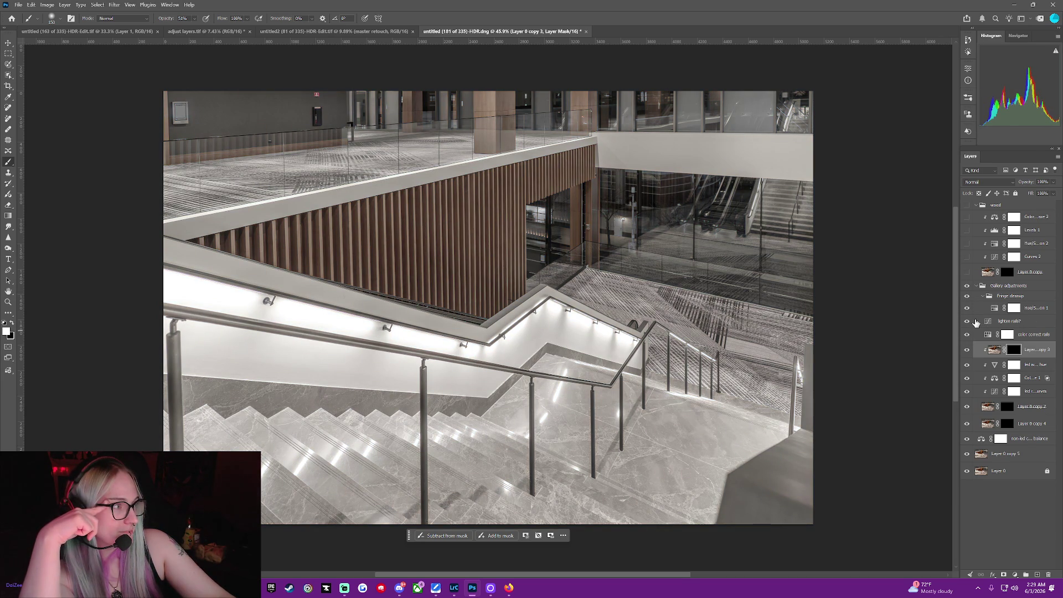
pyautogui.click(1001, 321)
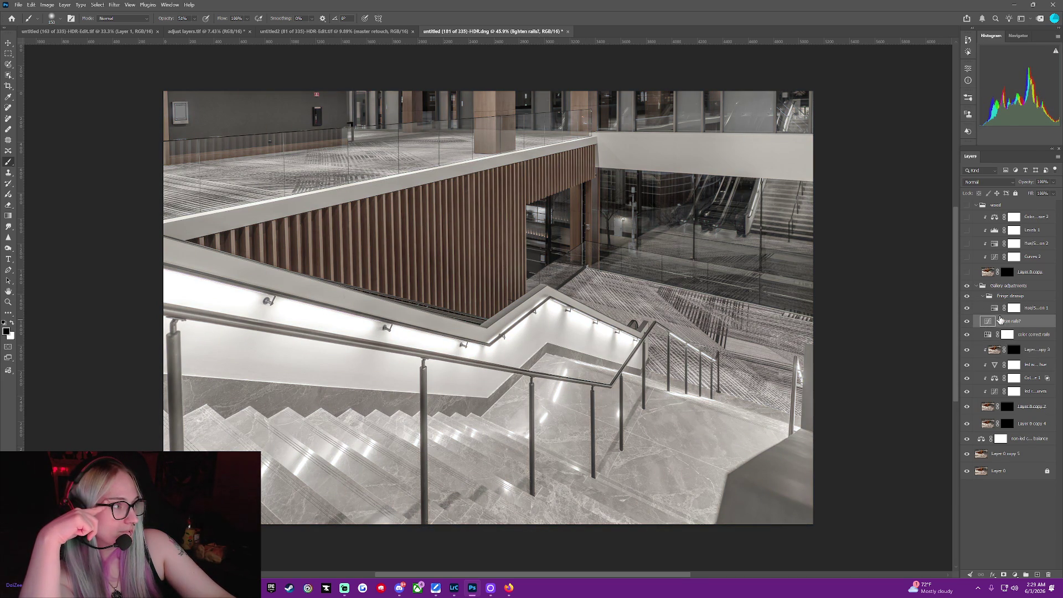
pyautogui.hotkey('ctrl', 'alt', 'g')
pyautogui.click(1045, 340)
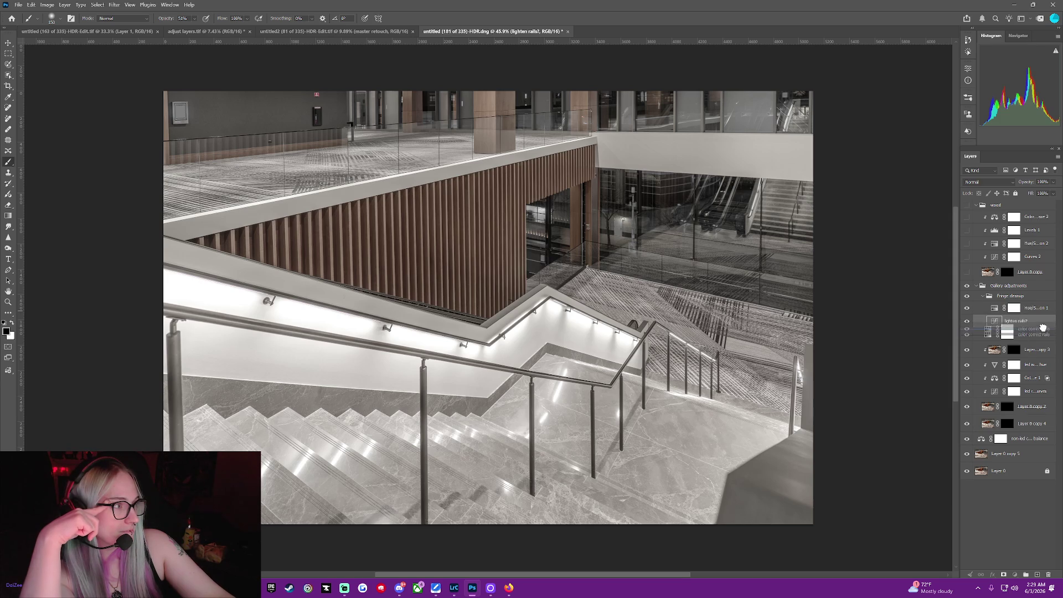
pyautogui.hotkey('ctrl', 'alt', 'g')
# Place Layer 0 copy 3 directly under the rails adjustments and select all three adjustments.
pyautogui.moveTo(1041, 346); pyautogui.dragTo(1037, 326)
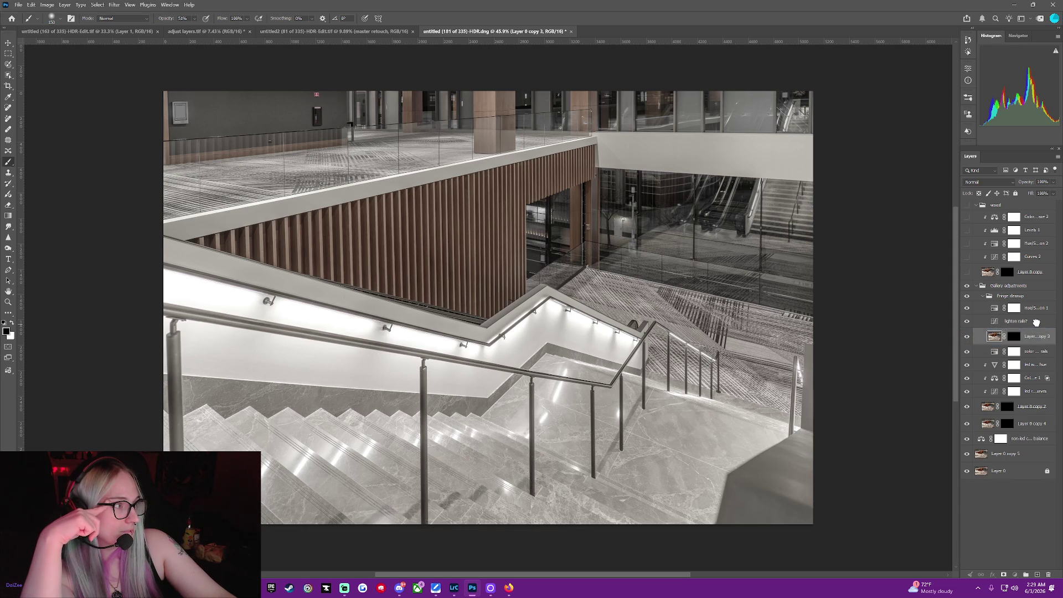
pyautogui.click(984, 309)
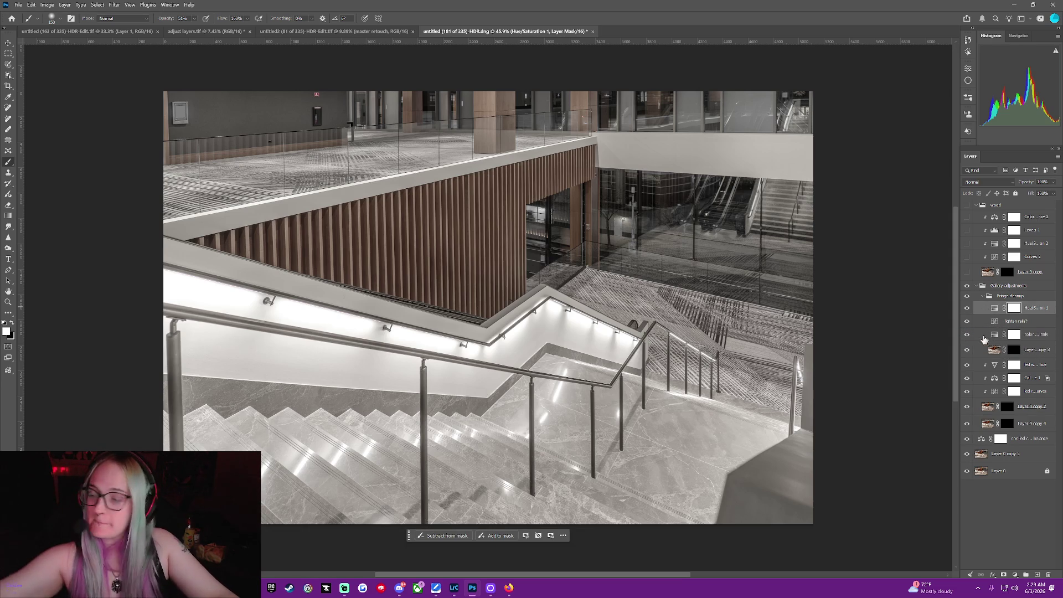
pyautogui.keyDown('shift'); pyautogui.click(986, 335); pyautogui.keyUp('shift')
pyautogui.rightClick(973, 334)
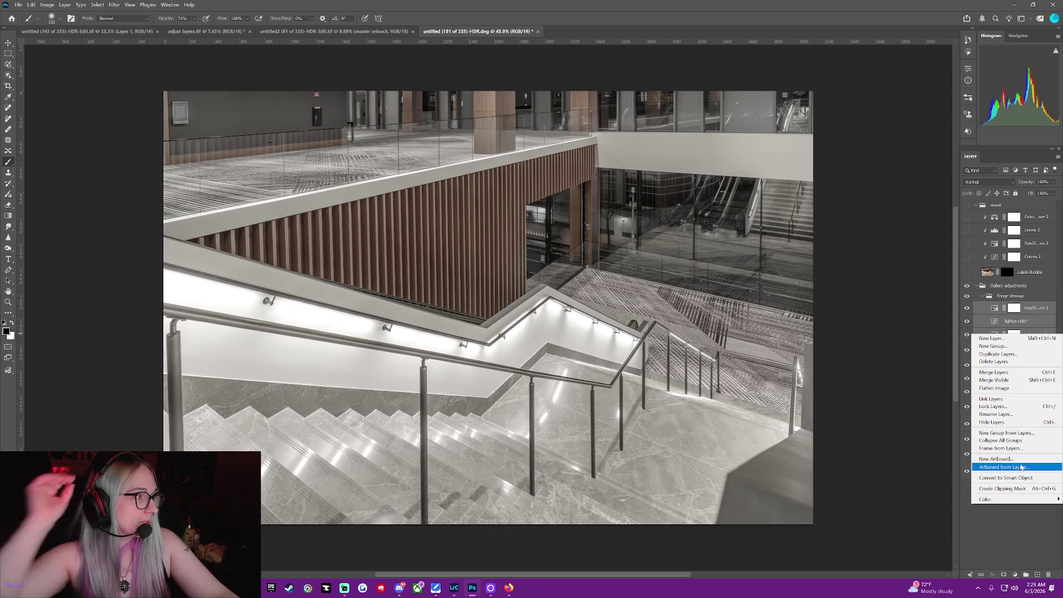
# Clip the three rails adjustments to Layer 0 copy 3 and move Layer 0 copy's black mask onto the wood group.
pyautogui.click(1001, 488)
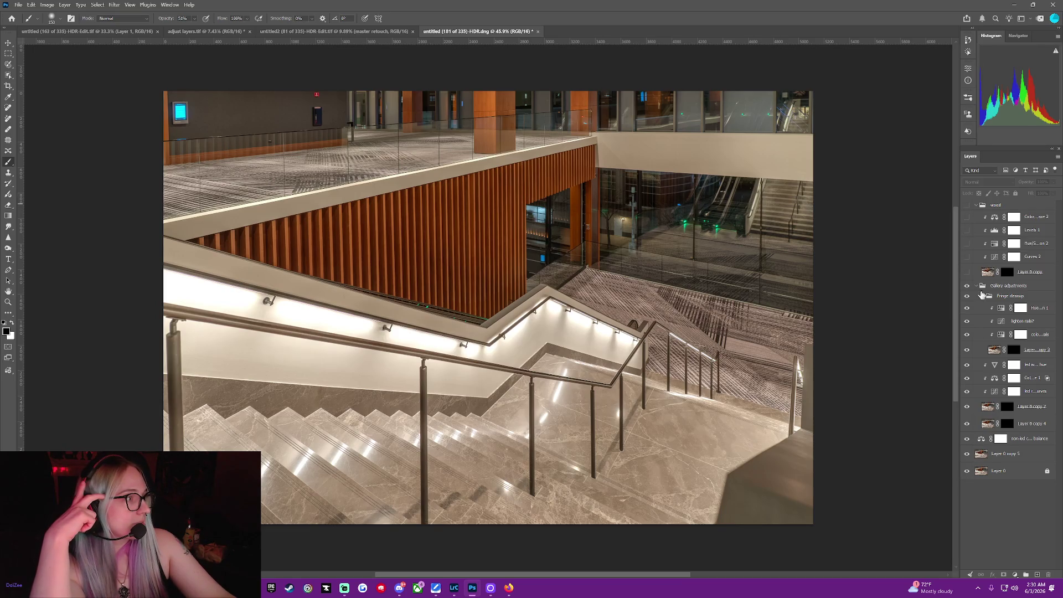
pyautogui.click(1007, 271)
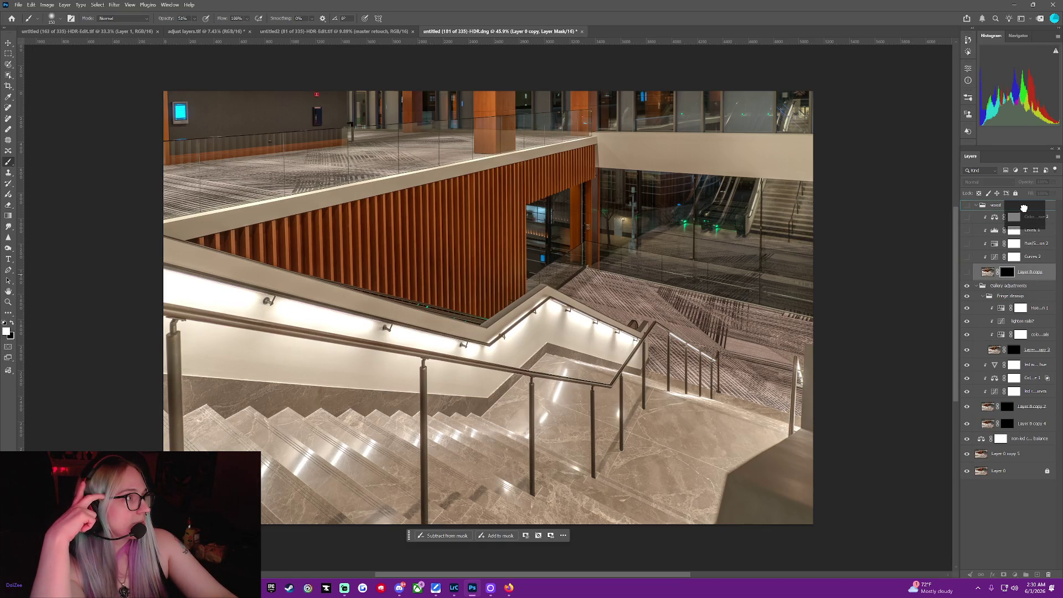
pyautogui.moveTo(1011, 276); pyautogui.dragTo(1008, 211)
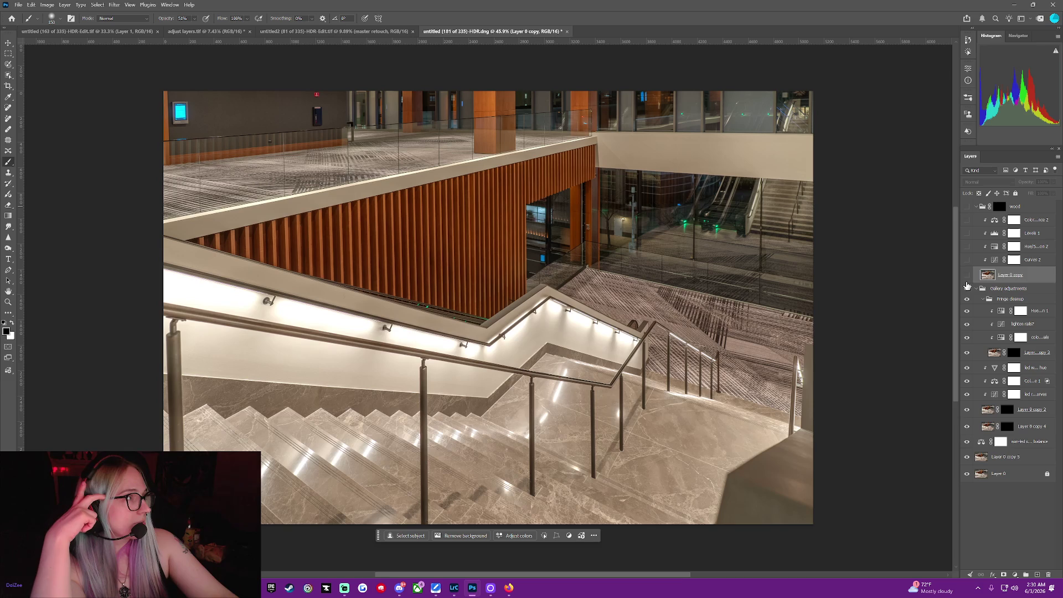
pyautogui.hotkey('ctrl', 'alt', 'g')
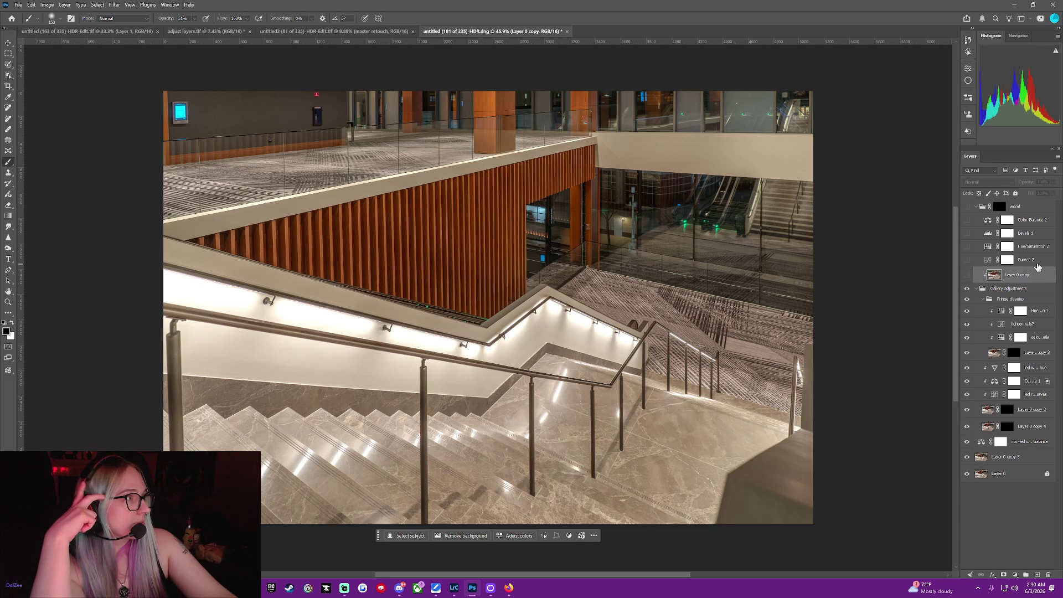
pyautogui.rightClick(980, 277)
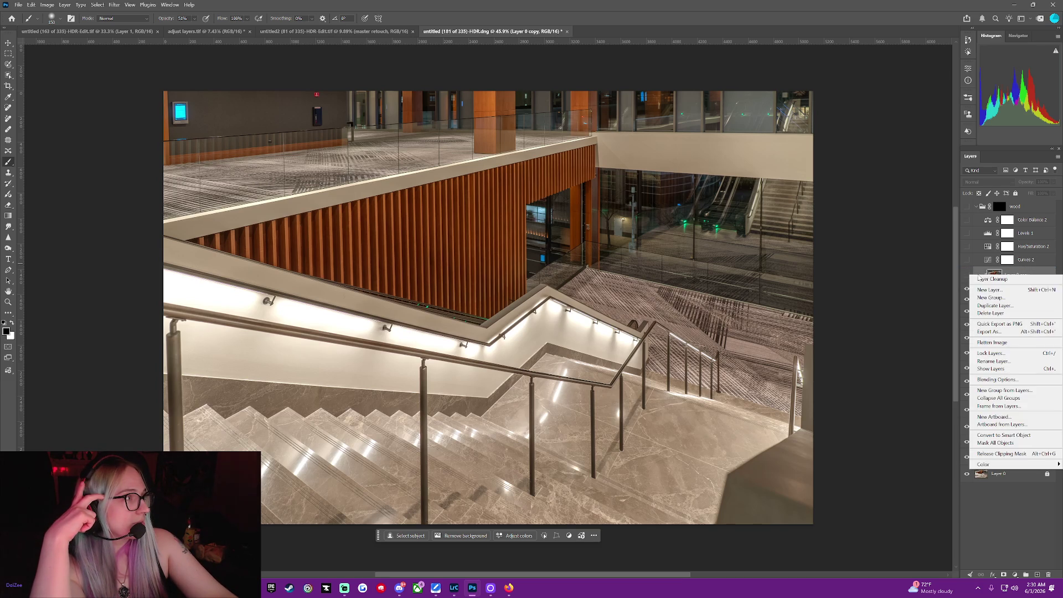
pyautogui.click(1005, 453)
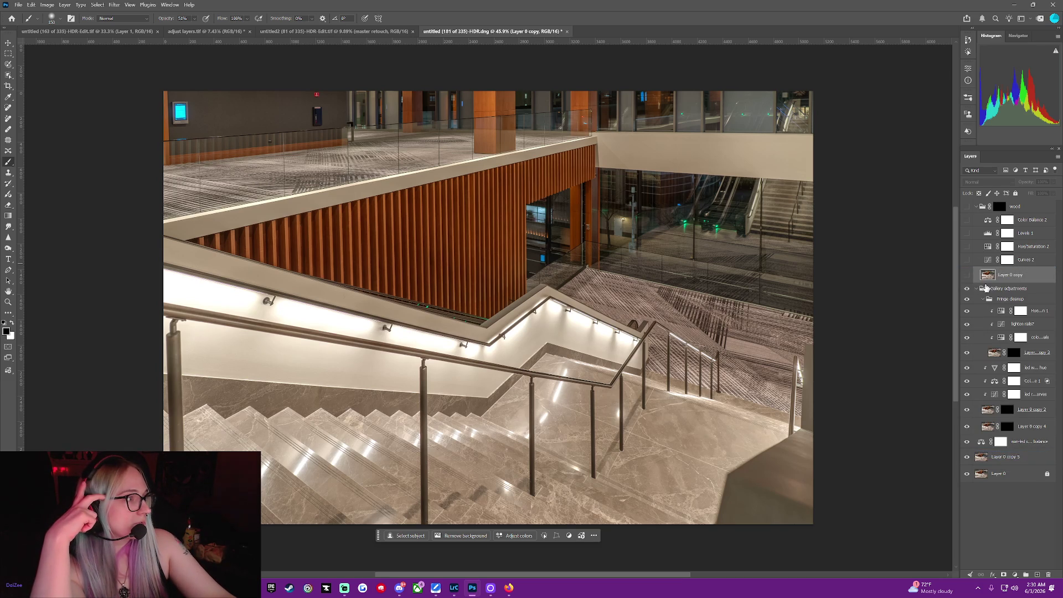
# Clip the four wood adjustments, Color Balance 2 through Curves 2, to Layer 0 copy and make them visible.
pyautogui.click(979, 221)
pyautogui.press('x')
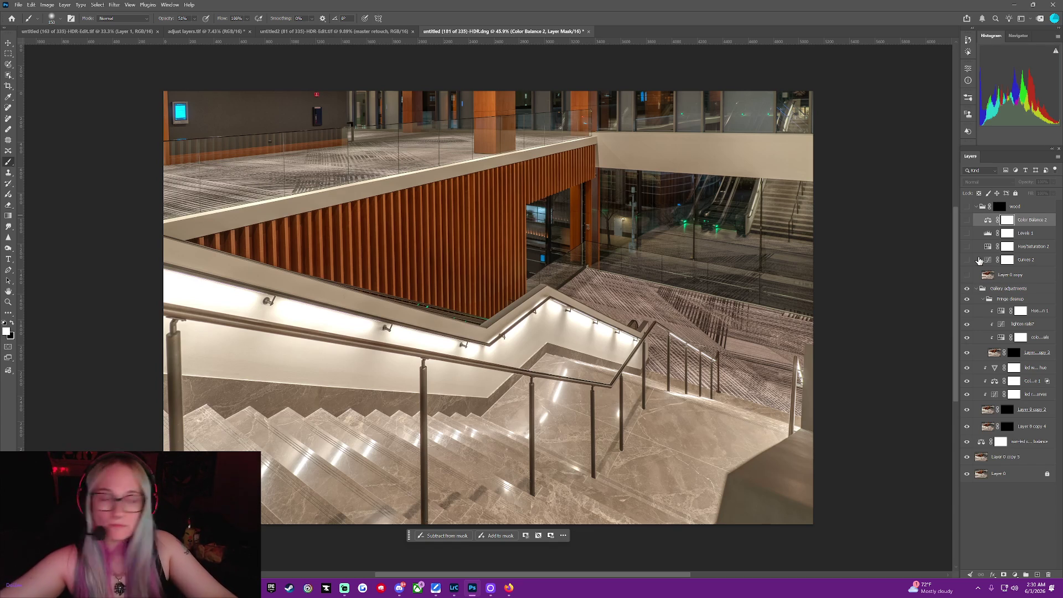
pyautogui.keyDown('shift'); pyautogui.click(977, 259); pyautogui.keyUp('shift')
pyautogui.rightClick(978, 259)
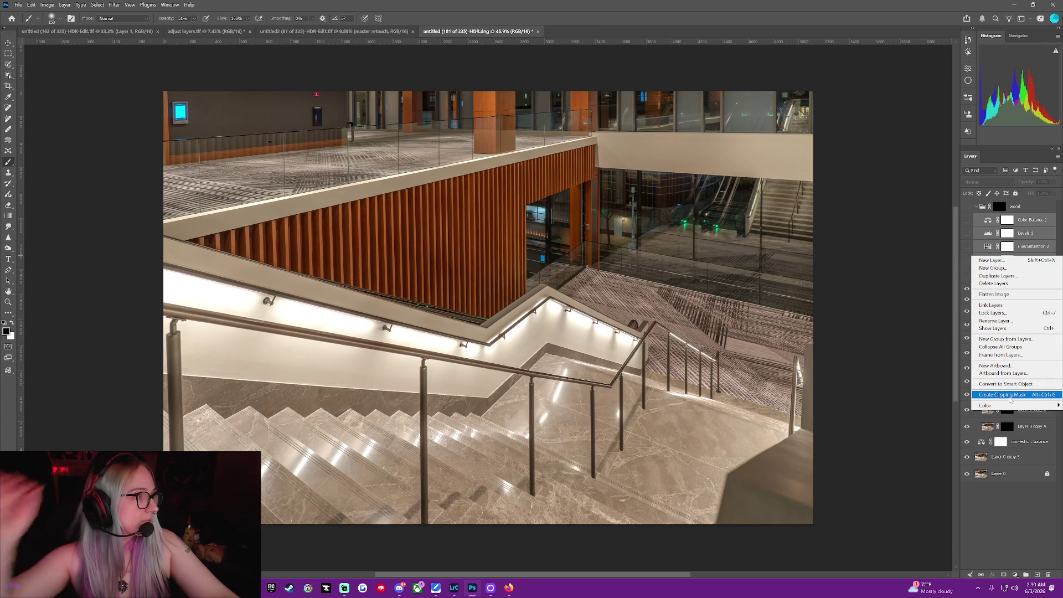
pyautogui.click(1003, 394)
pyautogui.click(966, 206)
pyautogui.click(966, 275)
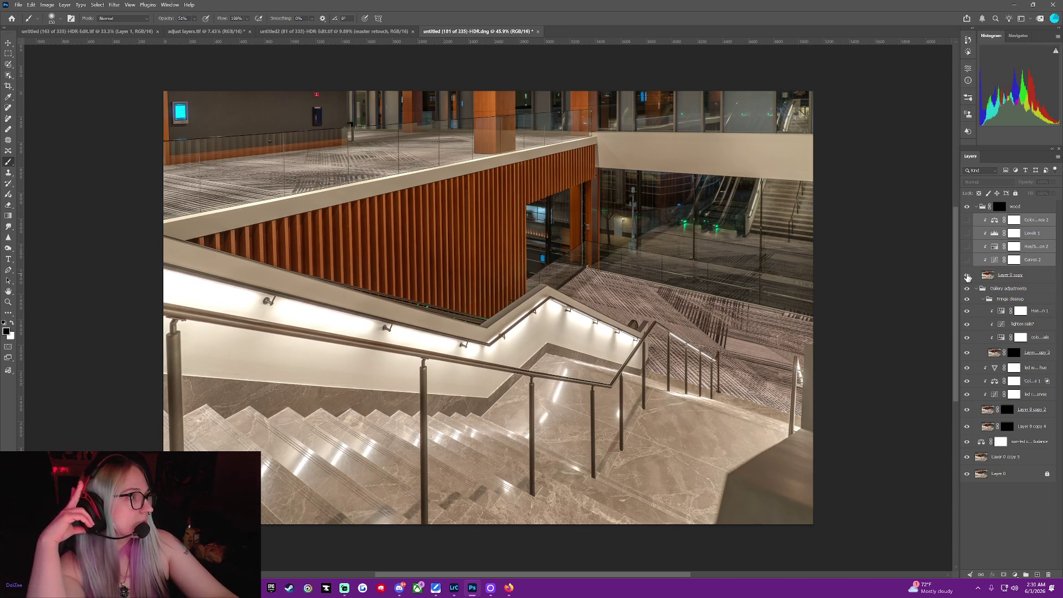
pyautogui.moveTo(964, 265); pyautogui.dragTo(965, 219)
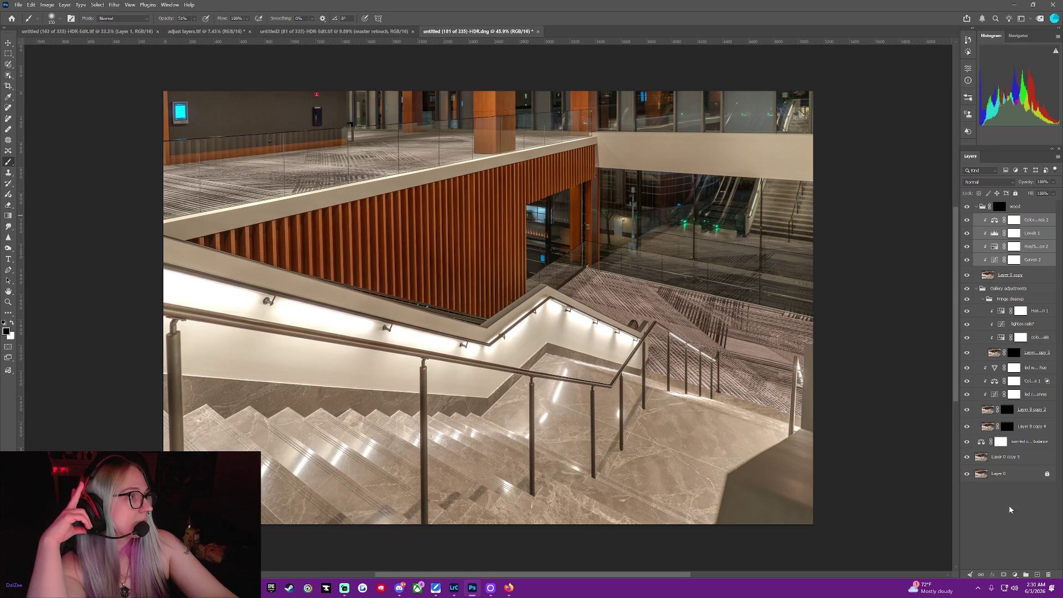
pyautogui.click(1002, 448)
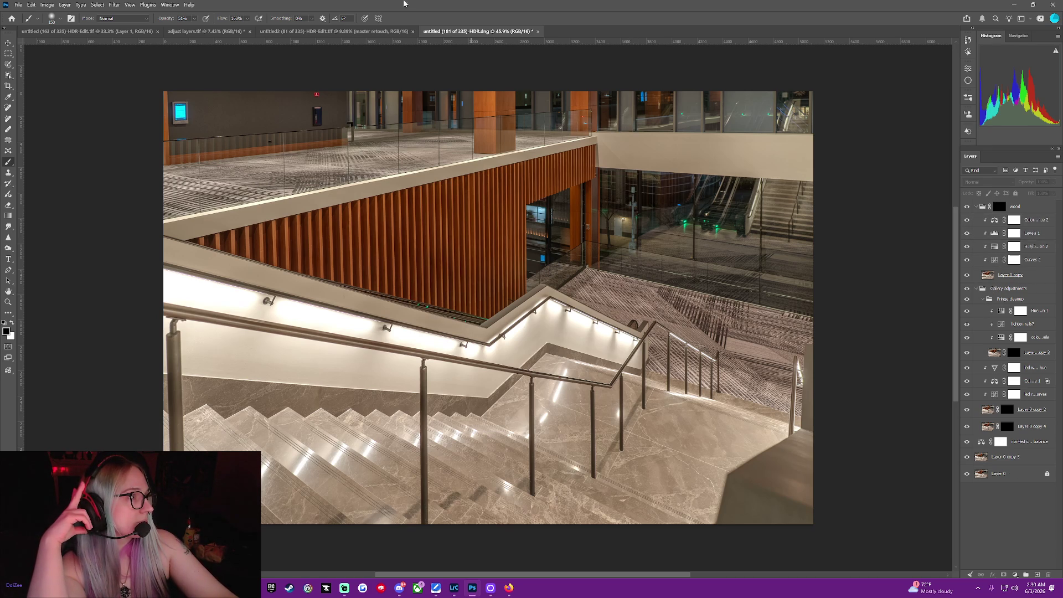
pyautogui.click(360, 34)
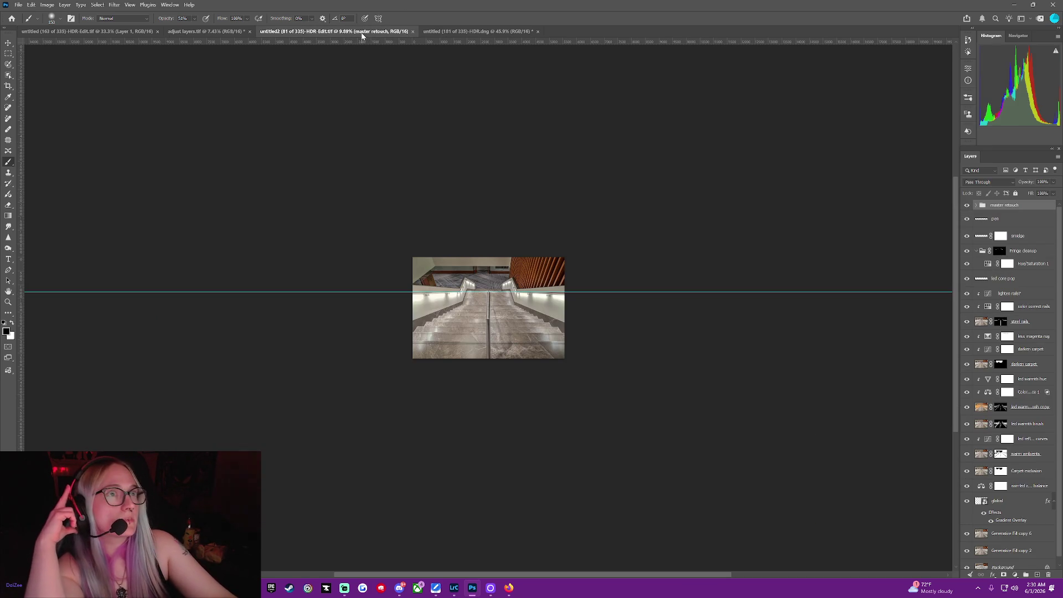
# Compare the stairwell layer stack against the adjust layers and upward stair reference documents.
pyautogui.click(205, 32)
pyautogui.click(147, 32)
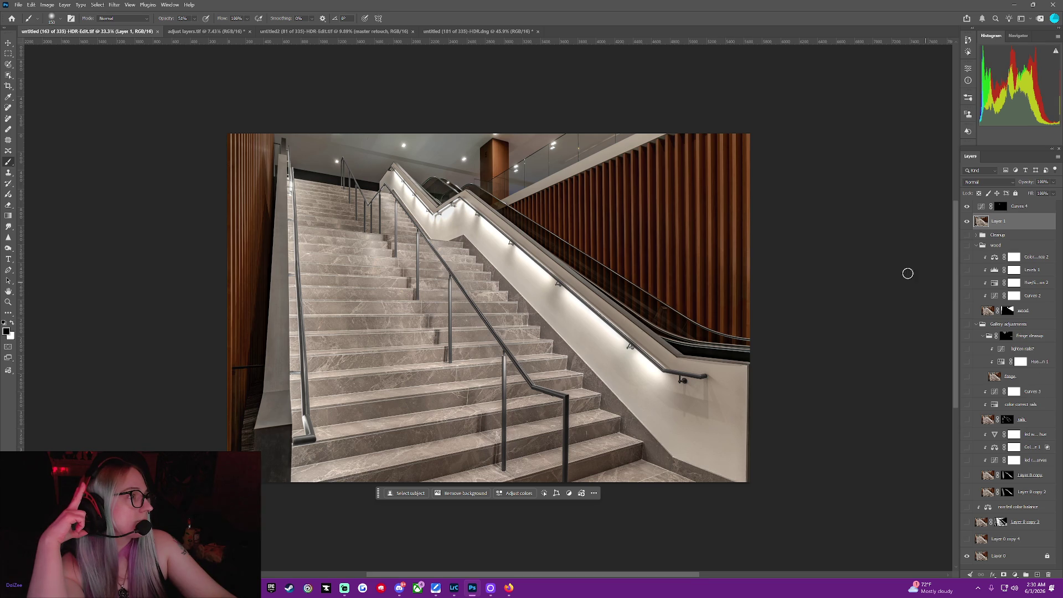
pyautogui.click(470, 31)
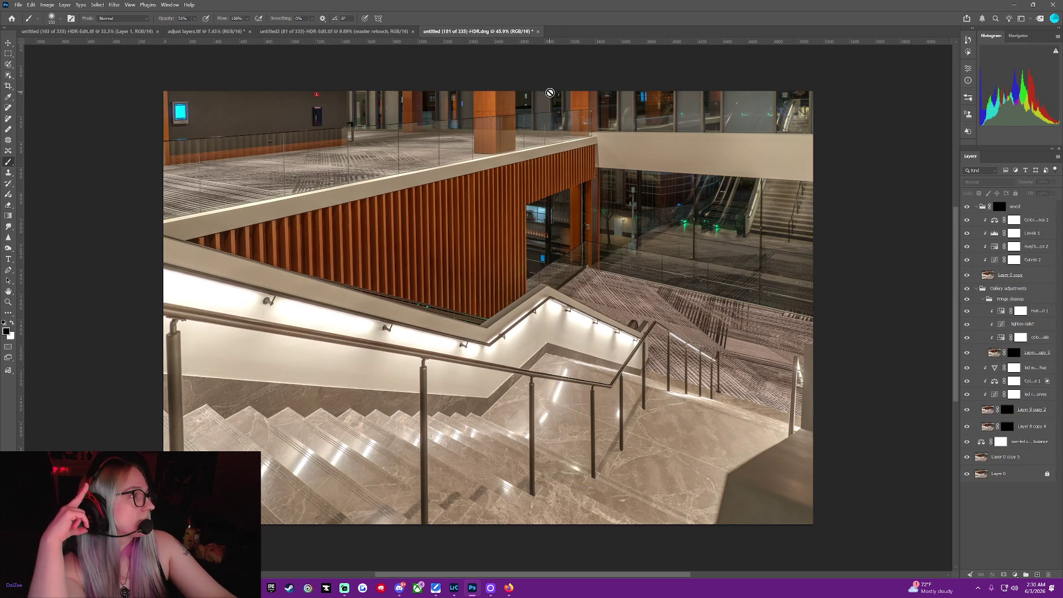
pyautogui.click(124, 32)
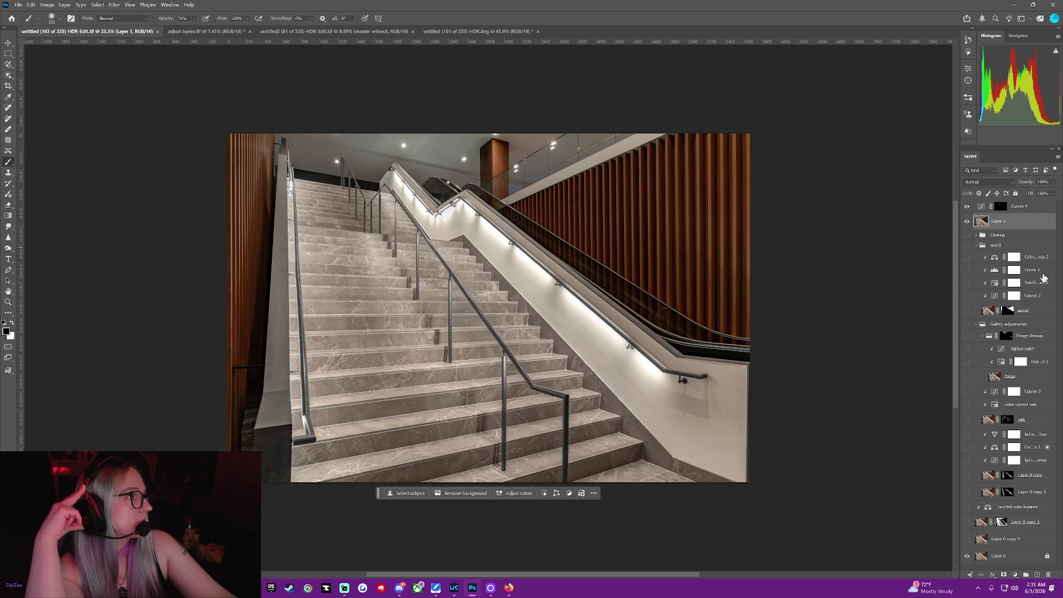
pyautogui.click(483, 32)
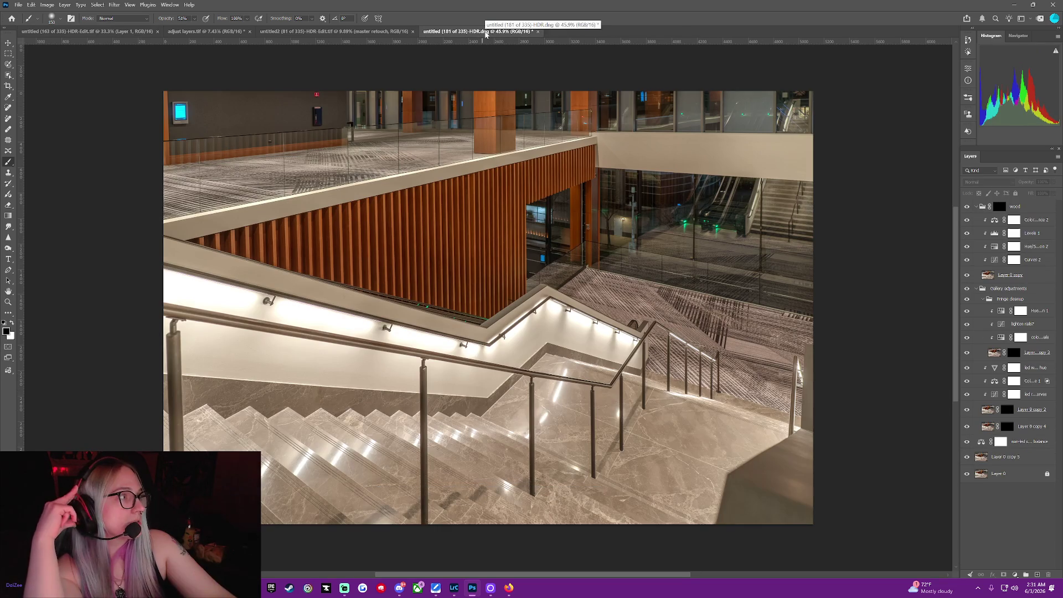
# Rename Layer 0 copy to 'wood' and recheck it against the reference image's layers.
pyautogui.click(1009, 275)
pyautogui.doubleClick(1008, 275)
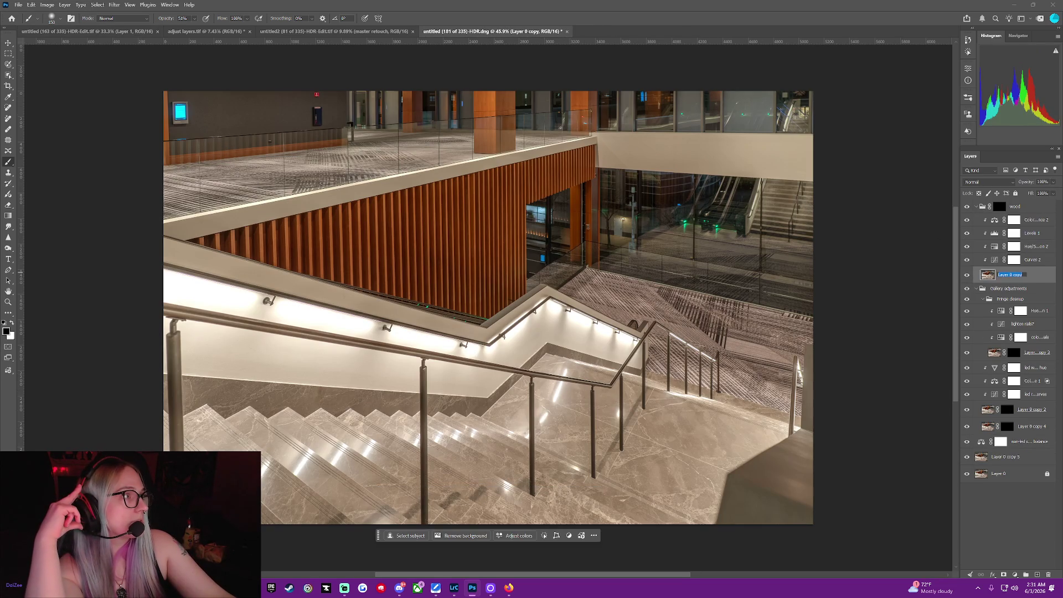
pyautogui.write('wood')
pyautogui.press('Return')
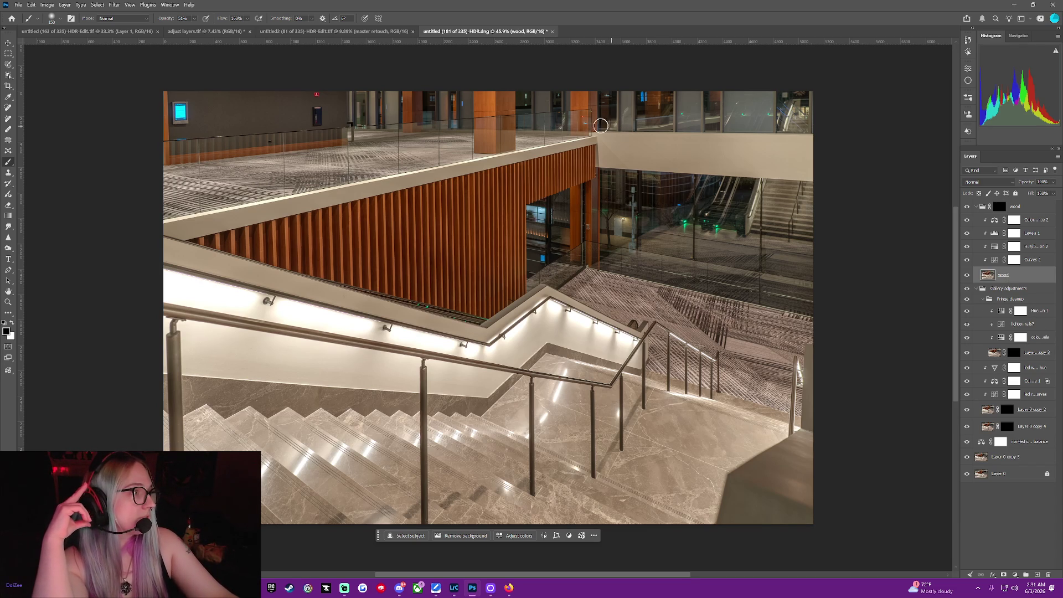
pyautogui.click(131, 32)
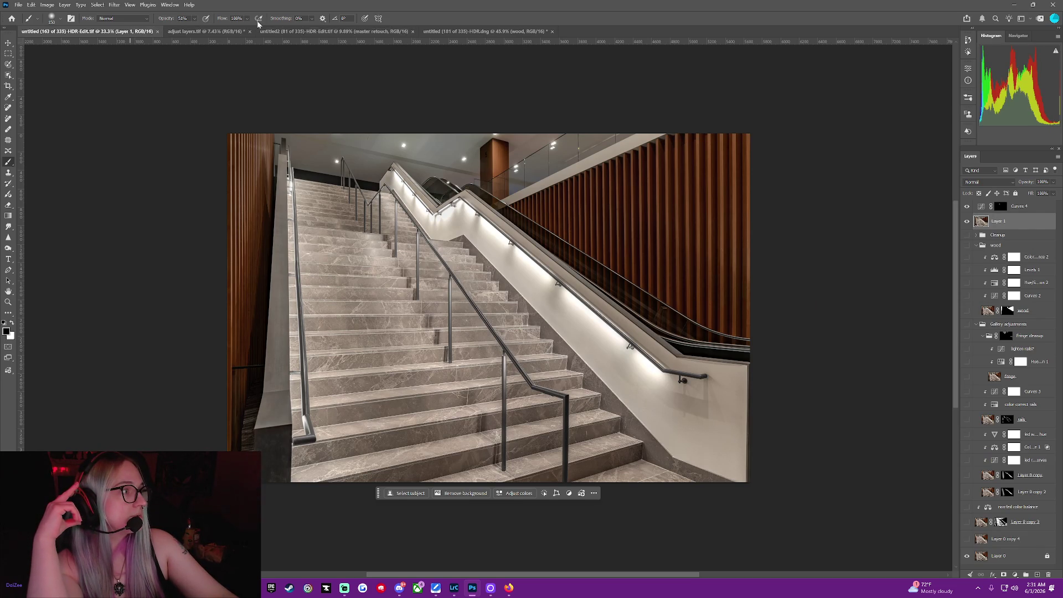
pyautogui.click(439, 32)
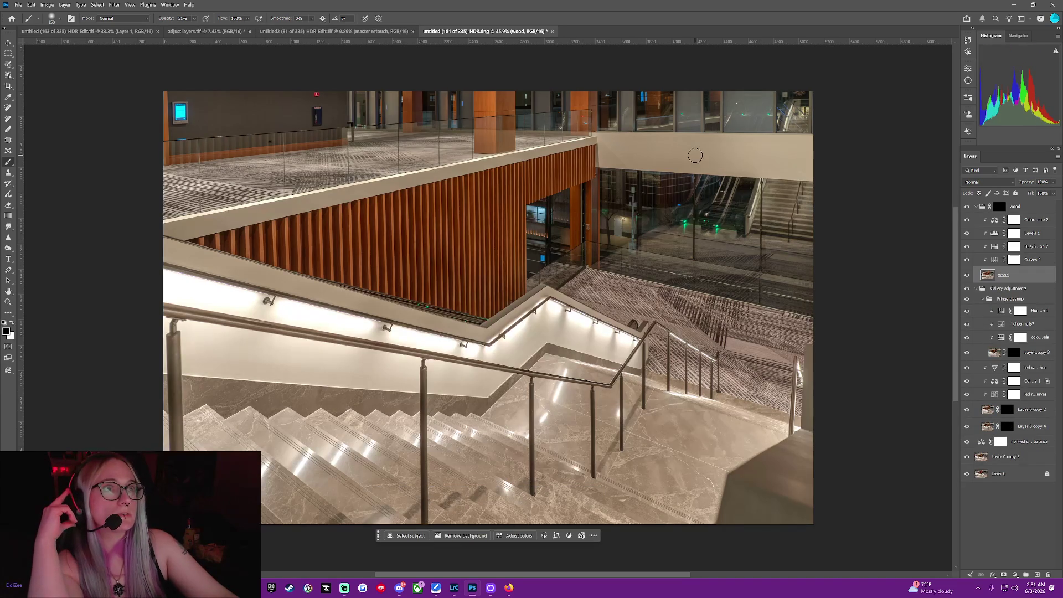
pyautogui.click(981, 356)
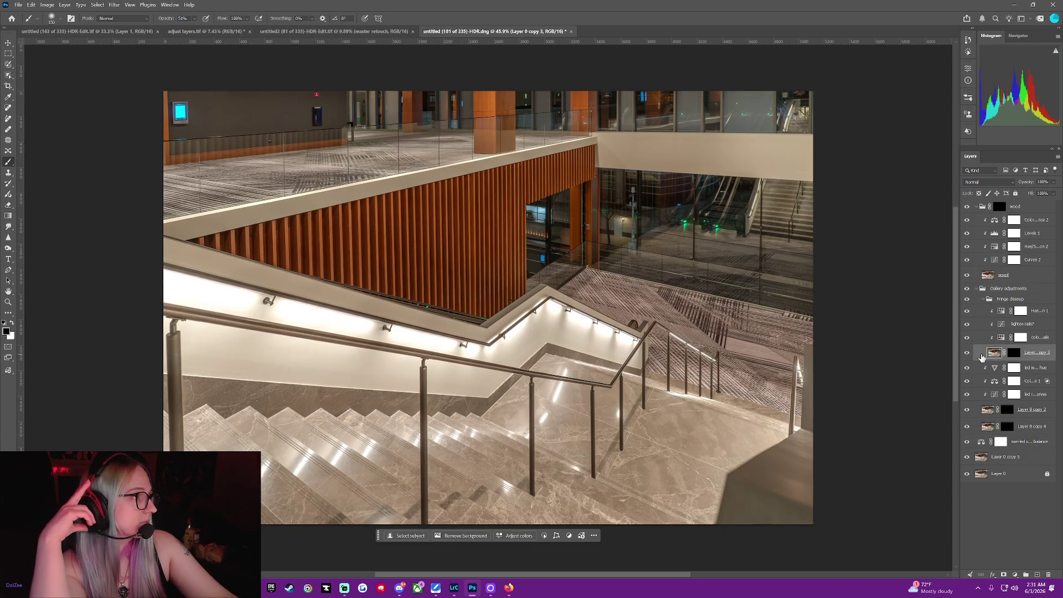
# Move Layer 0 copy 3 above the rail colour correction and release its clipping mask.
pyautogui.moveTo(981, 357); pyautogui.dragTo(983, 337)
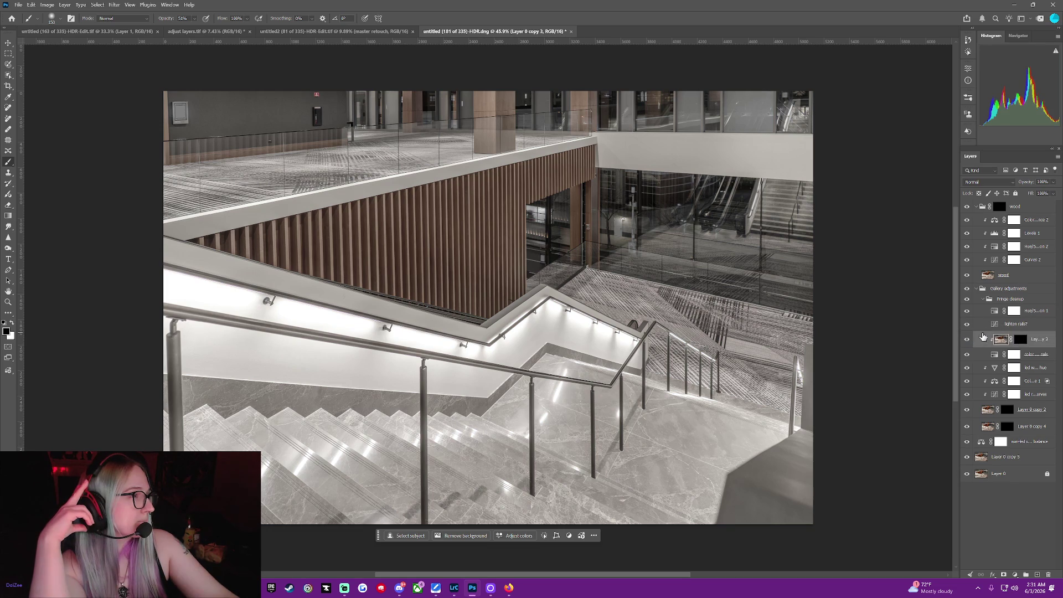
pyautogui.rightClick(992, 340)
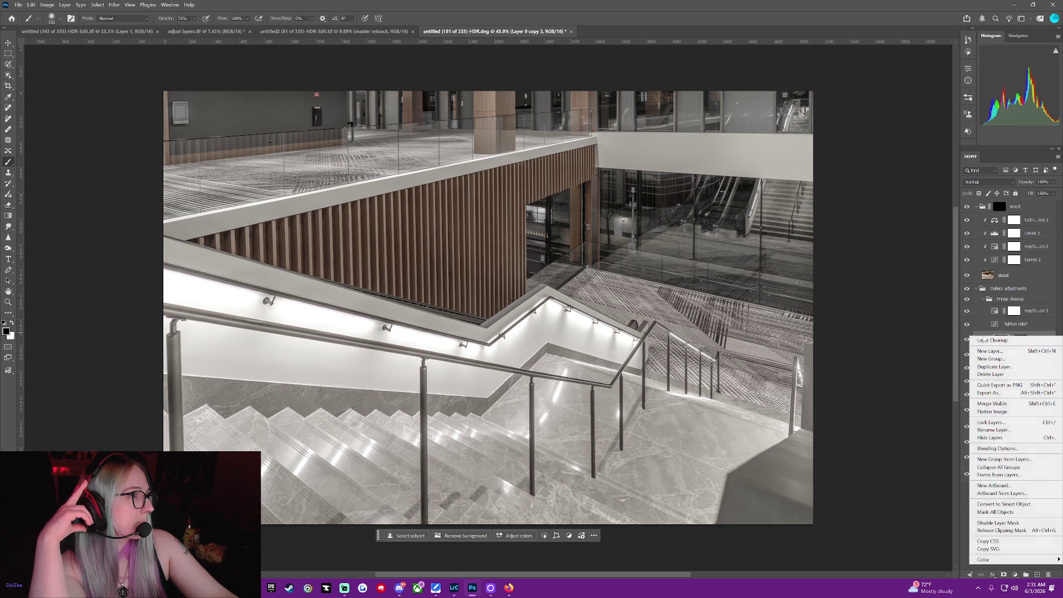
pyautogui.click(1028, 530)
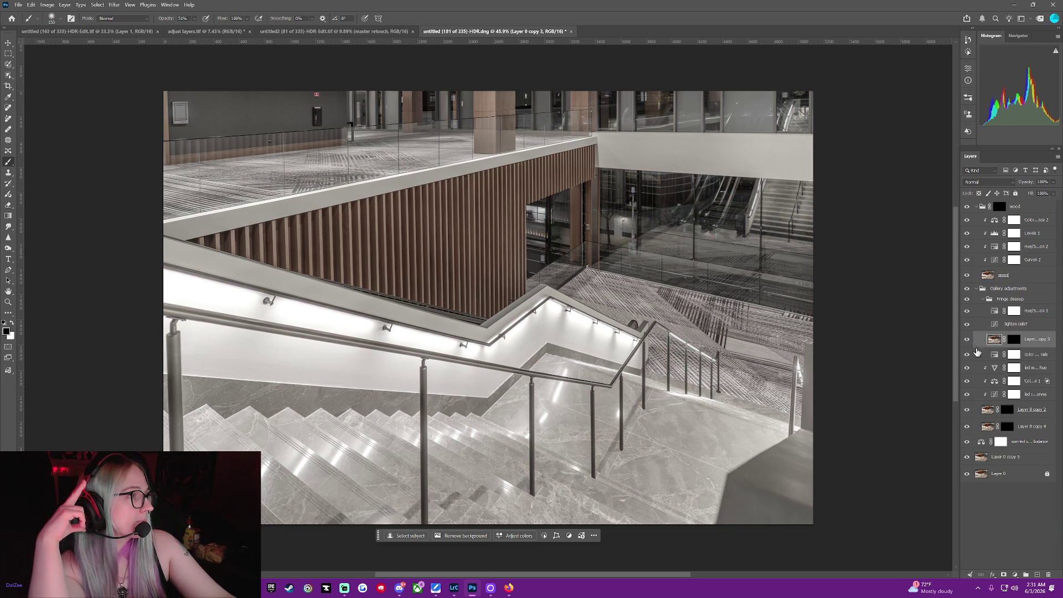
# Clip Hue/Saturation 1 and lighten rails? to the layer below.
pyautogui.click(984, 315)
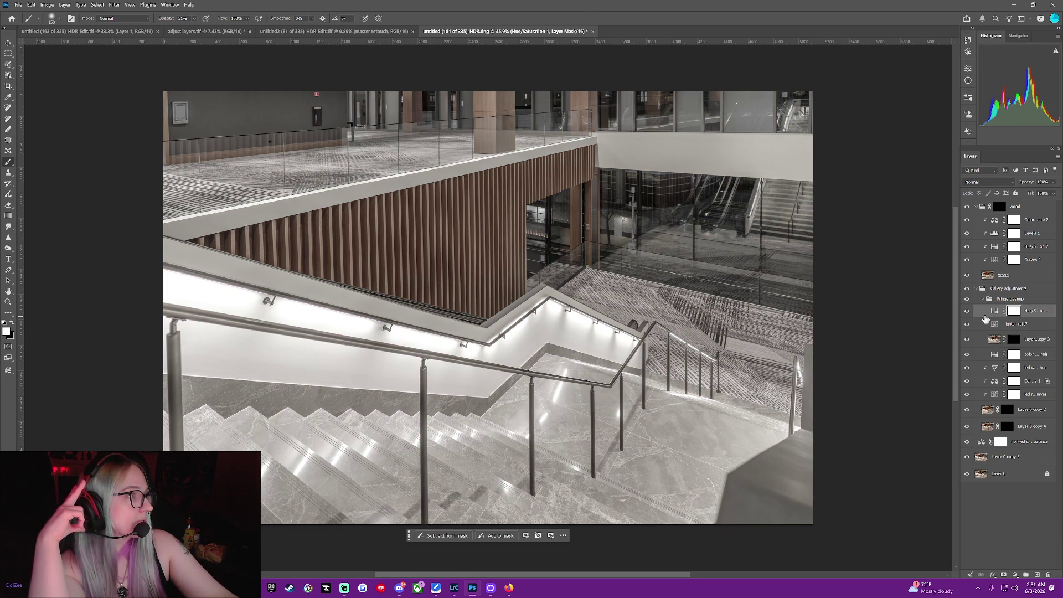
pyautogui.click(984, 326)
pyautogui.rightClick(984, 329)
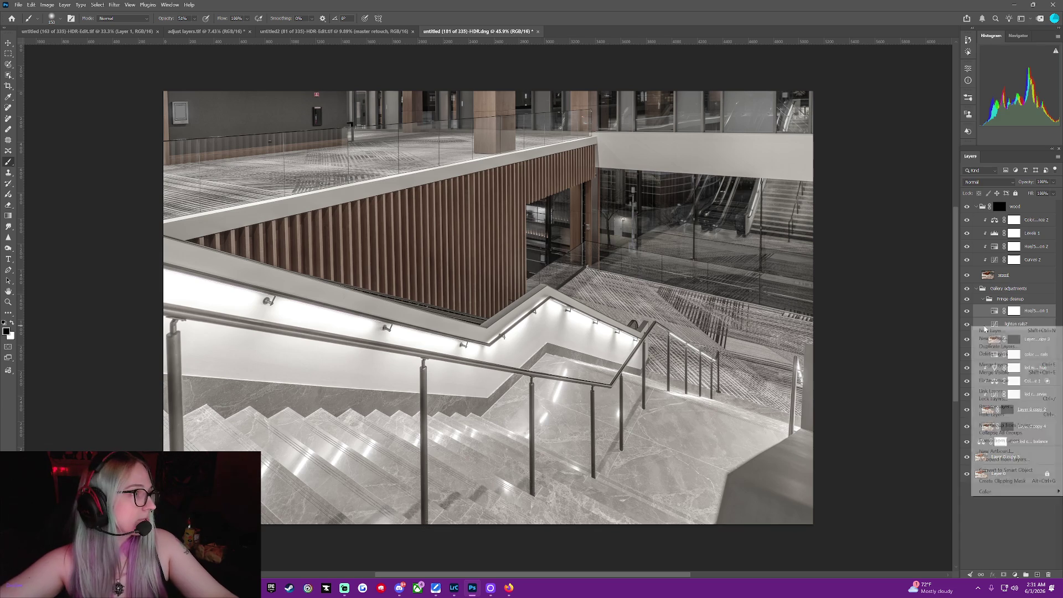
pyautogui.moveTo(1027, 491)
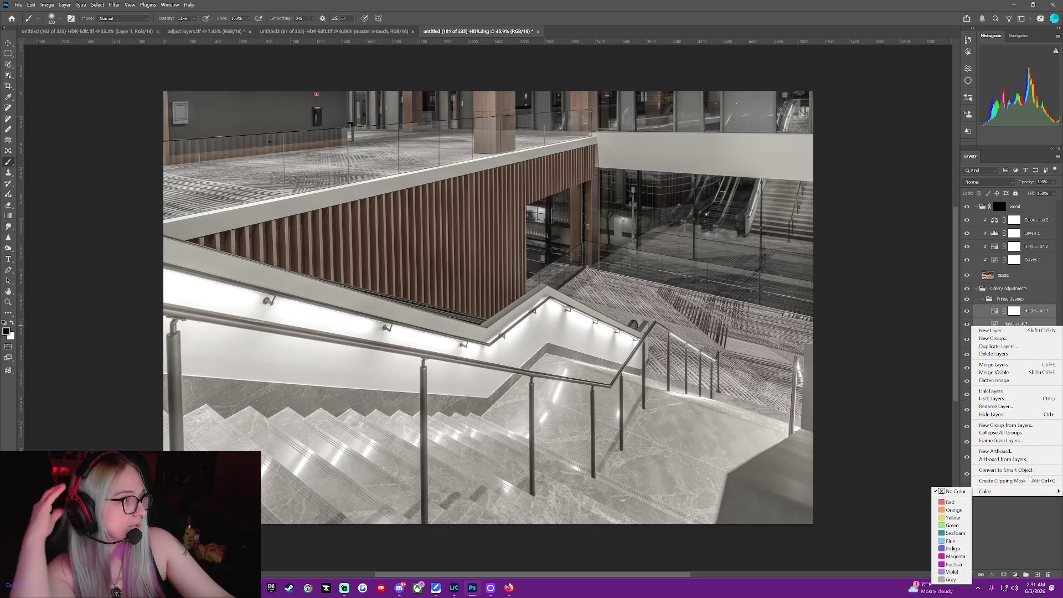
pyautogui.click(1017, 481)
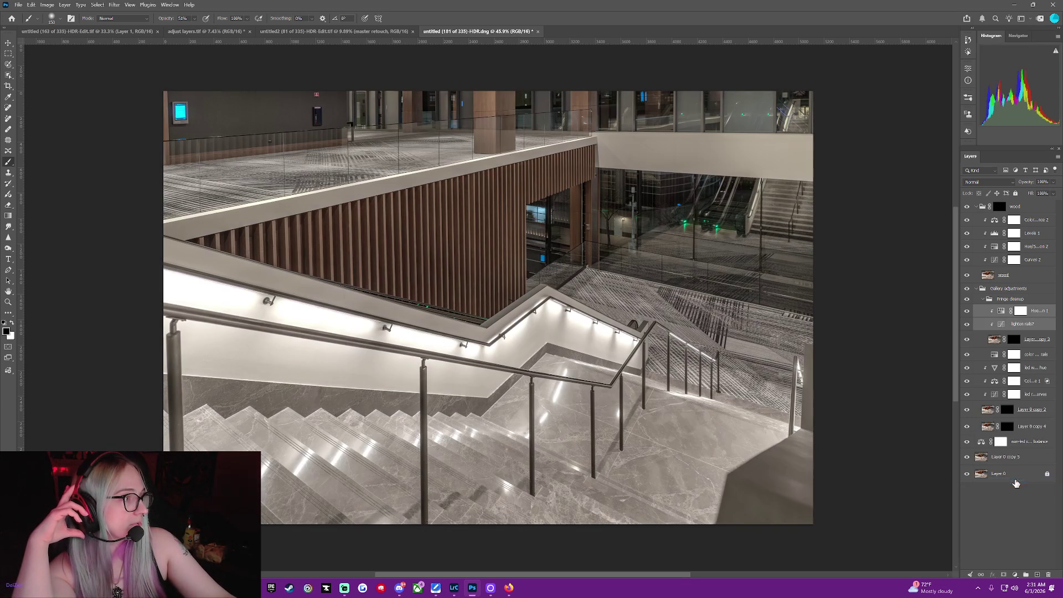
pyautogui.click(981, 356)
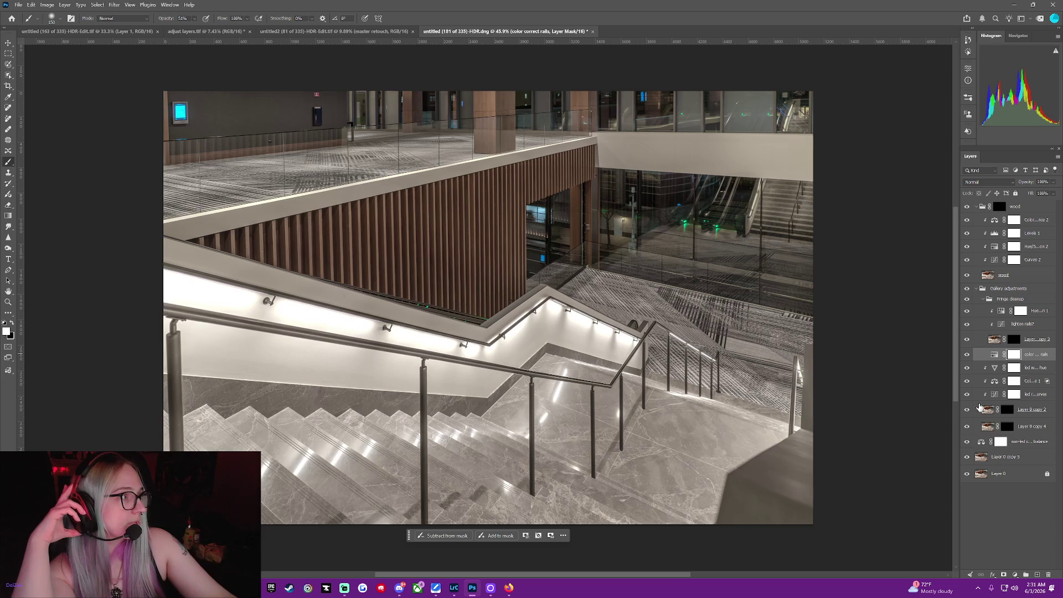
# Following the reference image, raise Layer 0 copy 2 above the led rail curves and move the black mask onto Fringe cleanup.
pyautogui.click(129, 33)
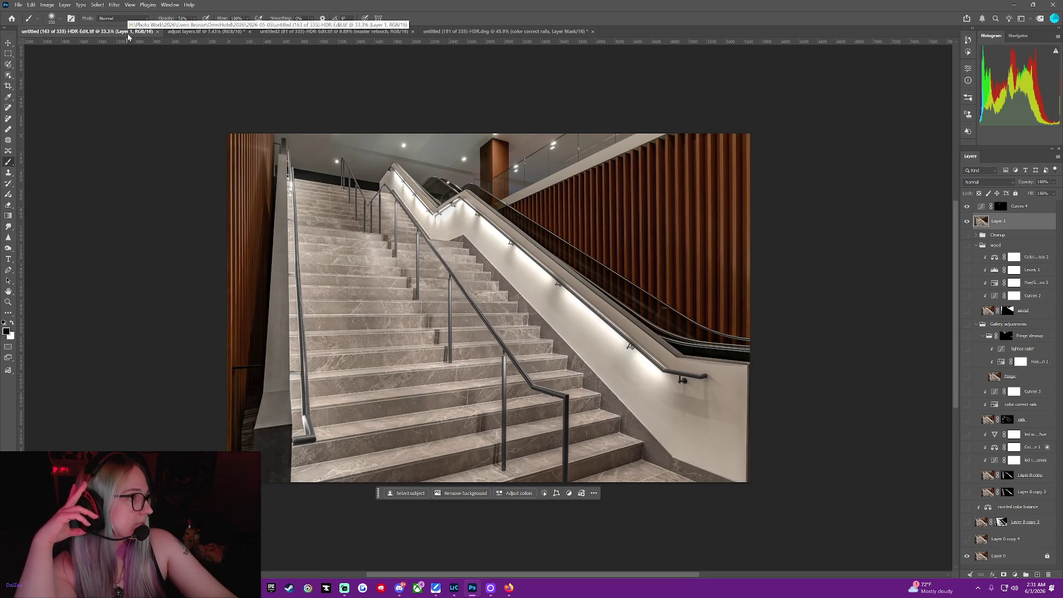
pyautogui.click(468, 31)
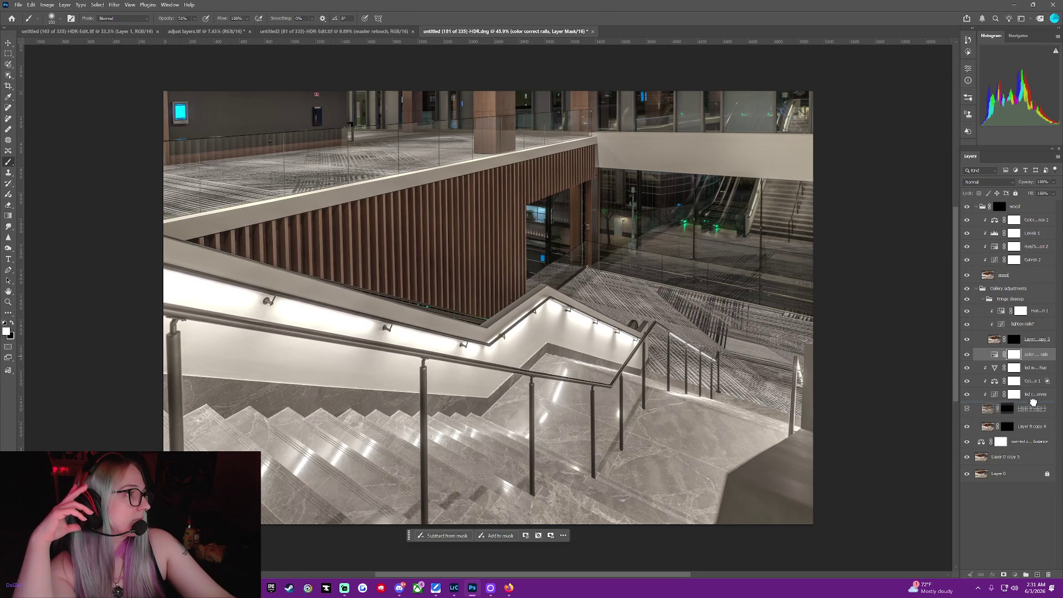
pyautogui.moveTo(1033, 404); pyautogui.dragTo(1032, 390)
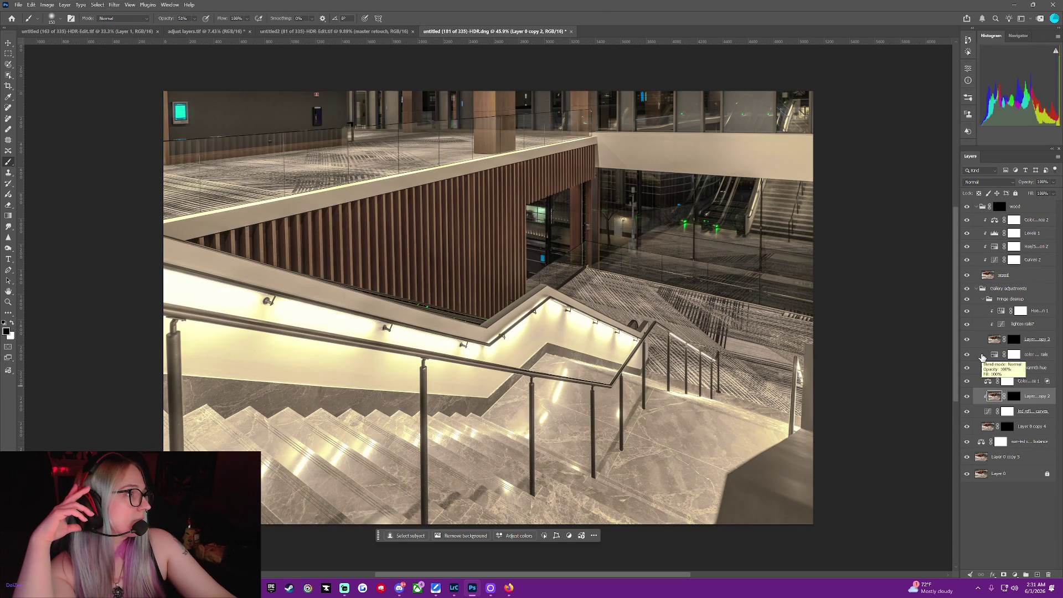
pyautogui.click(140, 32)
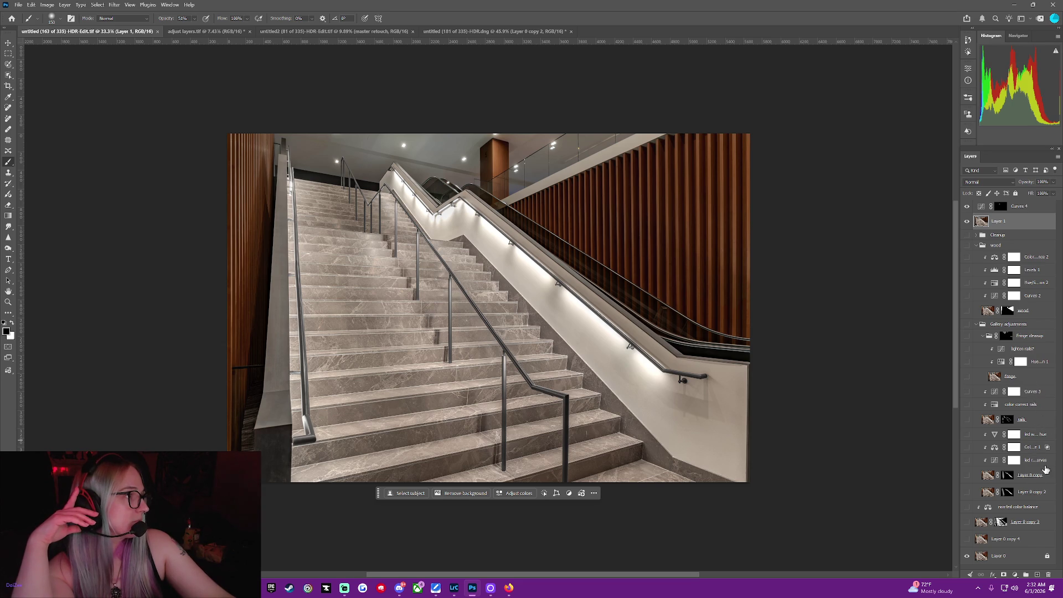
pyautogui.click(492, 32)
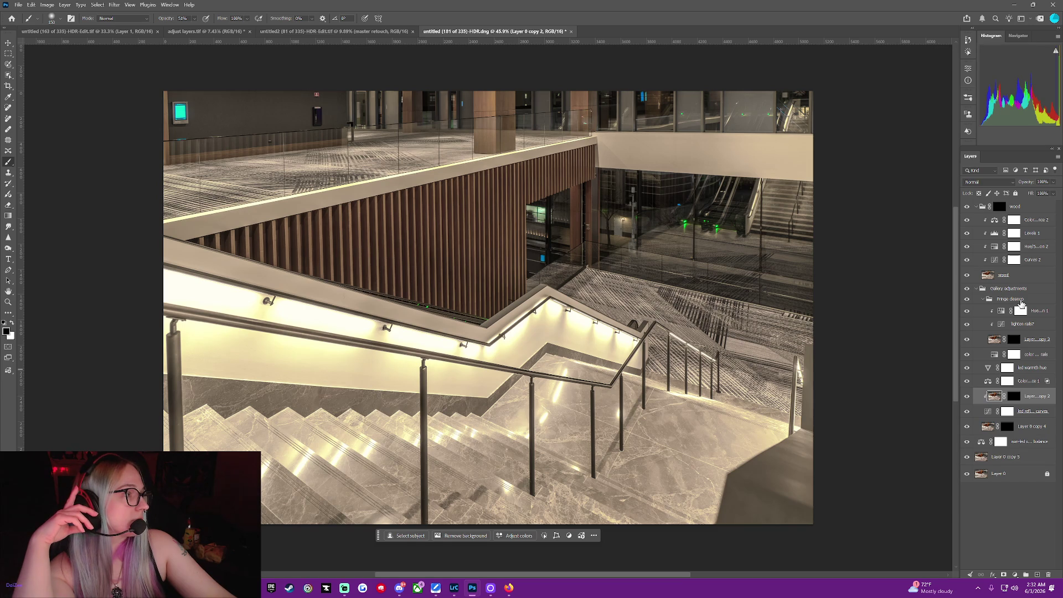
pyautogui.moveTo(1015, 339); pyautogui.dragTo(1039, 302)
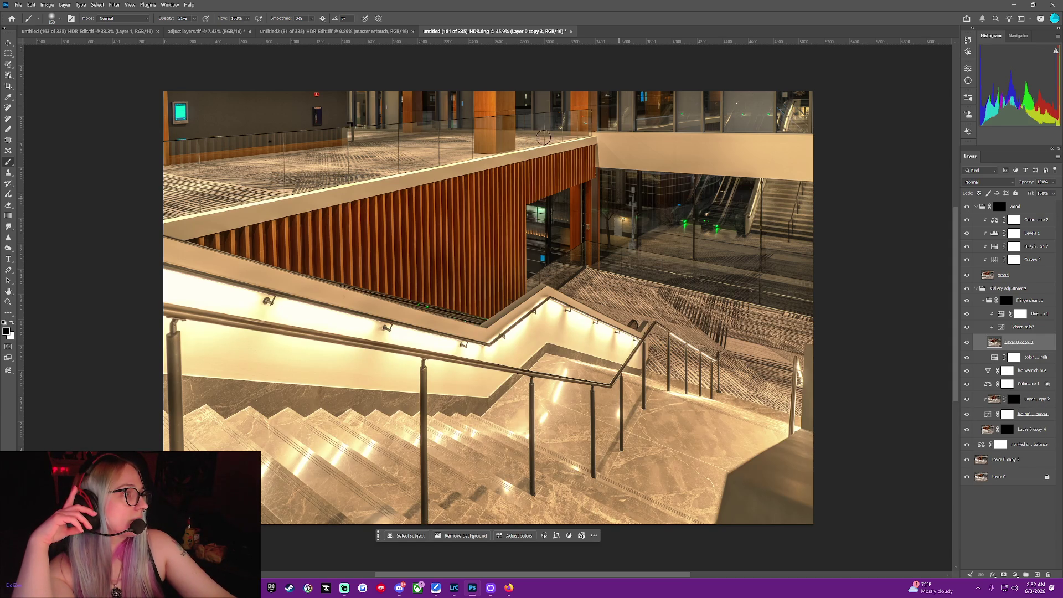
pyautogui.click(128, 32)
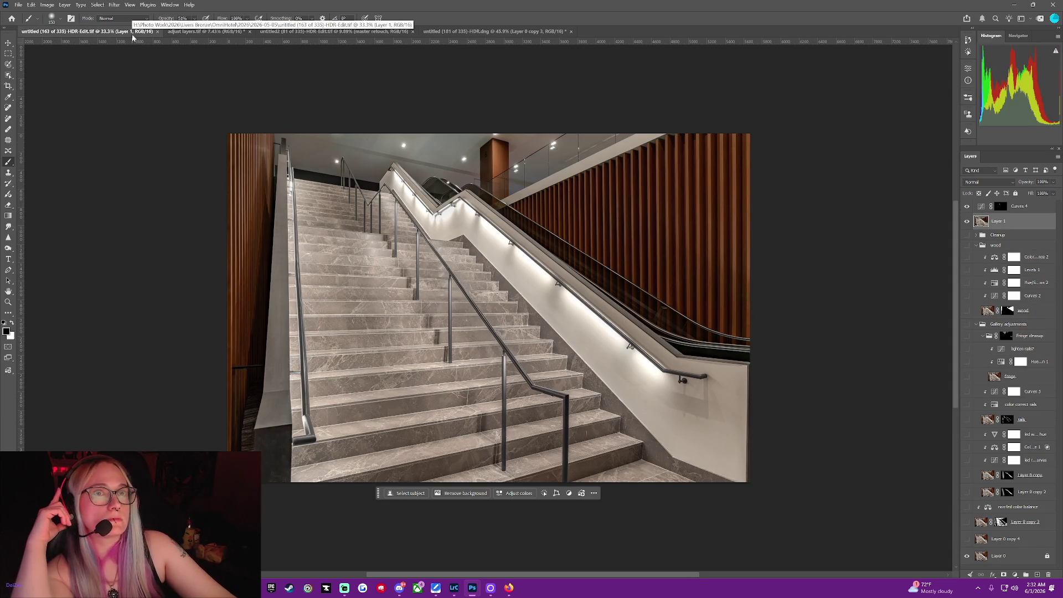
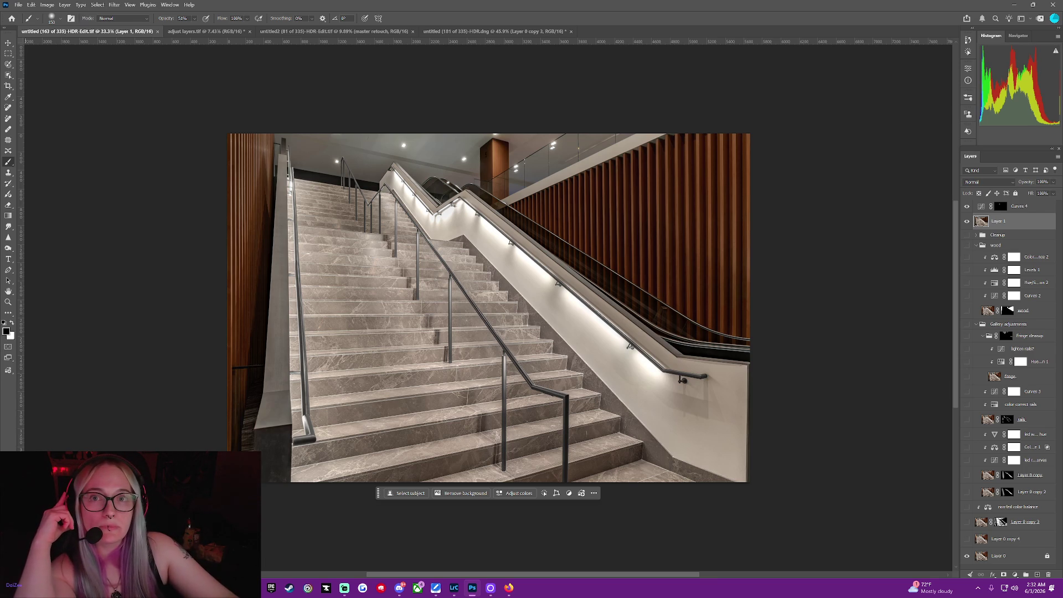
# Bring up the 181-of-335 overhead atrium stairs HDR photo.
pyautogui.hotkey('alt', 'Tab')
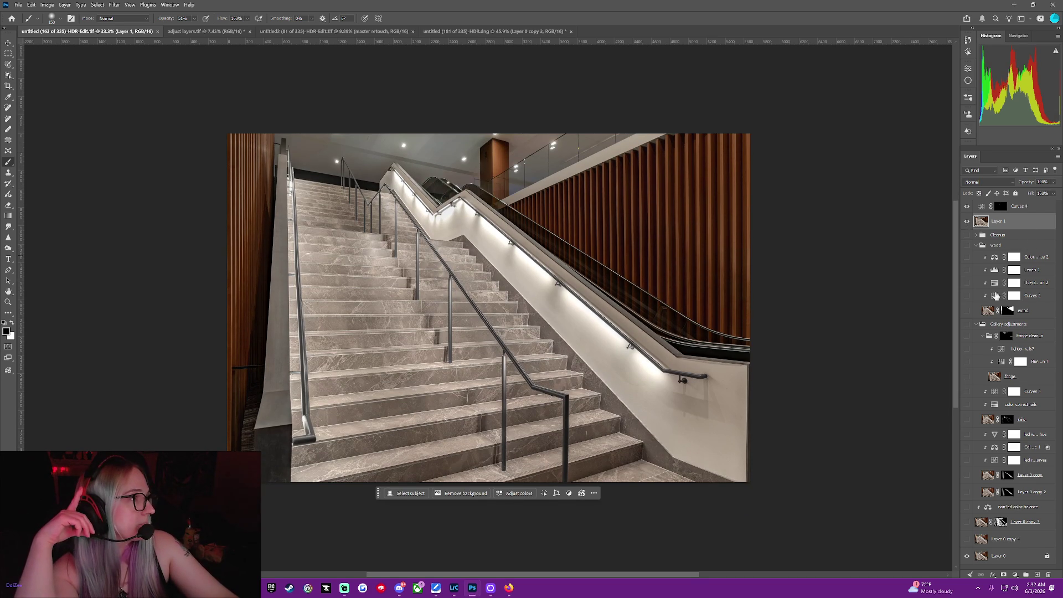
pyautogui.scroll(-1, 891, 292)
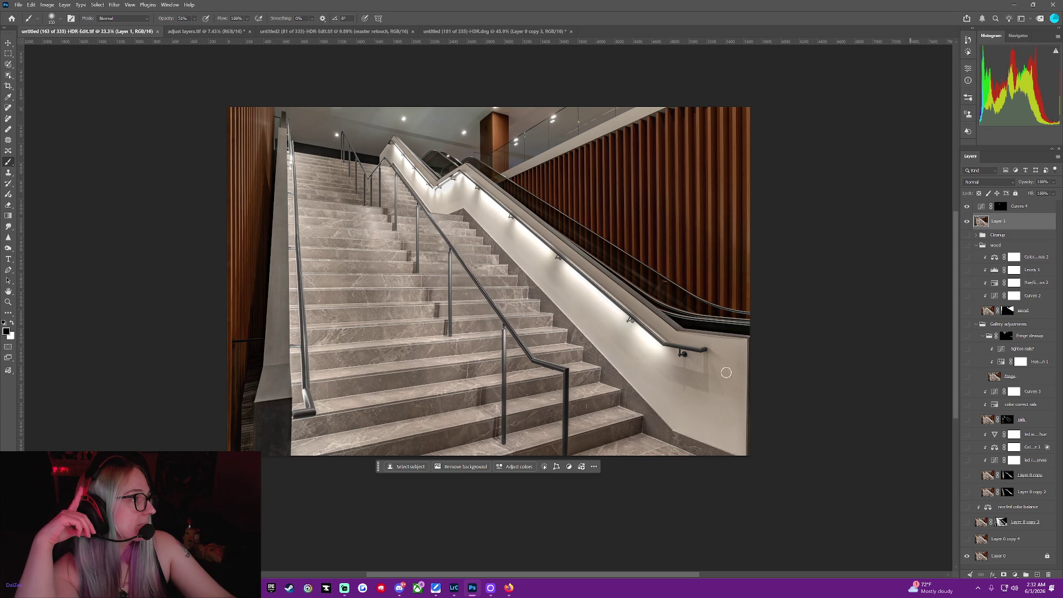
pyautogui.click(479, 31)
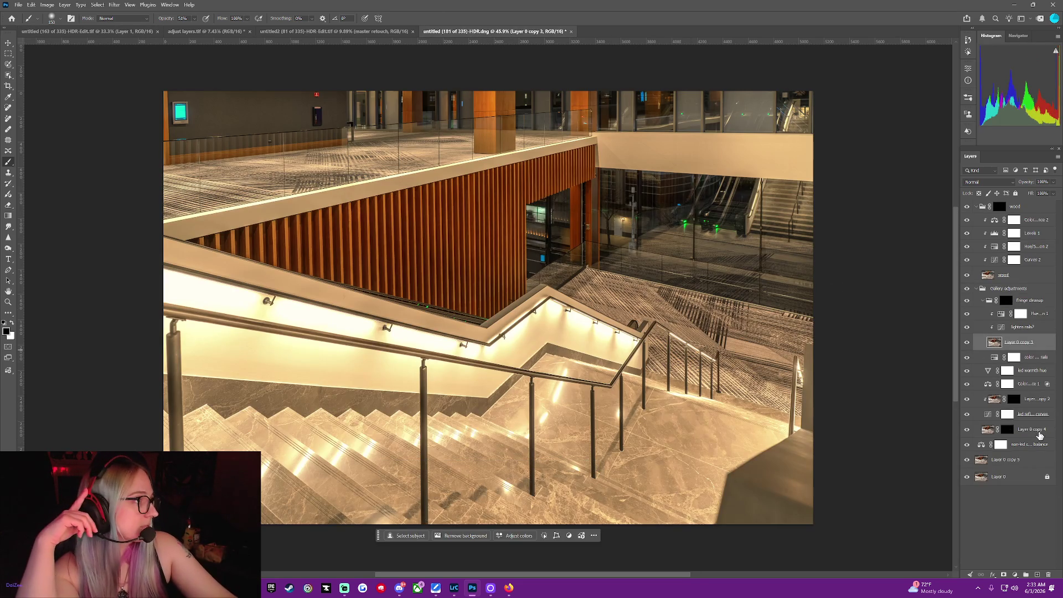
# Move Layer 0 copy 2 below the LED curves layer and make the atrium tab second.
pyautogui.click(1039, 401)
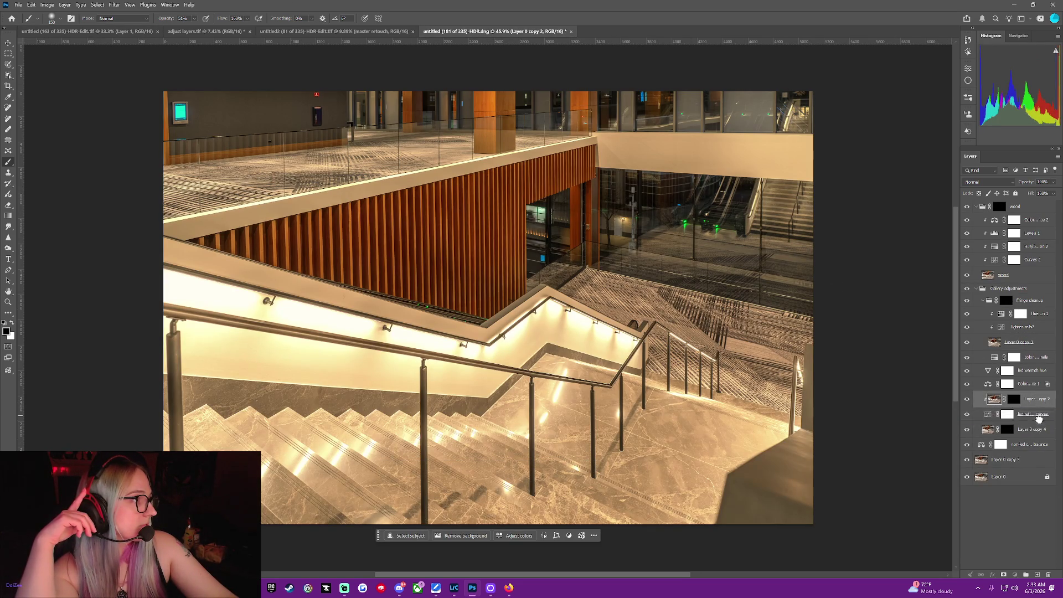
pyautogui.moveTo(1039, 402); pyautogui.dragTo(1039, 423)
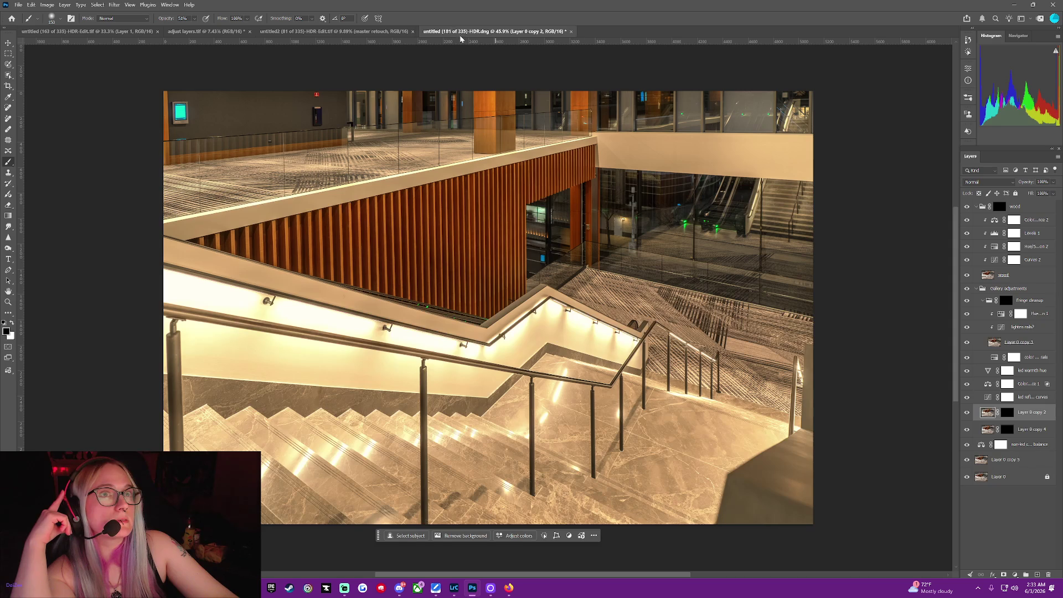
pyautogui.moveTo(460, 39); pyautogui.dragTo(141, 39)
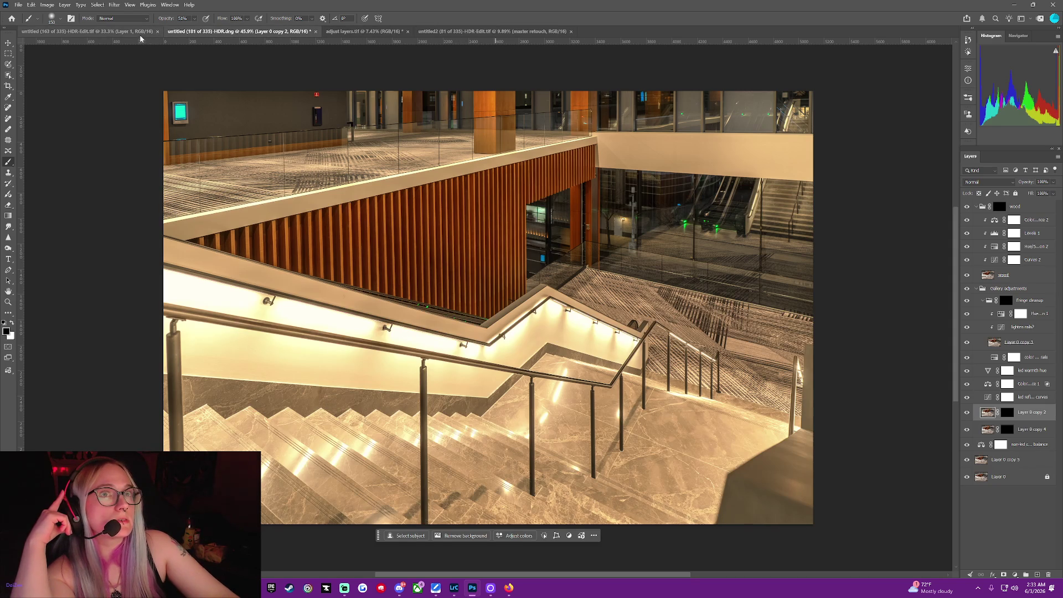
pyautogui.click(170, 5)
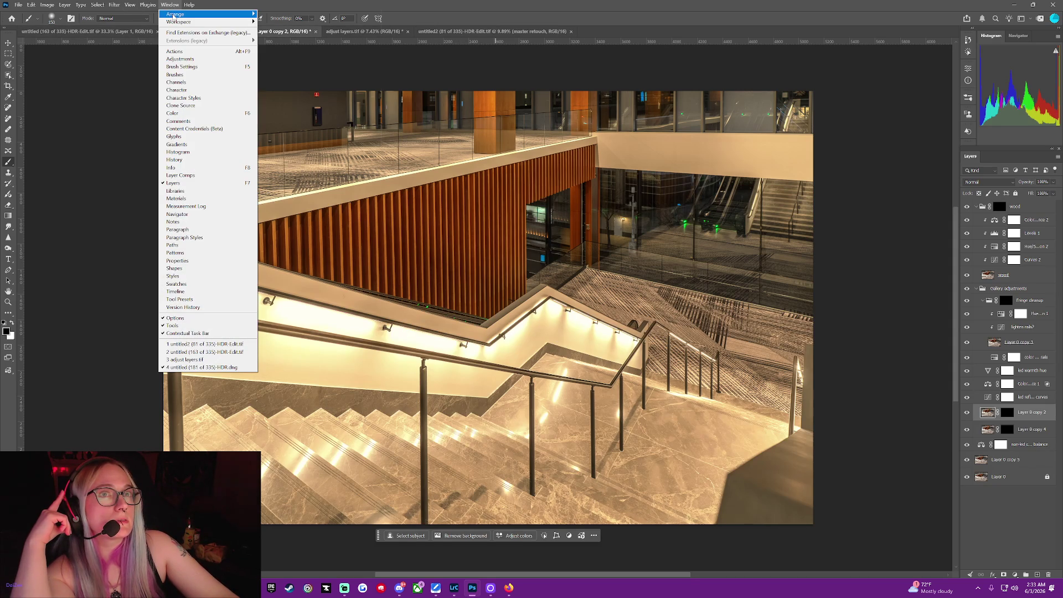
pyautogui.moveTo(183, 14)
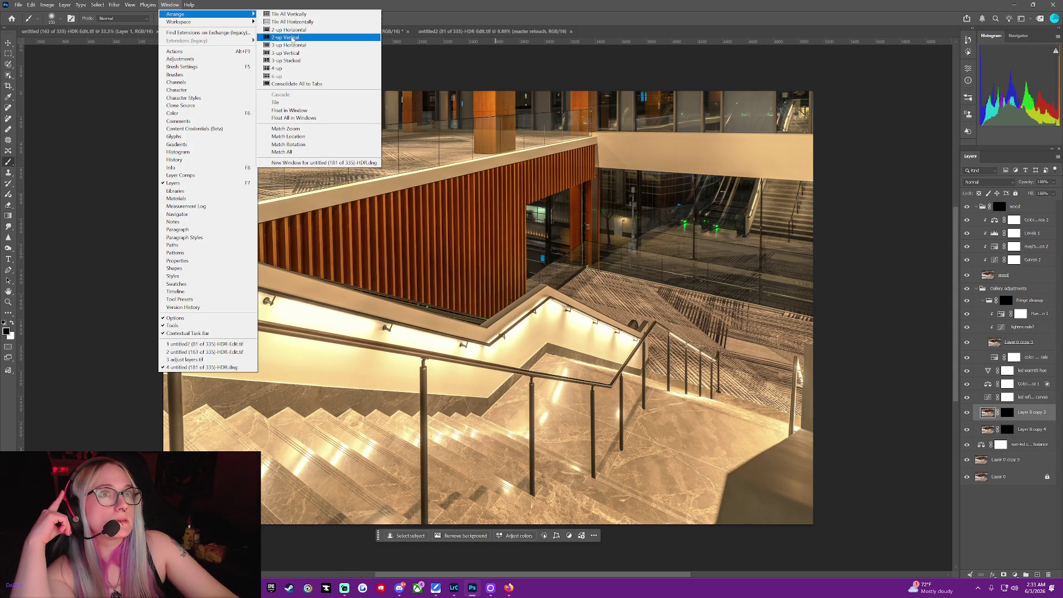
pyautogui.click(291, 37)
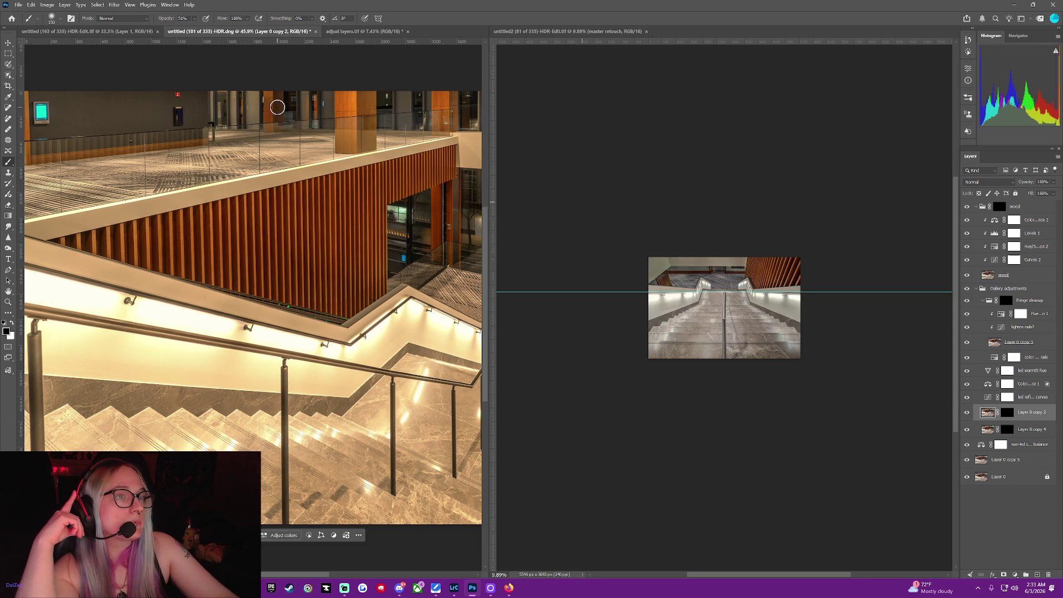
pyautogui.click(673, 234)
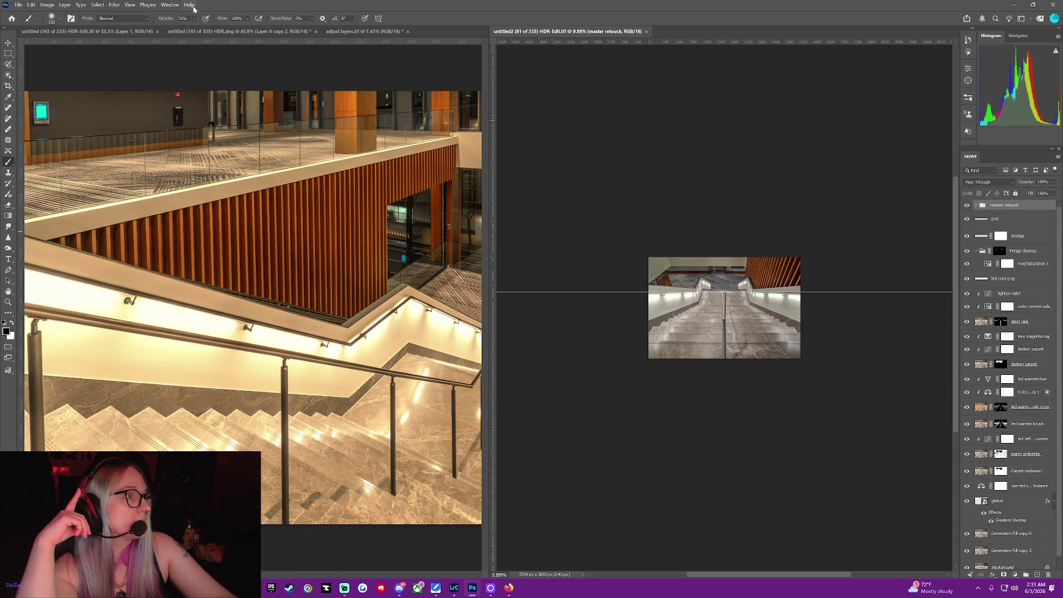
pyautogui.moveTo(186, 33)
pyautogui.mouseDown()
pyautogui.moveTo(403, 74)
pyautogui.moveTo(543, 34)
pyautogui.mouseUp()
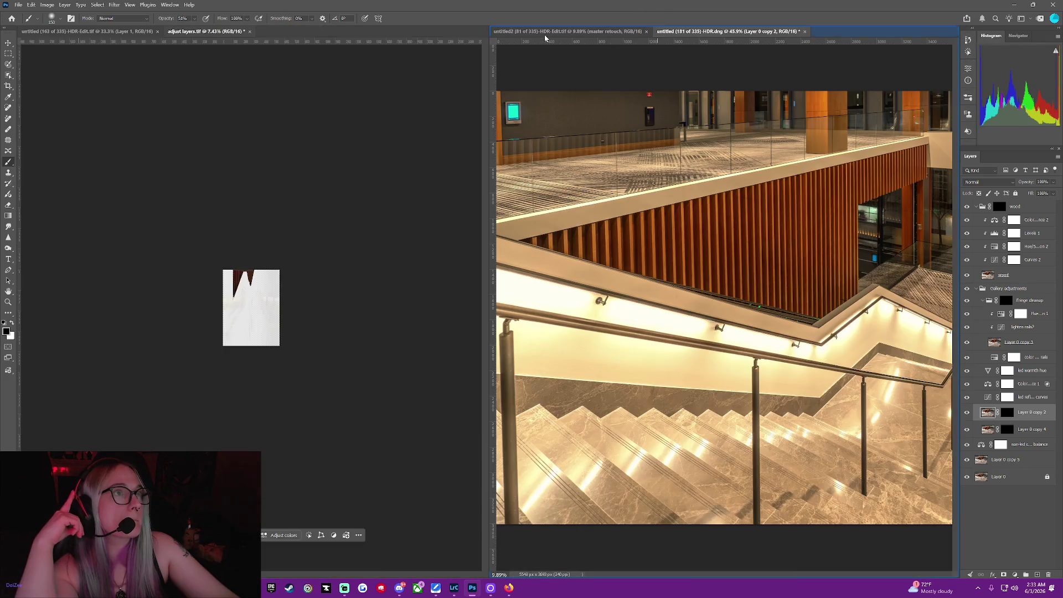
pyautogui.click(193, 34)
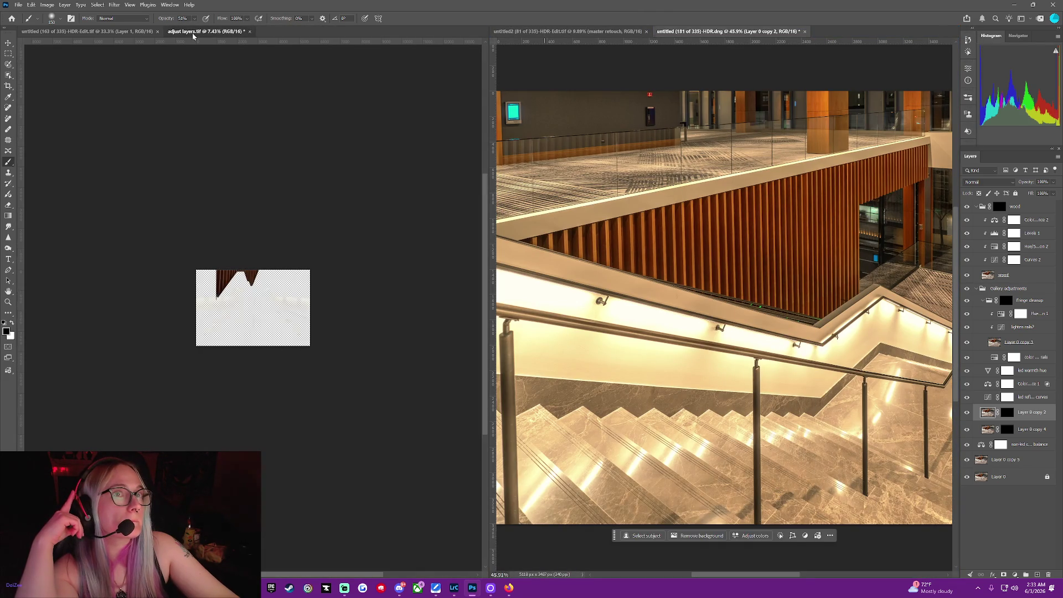
pyautogui.click(167, 5)
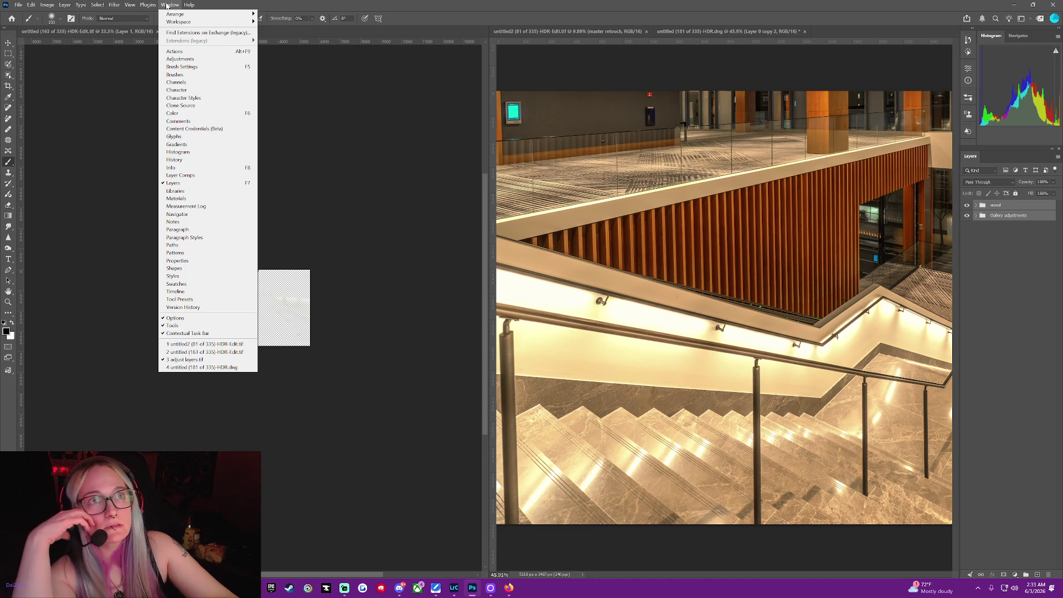
pyautogui.moveTo(189, 23)
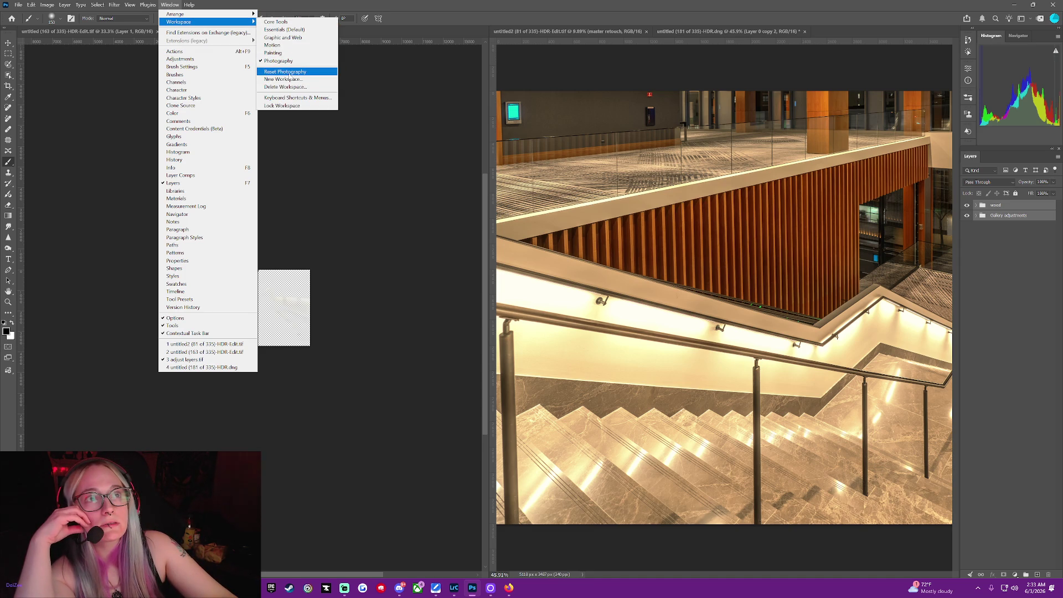
pyautogui.moveTo(254, 14)
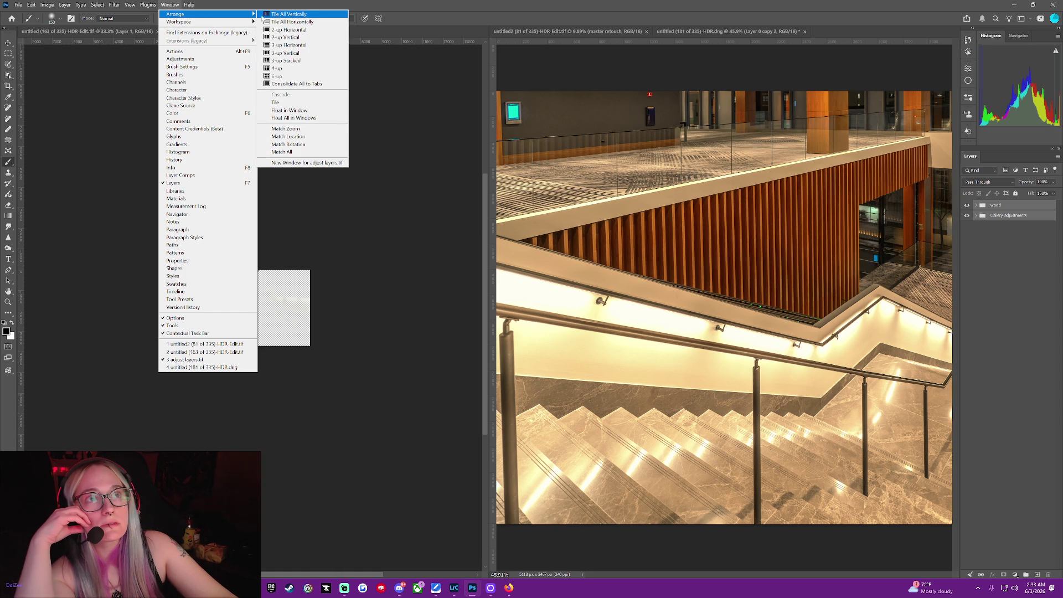
pyautogui.click(290, 84)
pyautogui.click(504, 32)
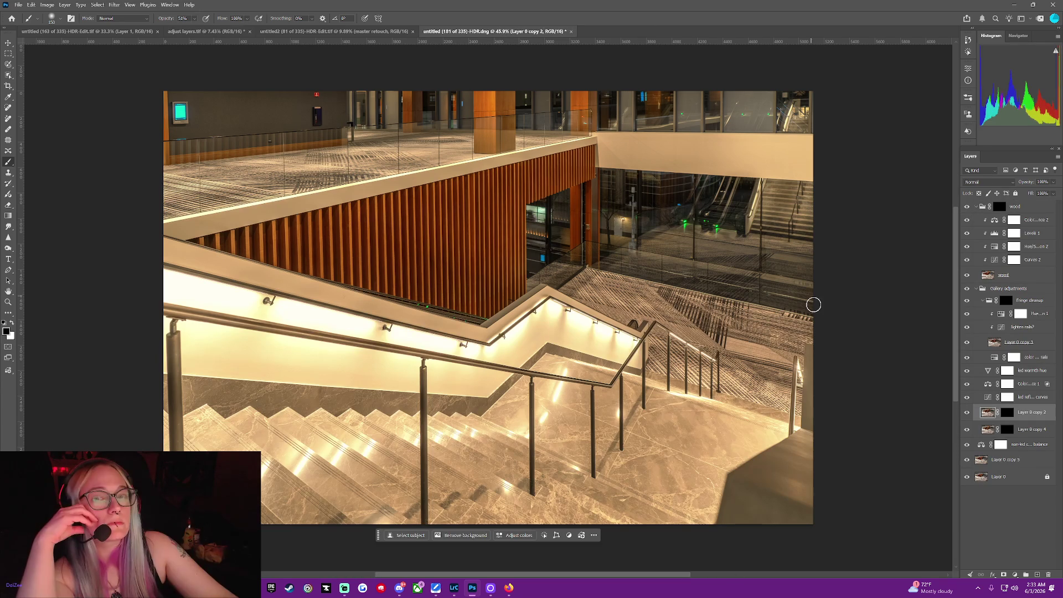
# Rename the atrium photo's Layer 0 copy 3 to 'rails'.
pyautogui.click(1013, 358)
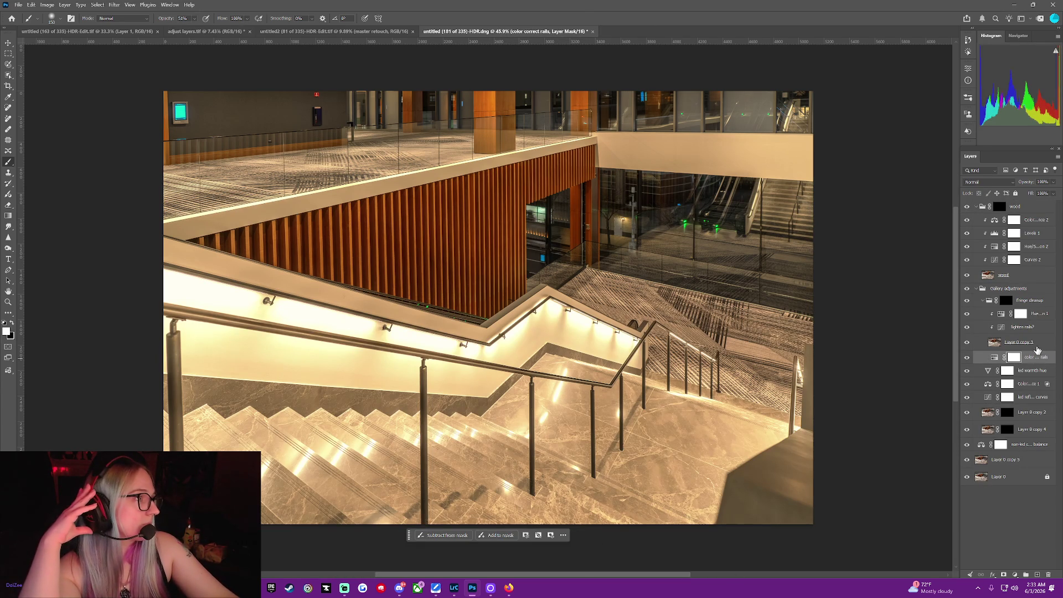
pyautogui.click(1031, 343)
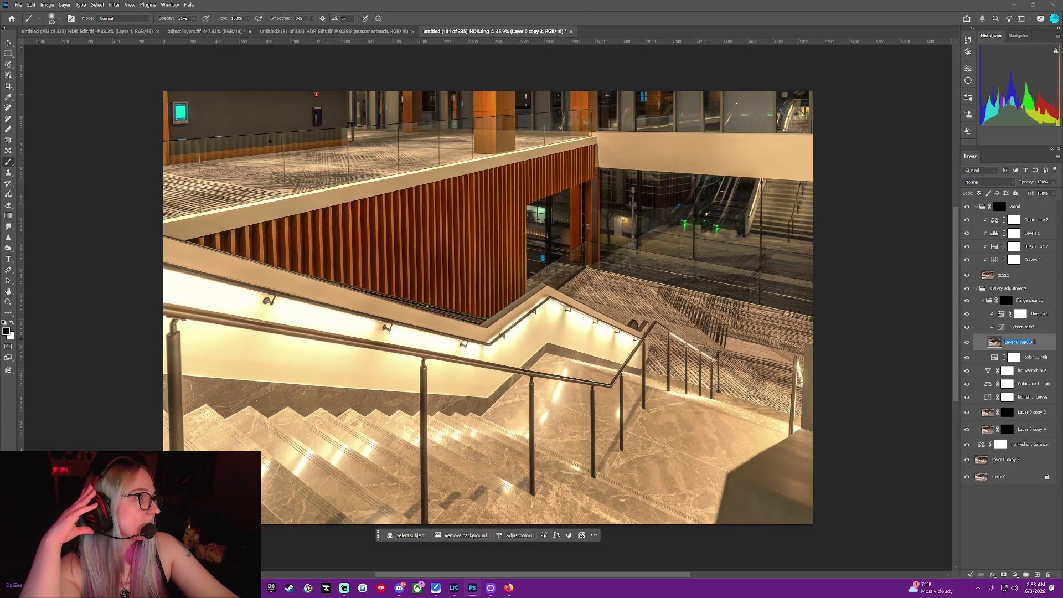
pyautogui.write('rails')
pyautogui.press('Return')
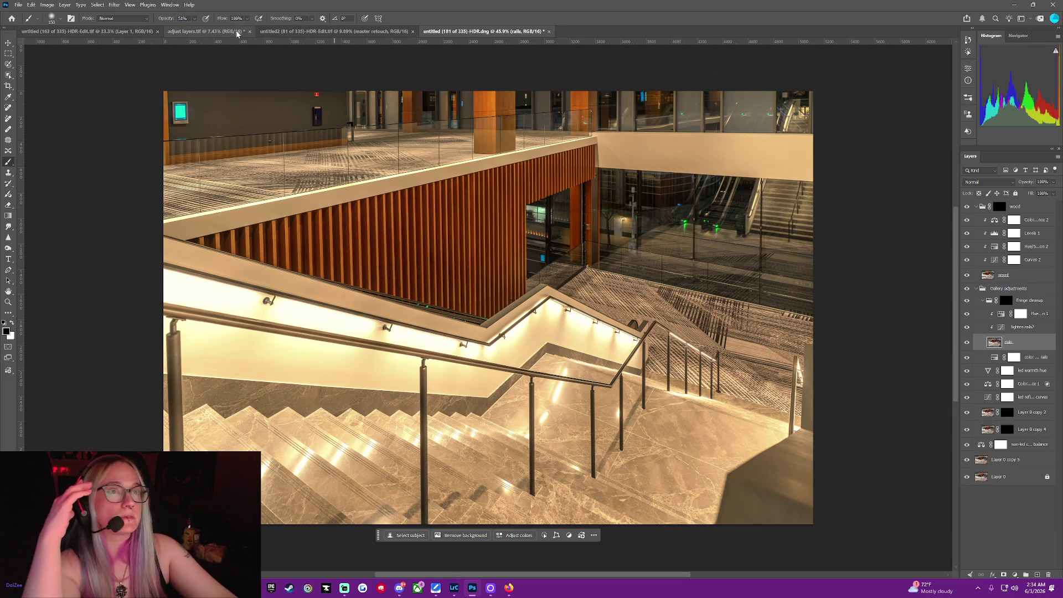
# Move the straight-on stairs tab to the end and compare it with the atrium photo, ending on it.
pyautogui.moveTo(142, 31); pyautogui.dragTo(394, 28)
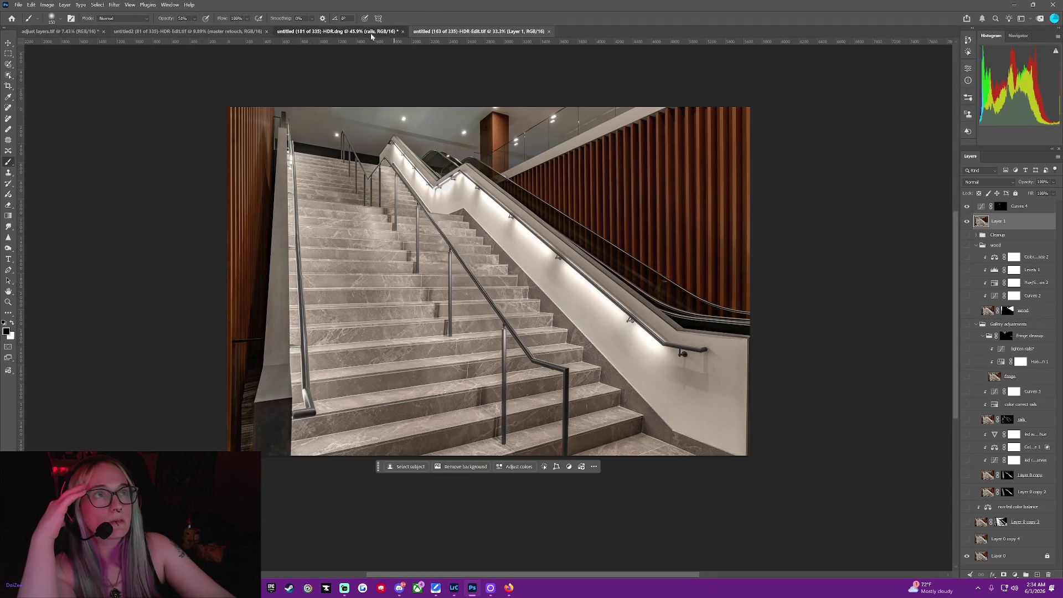
pyautogui.click(371, 32)
pyautogui.click(417, 31)
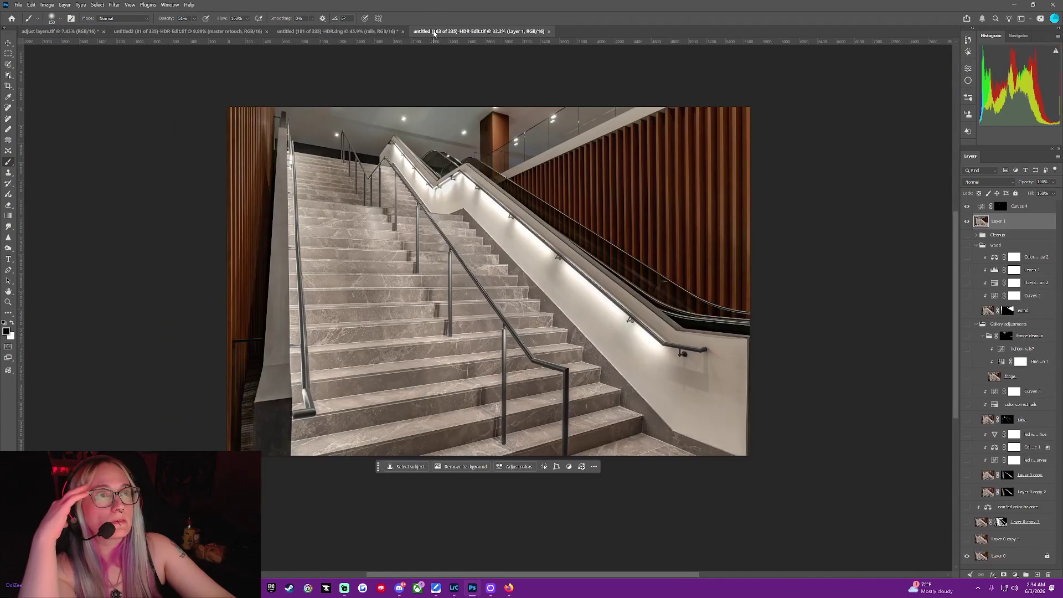
pyautogui.click(383, 31)
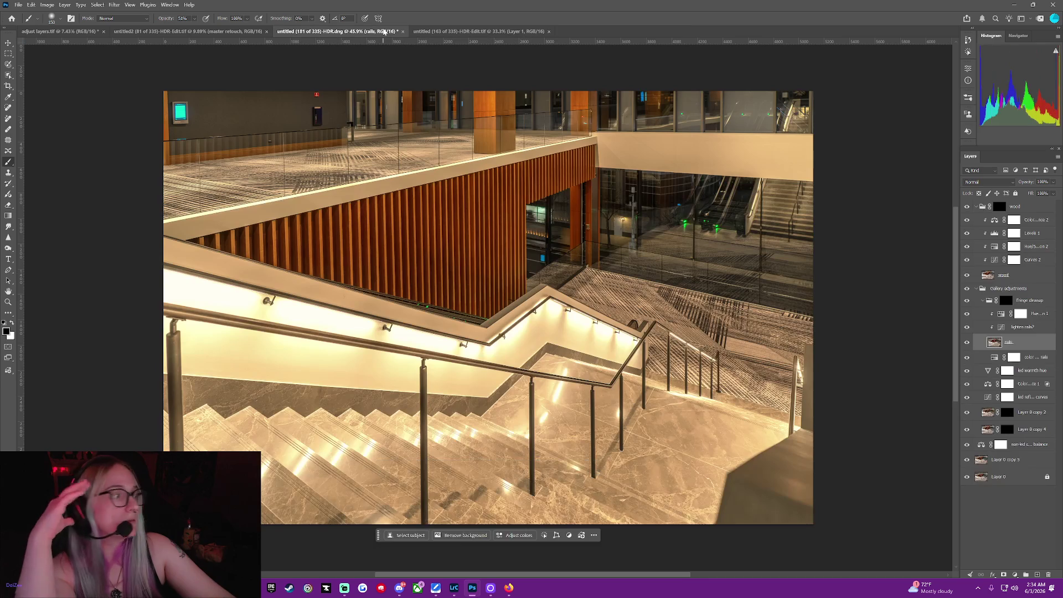
pyautogui.click(462, 31)
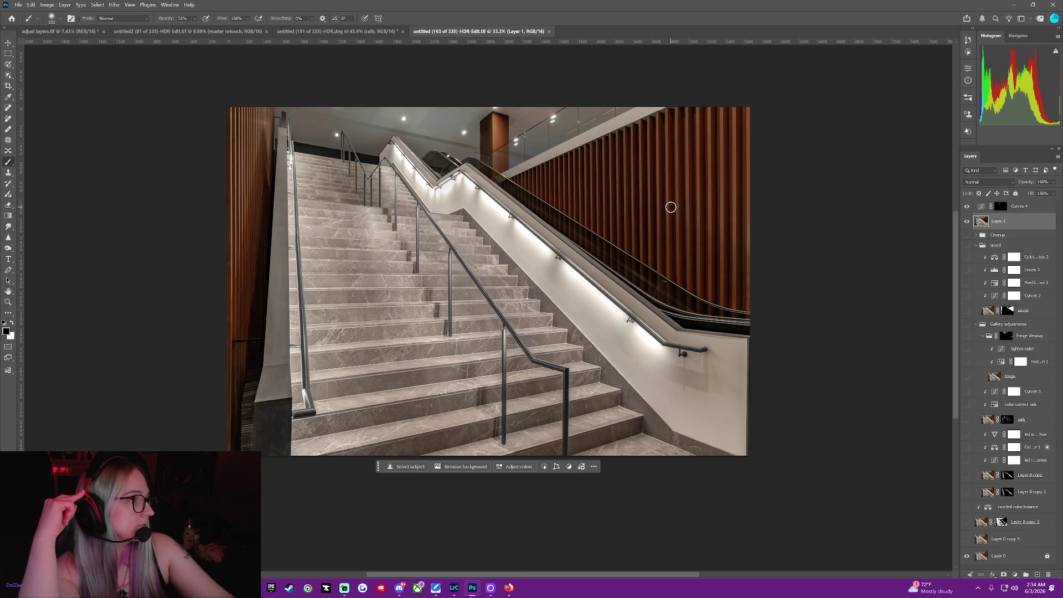
# On the atrium photo, move rails below its colour adjustments and clip those three adjustments to it.
pyautogui.click(298, 32)
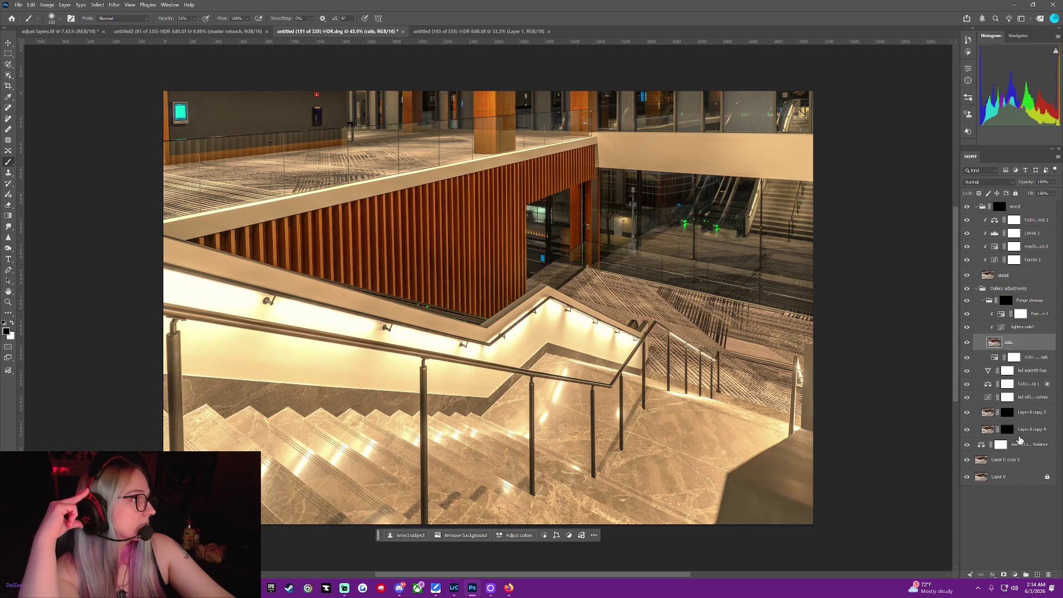
pyautogui.moveTo(1013, 399); pyautogui.dragTo(1025, 337)
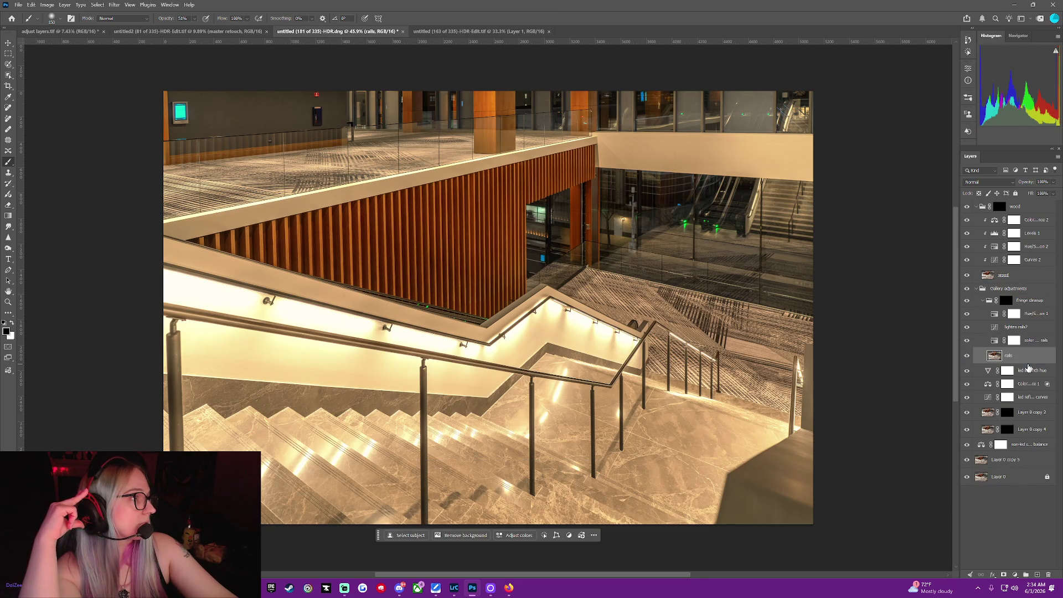
pyautogui.click(983, 317)
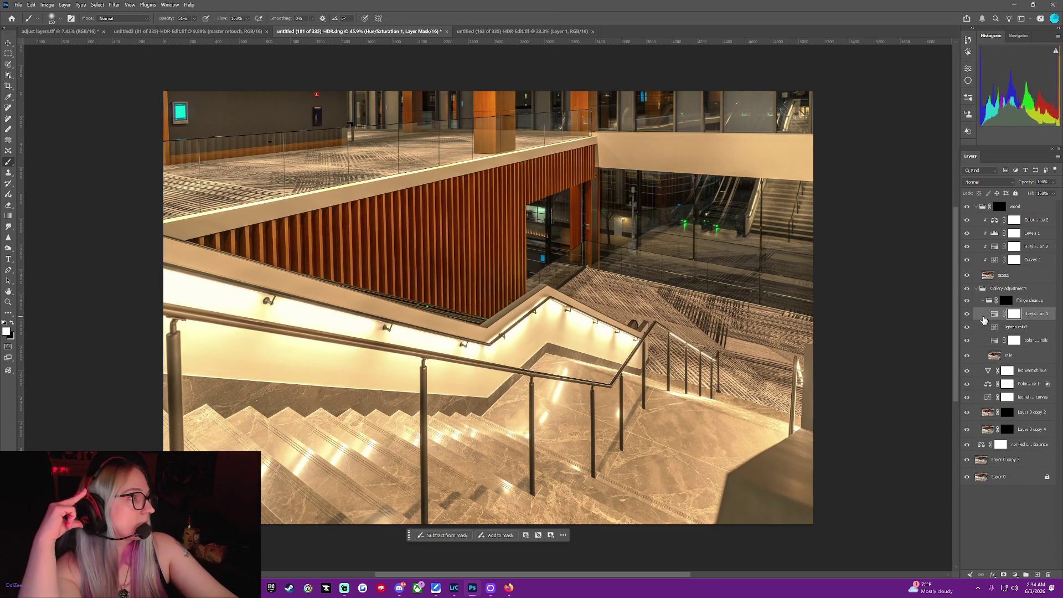
pyautogui.rightClick(991, 341)
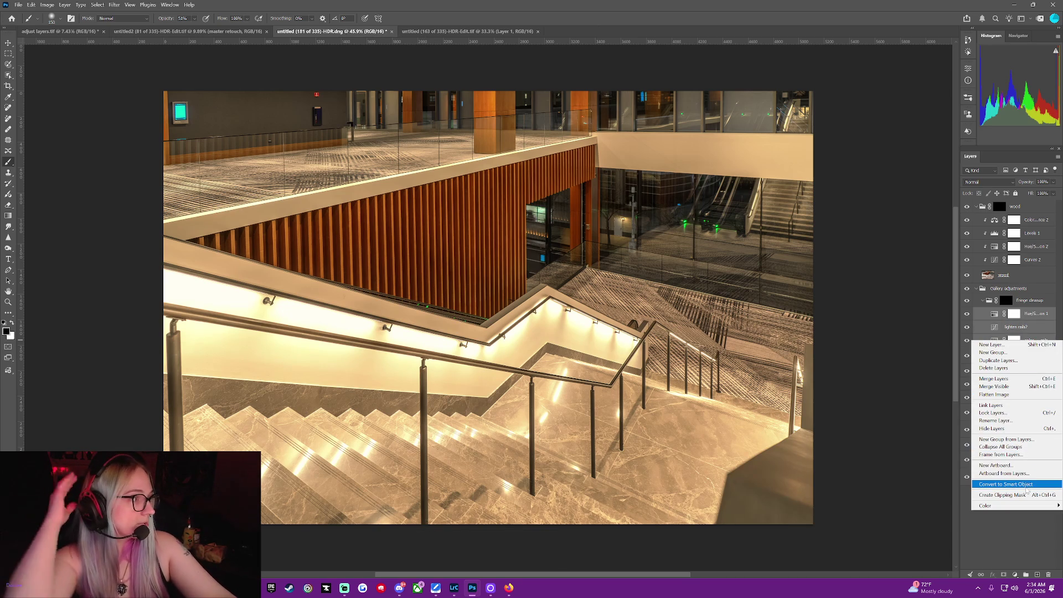
pyautogui.click(1025, 498)
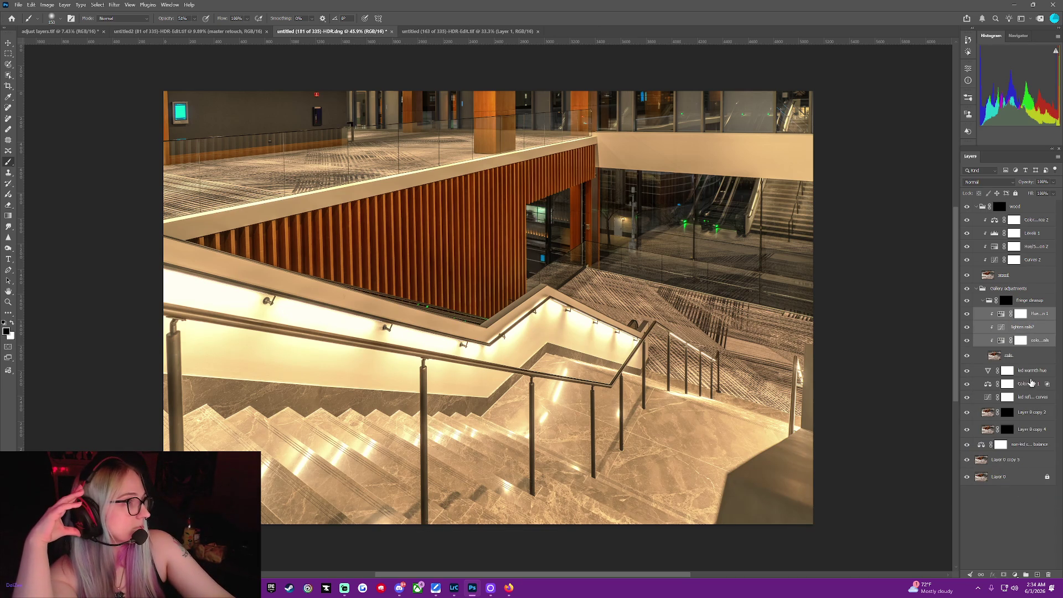
pyautogui.click(980, 373)
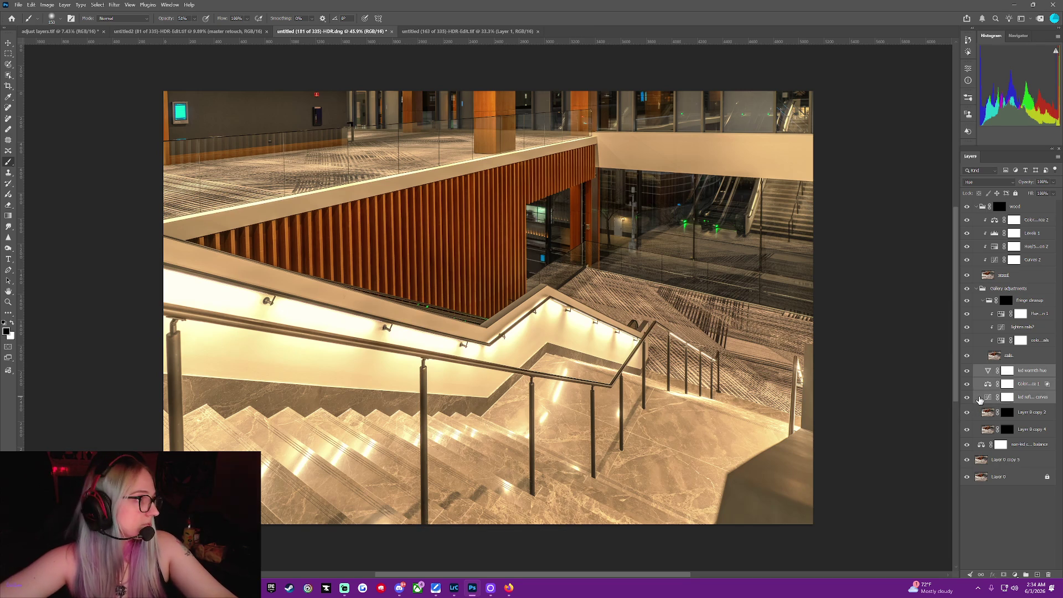
# Clip the LED warmth, colour balance and curves layers, then the non-led color balance, to the layers below.
pyautogui.rightClick(976, 410)
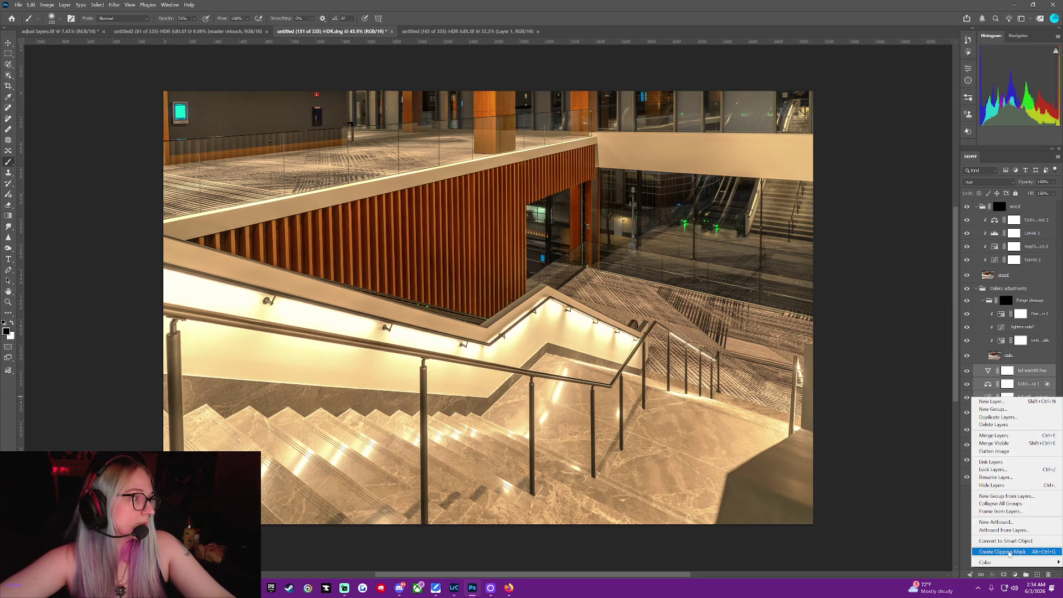
pyautogui.click(1008, 552)
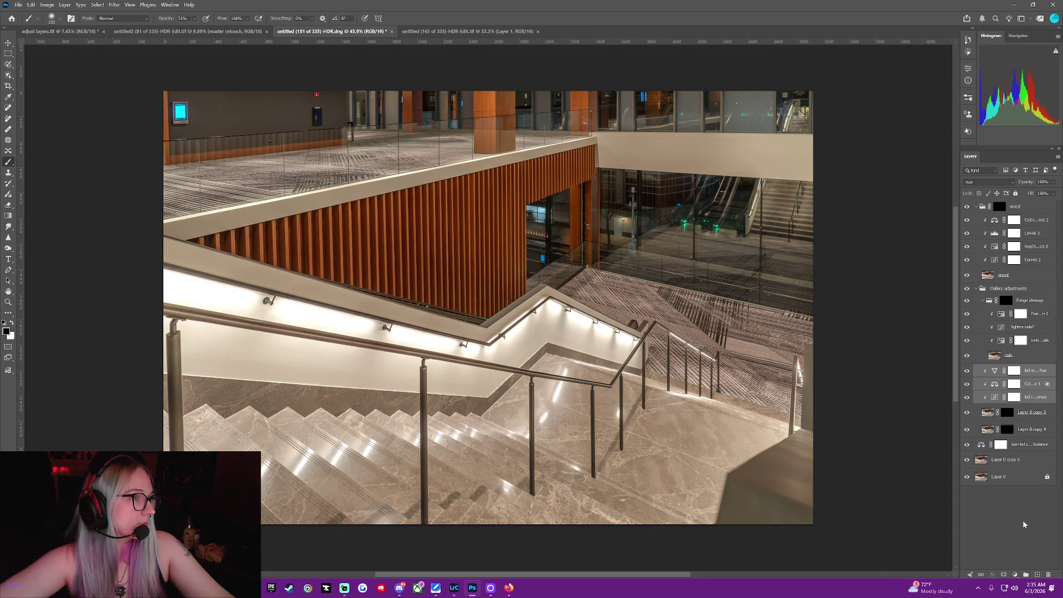
pyautogui.click(1030, 523)
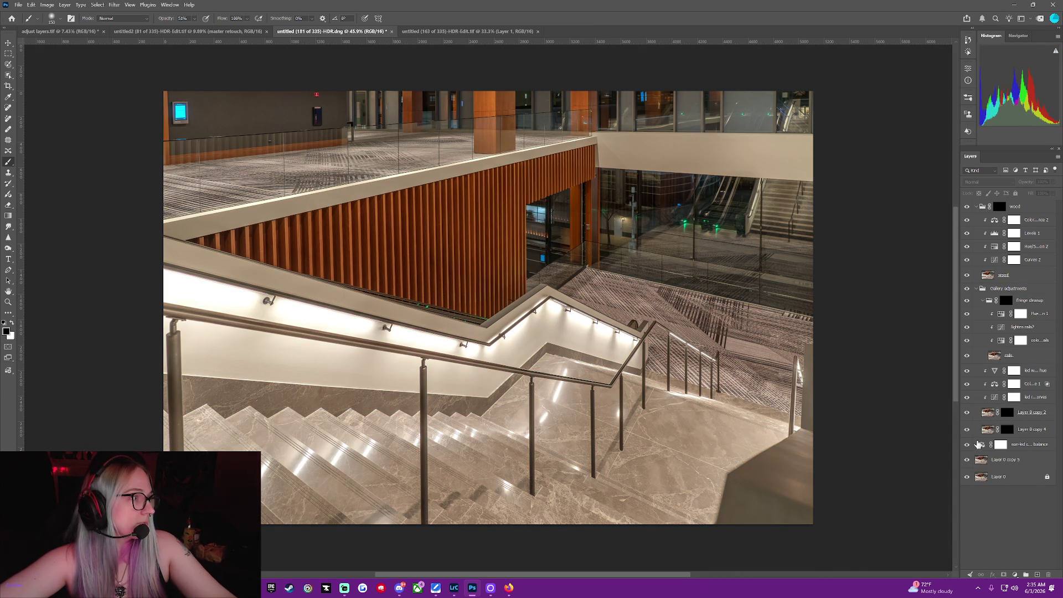
pyautogui.click(979, 444)
pyautogui.rightClick(979, 444)
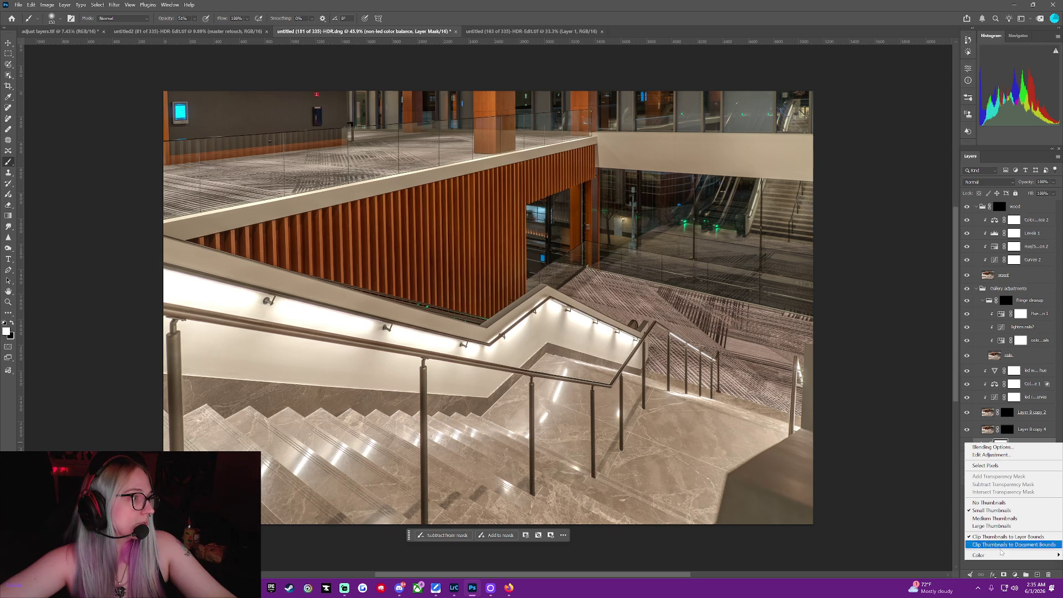
pyautogui.press('Escape')
pyautogui.rightClick(1046, 451)
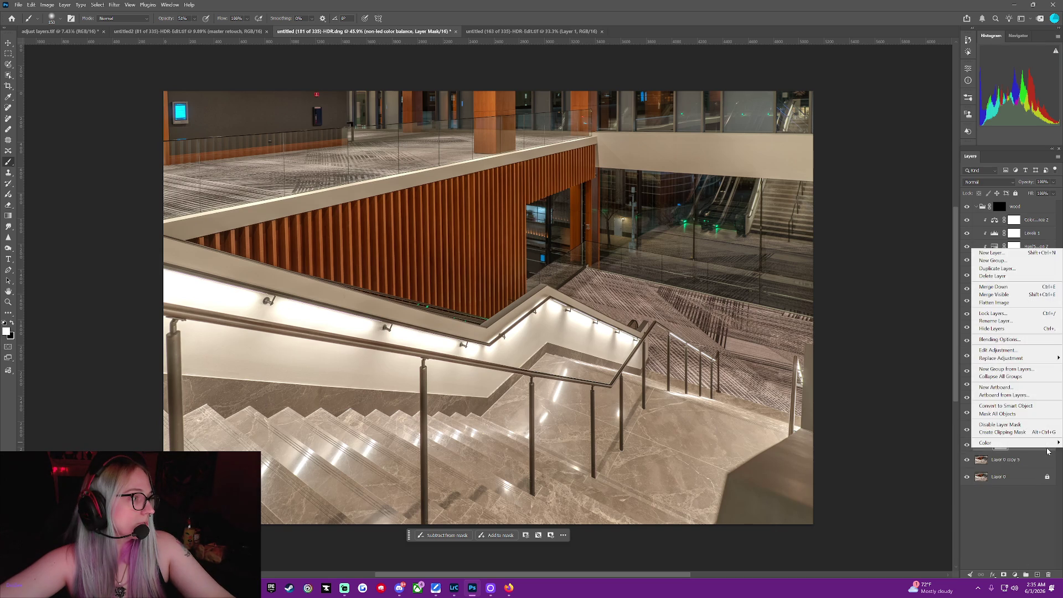
pyautogui.click(1035, 433)
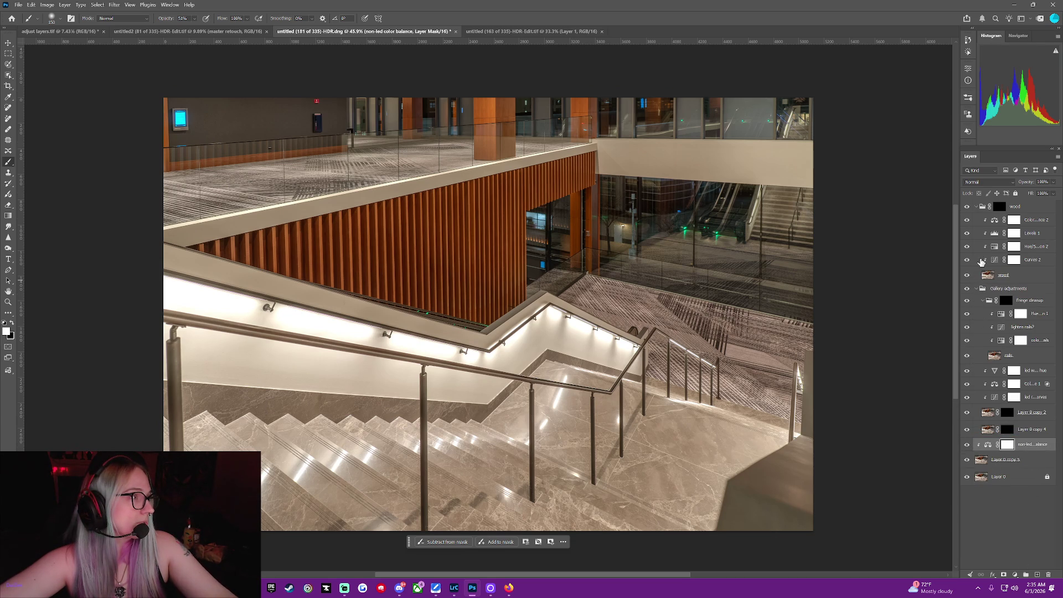
# Compare against the bare Layer 0, then invert the non-led color balance mask to black.
pyautogui.rightClick(966, 476)
pyautogui.click(1003, 372)
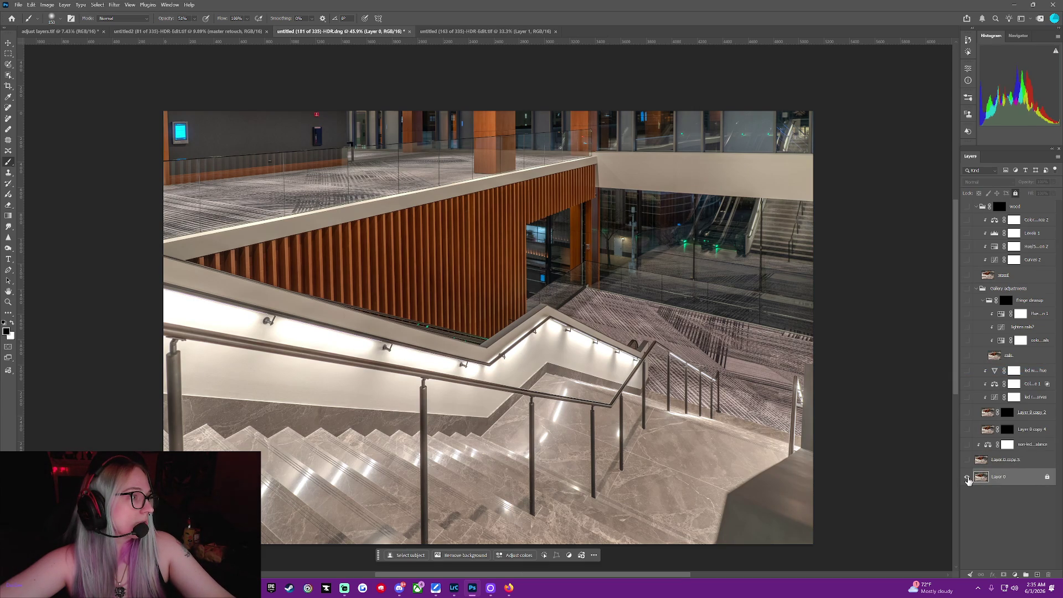
pyautogui.rightClick(967, 479)
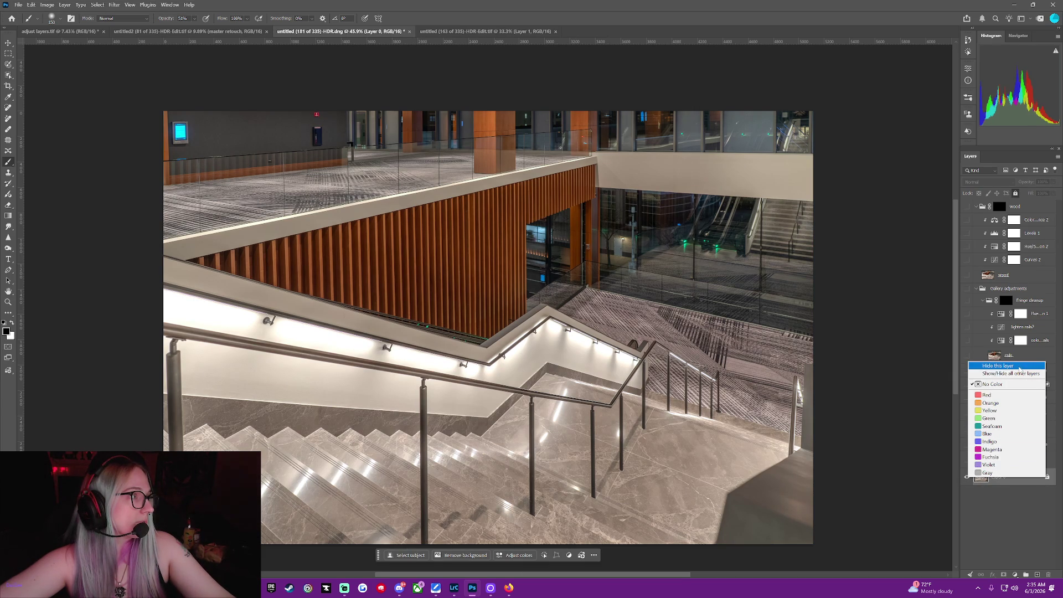
pyautogui.click(1021, 373)
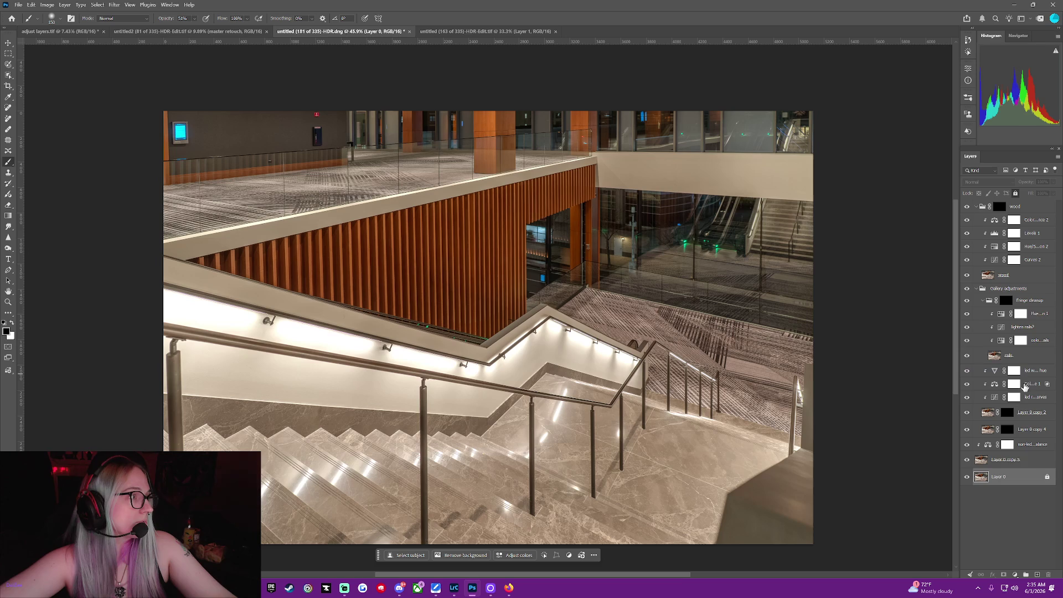
pyautogui.click(1007, 445)
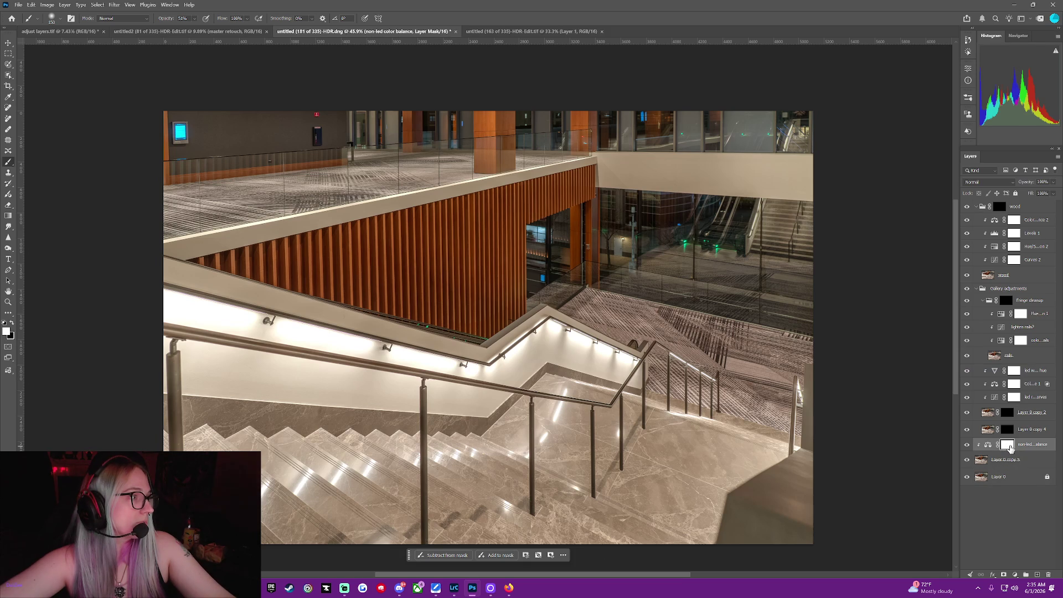
pyautogui.press('i')
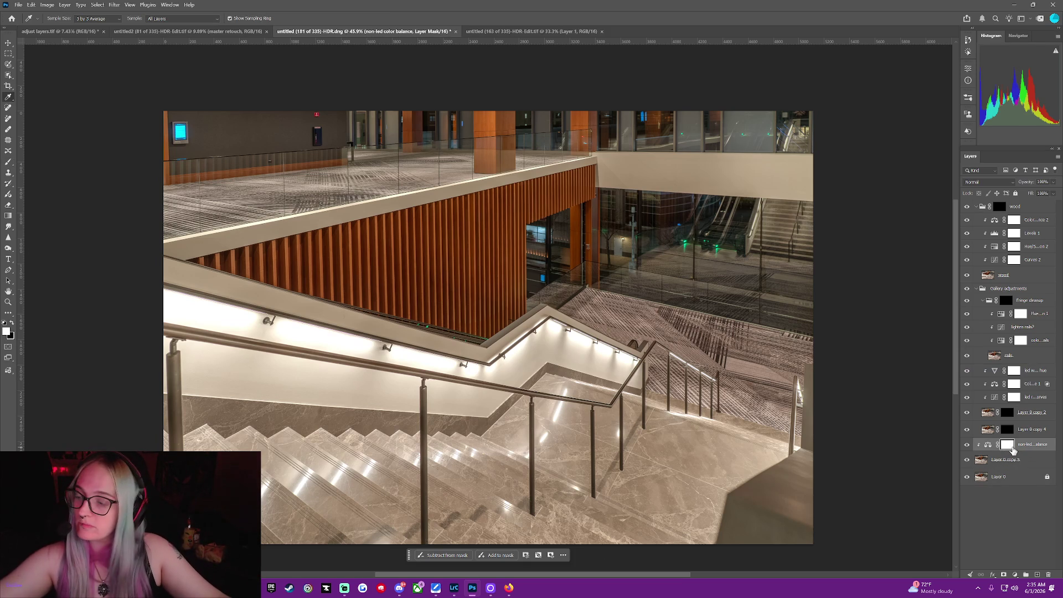
pyautogui.hotkey('ctrl', 'i')
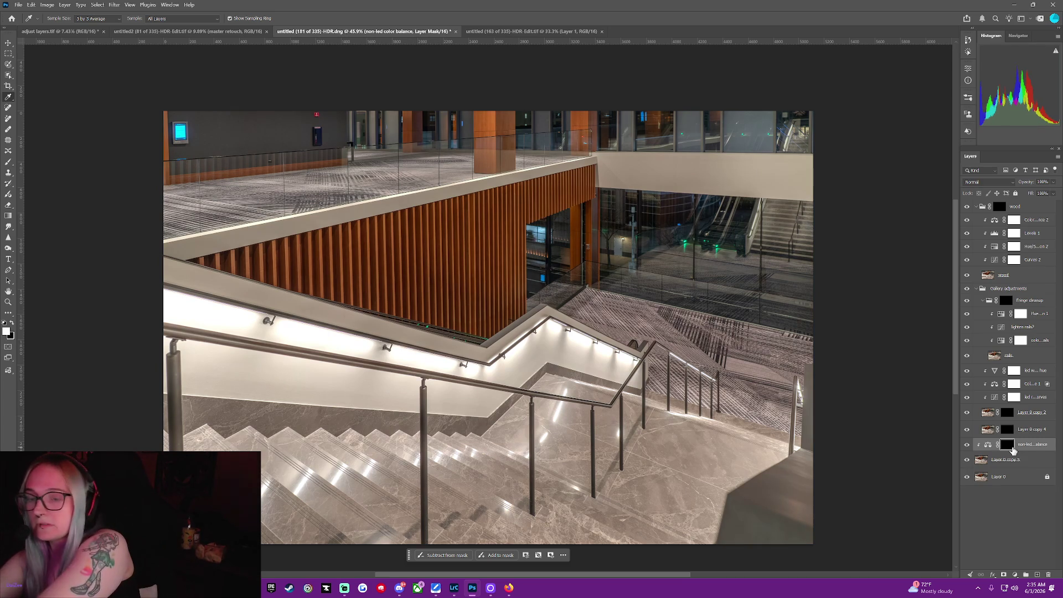
# Solo Layer 0 again for comparison, restore all layers, and select the wood group's black mask.
pyautogui.rightClick(965, 478)
pyautogui.click(1007, 370)
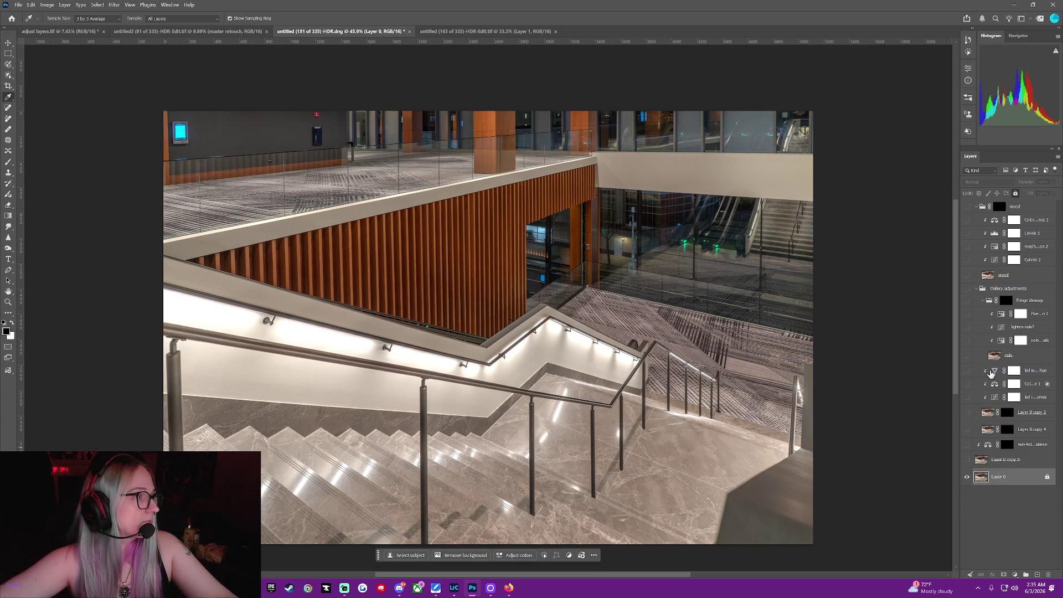
pyautogui.rightClick(966, 478)
pyautogui.click(1003, 375)
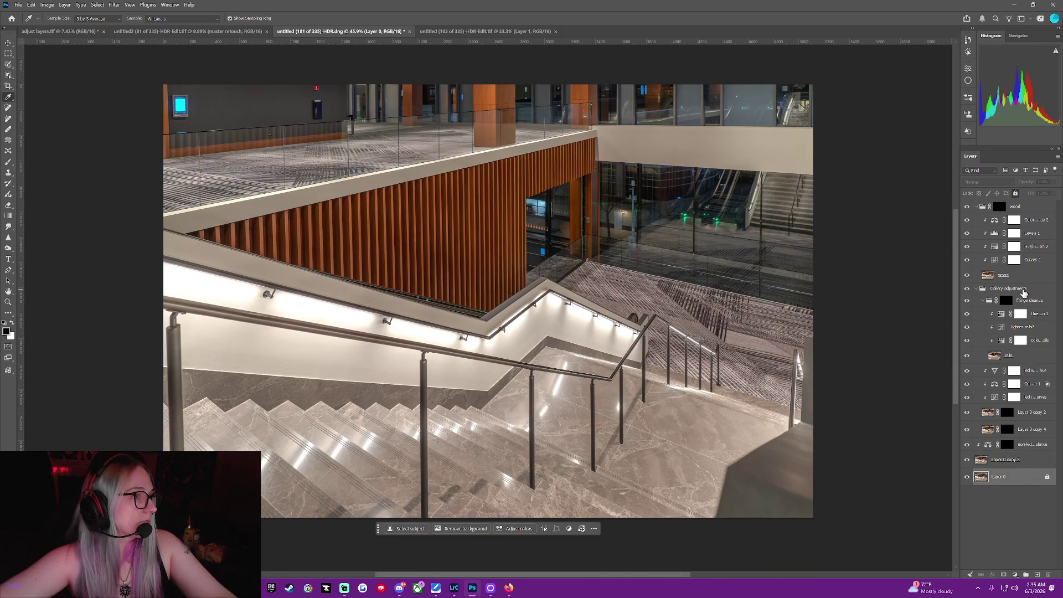
pyautogui.click(1000, 206)
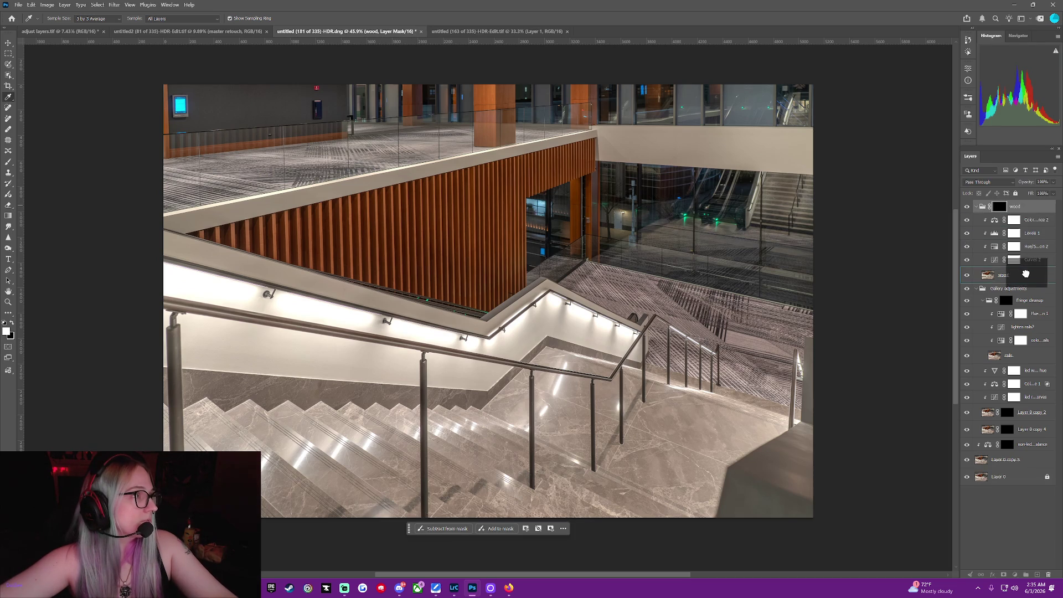
# Try the black mask on the wood layer, return it to the wood group, and choose Object Selection.
pyautogui.moveTo(1014, 206); pyautogui.dragTo(1012, 273)
pyautogui.click(1007, 272)
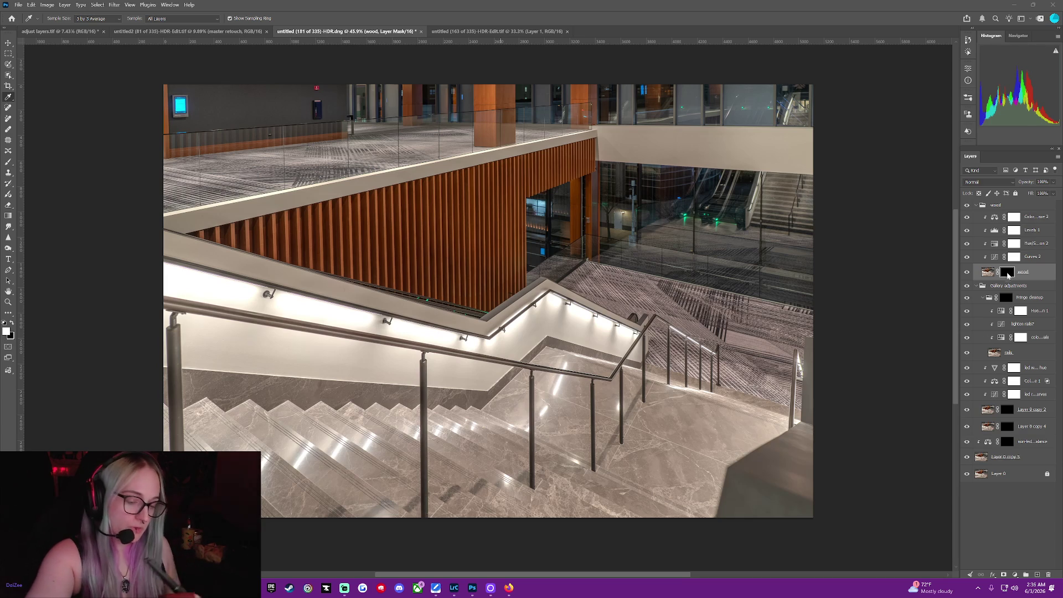
pyautogui.moveTo(1006, 271); pyautogui.dragTo(1011, 208)
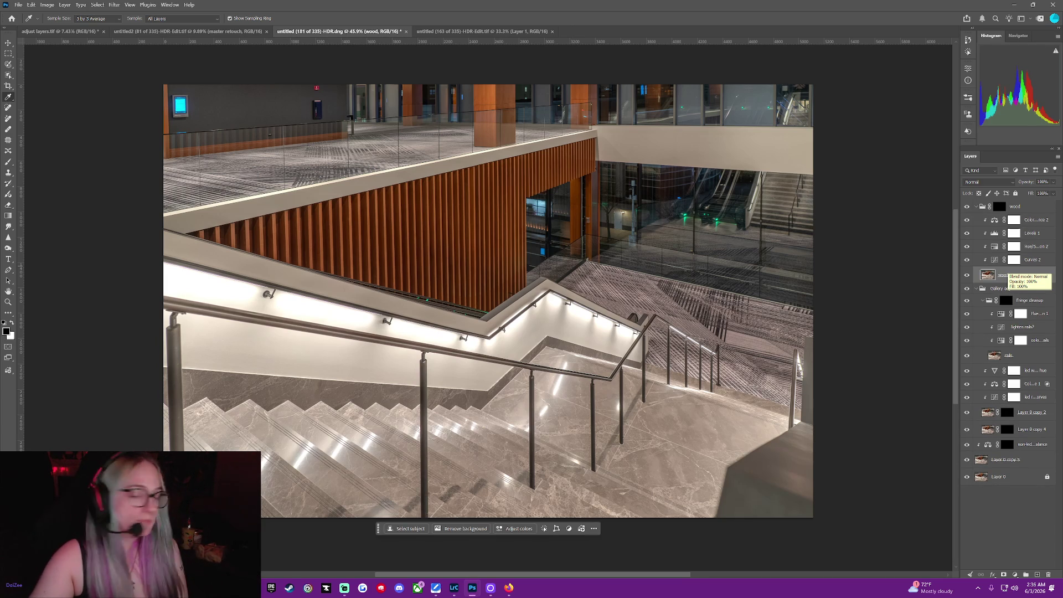
pyautogui.click(9, 76)
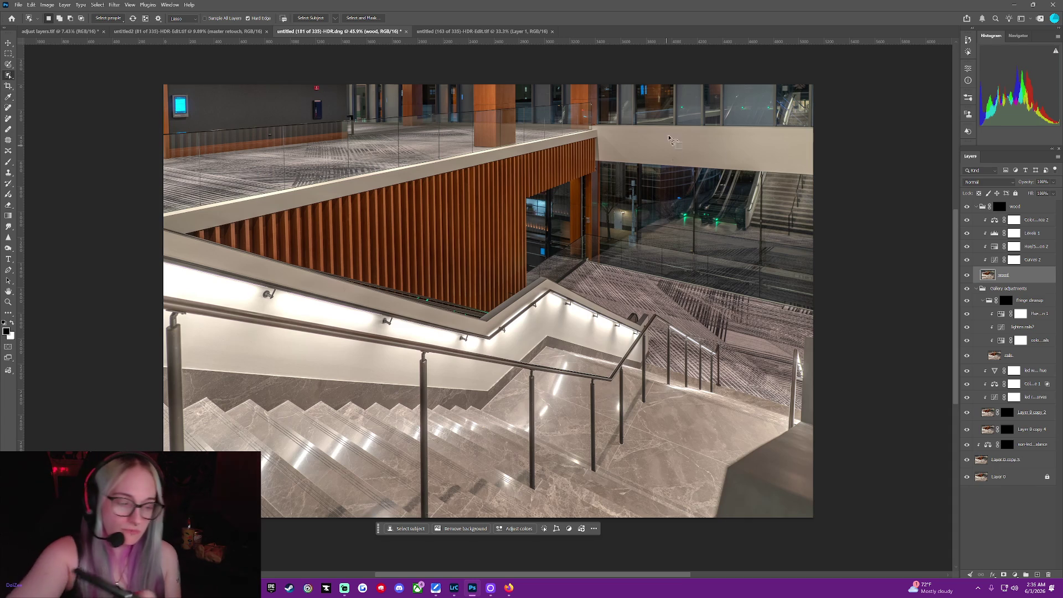
pyautogui.moveTo(594, 145); pyautogui.dragTo(598, 175)
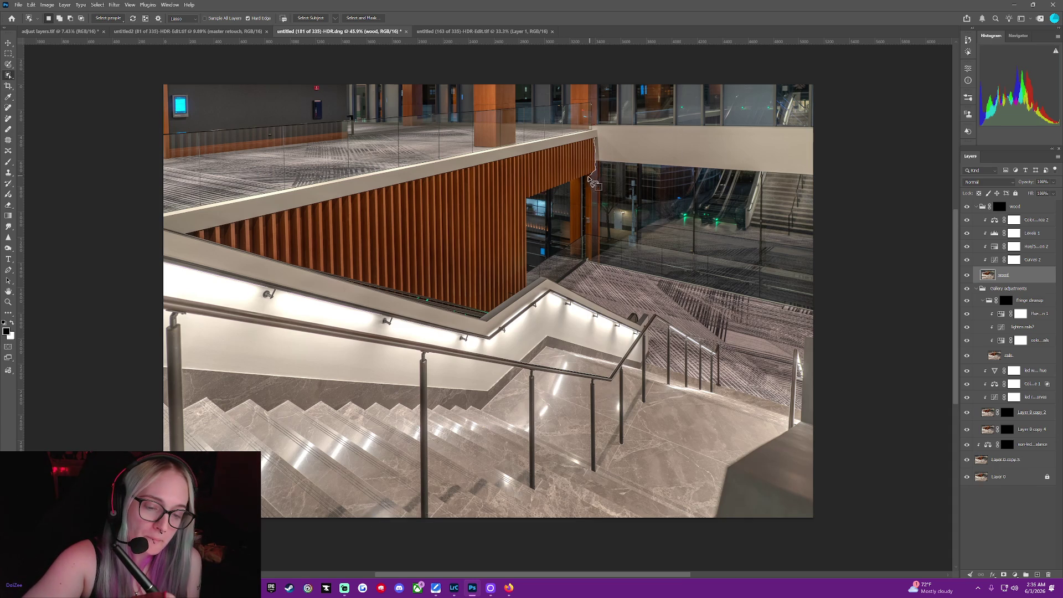
pyautogui.moveTo(536, 195)
pyautogui.mouseDown()
pyautogui.moveTo(529, 266)
pyautogui.moveTo(498, 308)
pyautogui.moveTo(437, 303)
pyautogui.mouseUp()
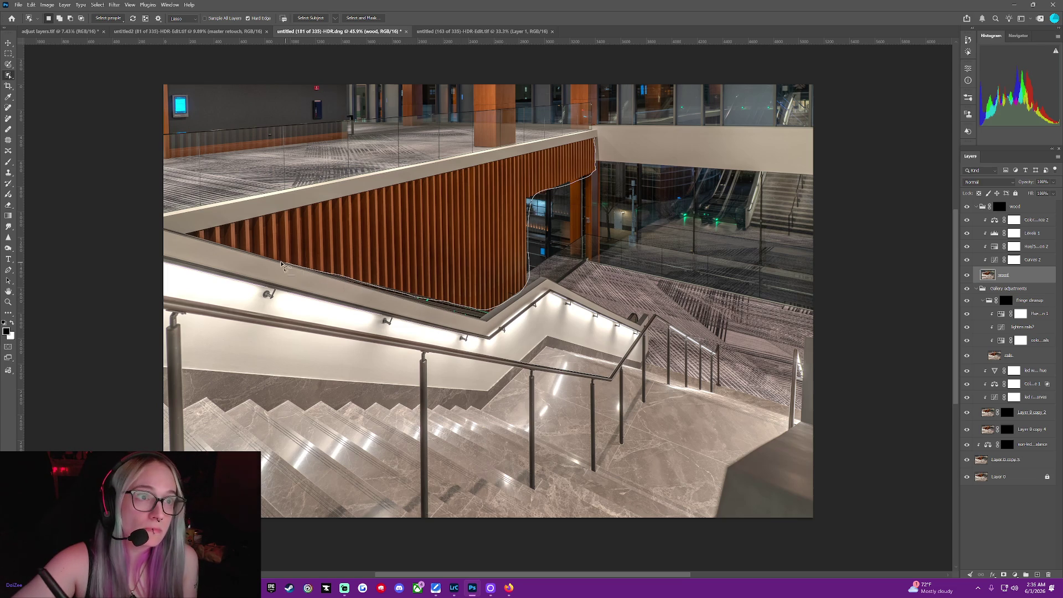
pyautogui.moveTo(229, 254); pyautogui.dragTo(191, 234)
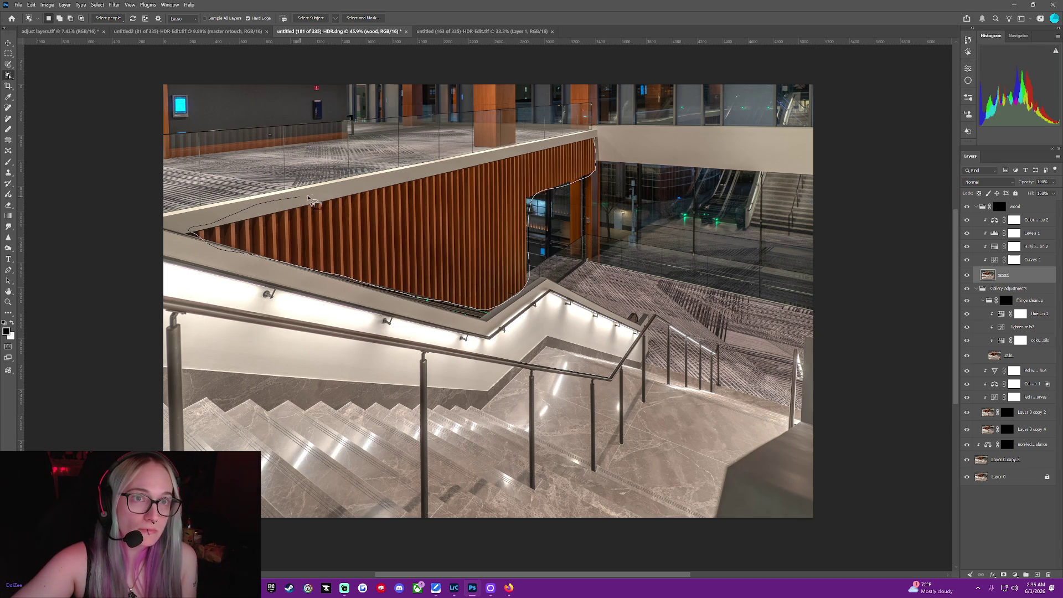
pyautogui.moveTo(381, 182); pyautogui.dragTo(585, 141)
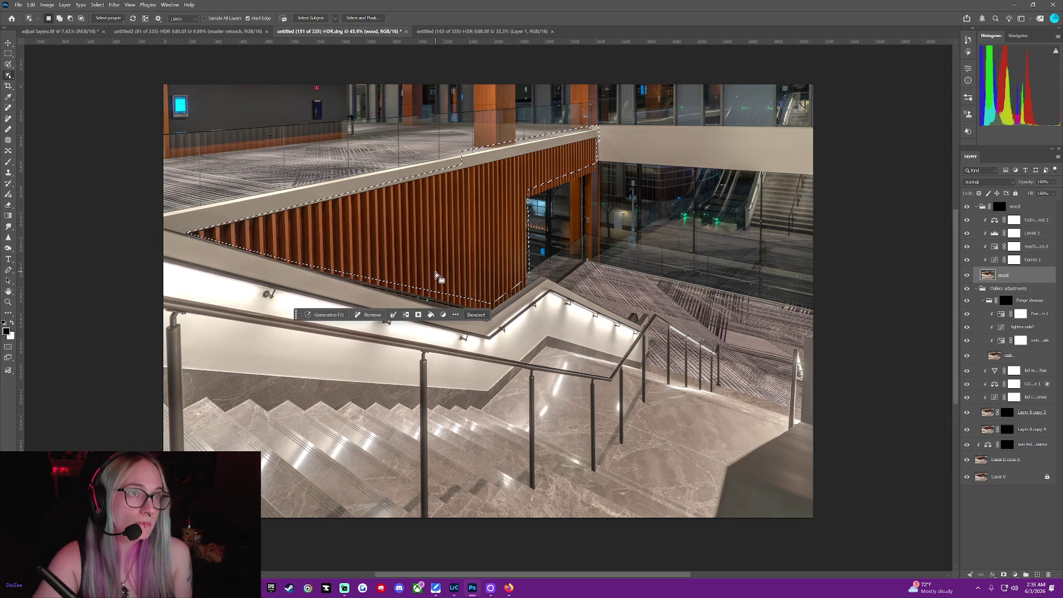
pyautogui.click(475, 314)
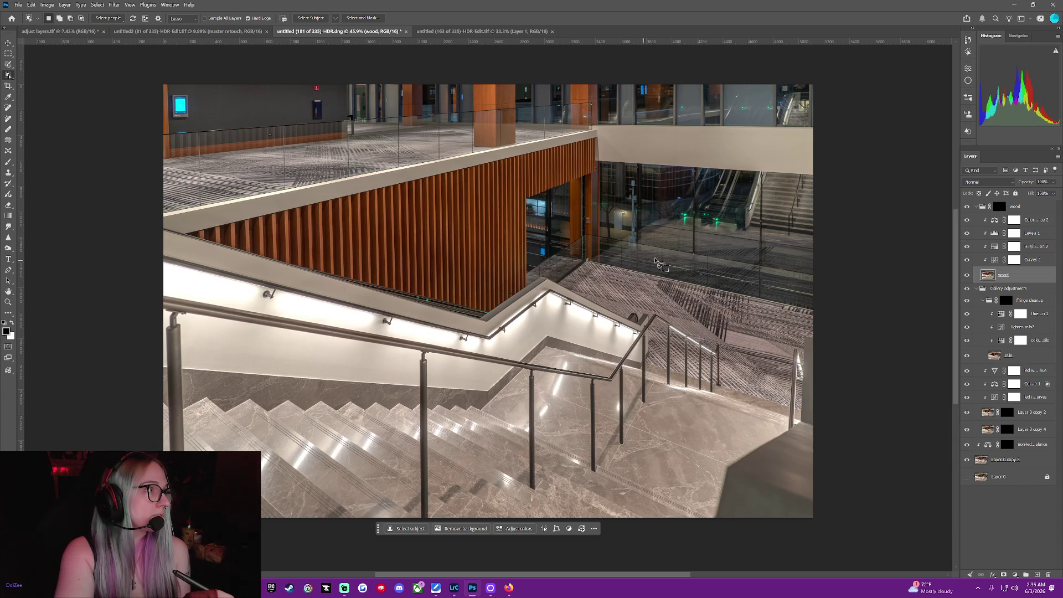
# Move the black mask onto the wood layer, then lasso around the wood wall and deselect.
pyautogui.moveTo(998, 209); pyautogui.dragTo(987, 273)
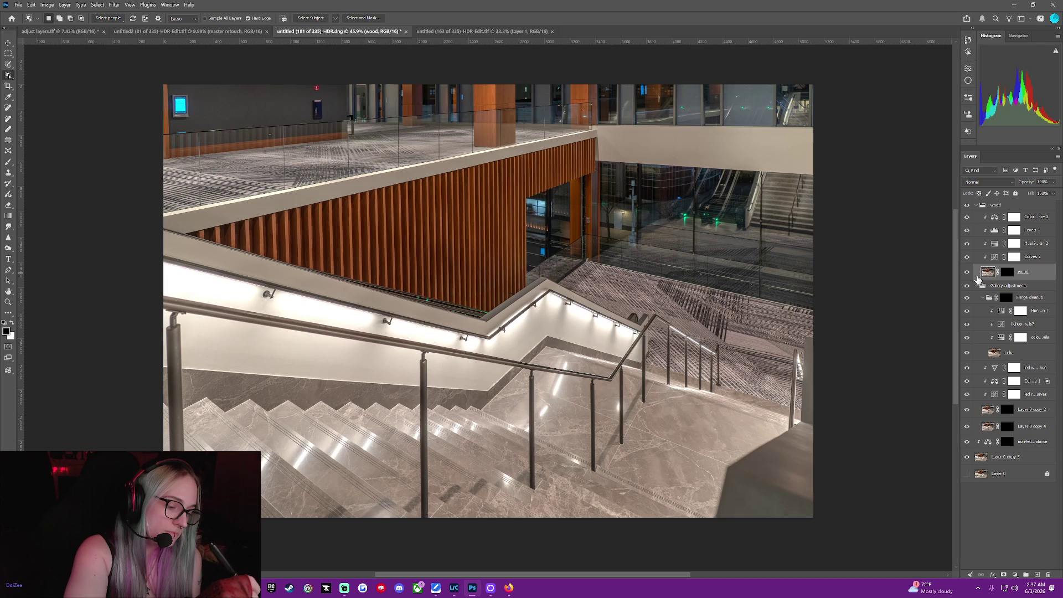
pyautogui.moveTo(750, 89); pyautogui.dragTo(642, 107)
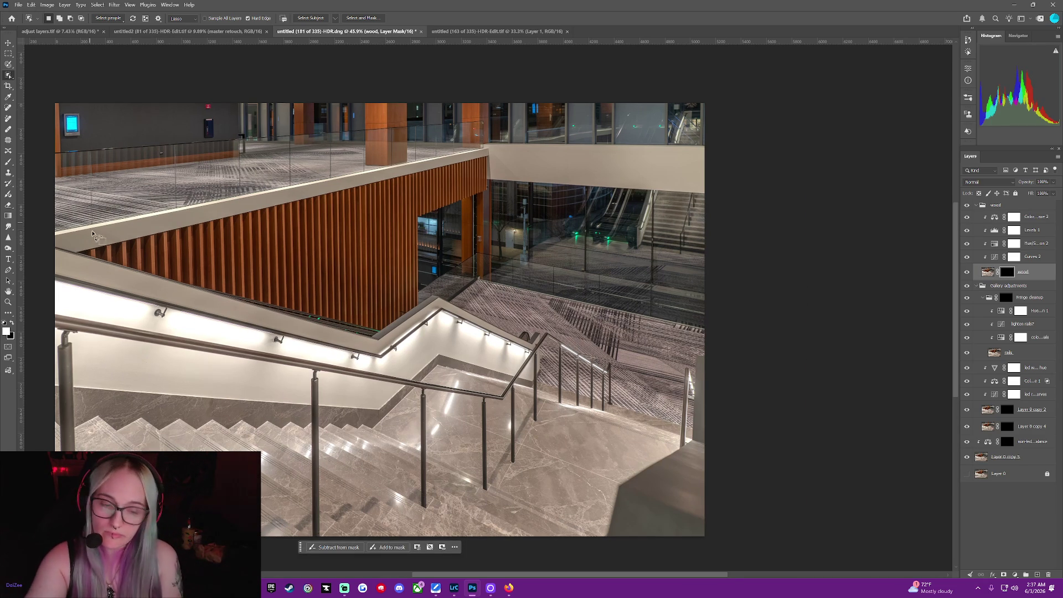
pyautogui.moveTo(81, 253); pyautogui.dragTo(132, 268)
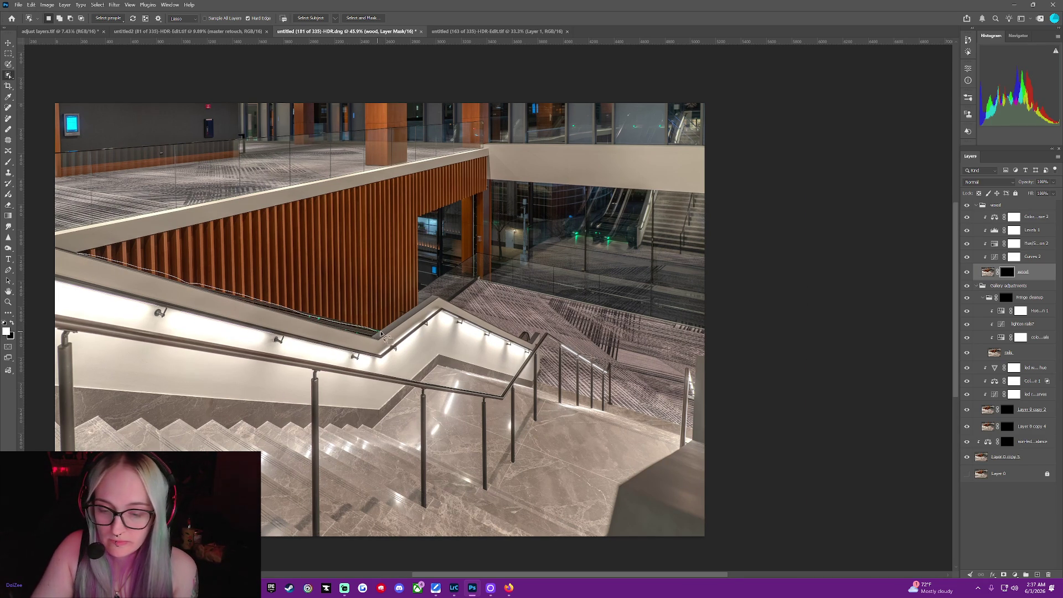
pyautogui.moveTo(419, 300)
pyautogui.mouseDown()
pyautogui.moveTo(470, 199)
pyautogui.moveTo(467, 269)
pyautogui.mouseUp()
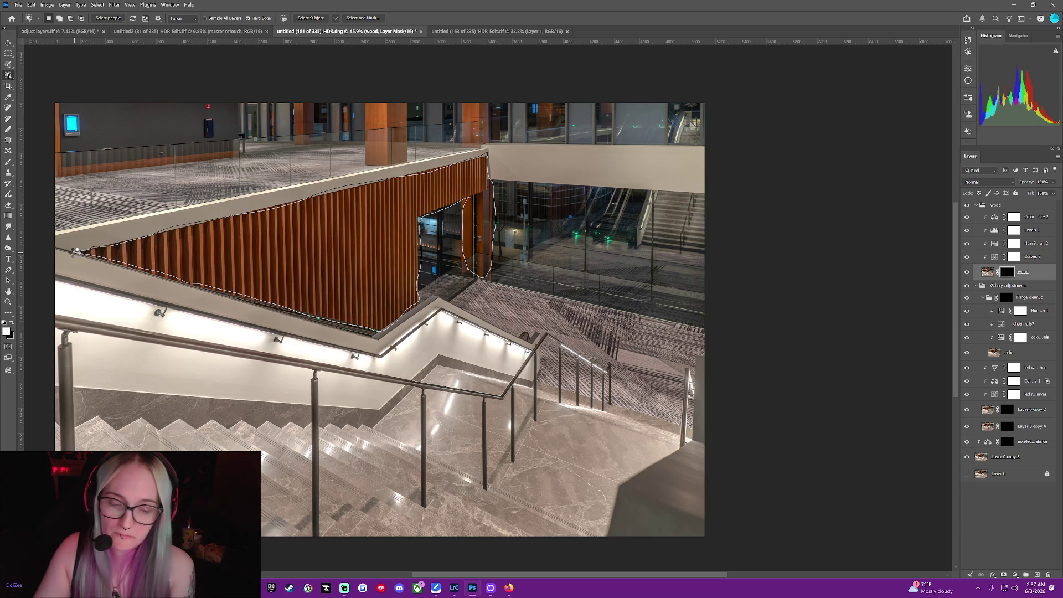
pyautogui.moveTo(75, 253); pyautogui.dragTo(78, 256)
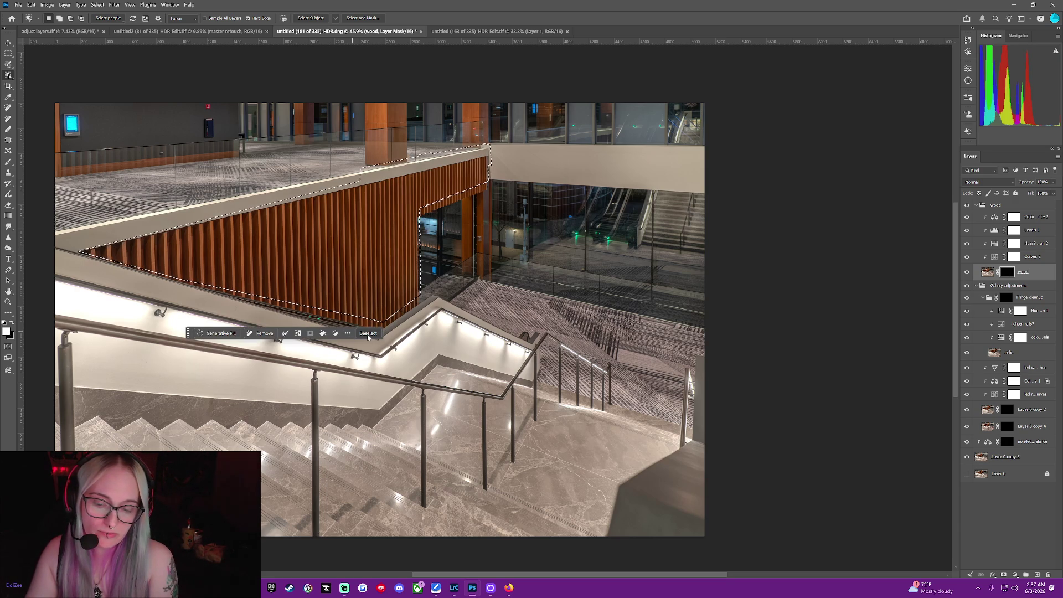
pyautogui.hotkey('ctrl', 'd')
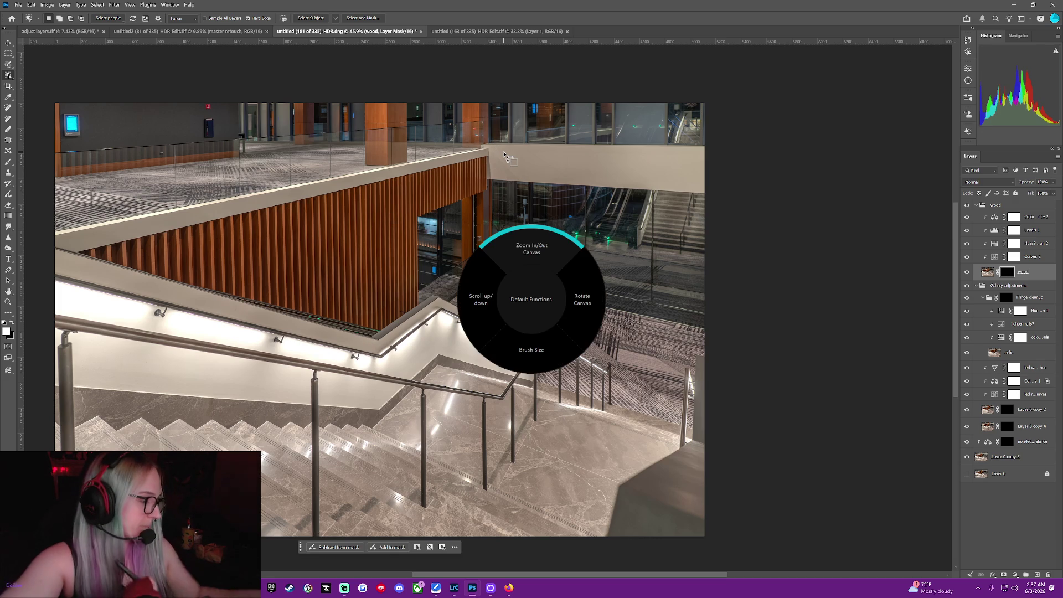
# Rotate the view and trace a closed outline around the wood-slatted wall along the stair rail.
pyautogui.moveTo(494, 576)
pyautogui.mouseDown()
pyautogui.moveTo(416, 577)
pyautogui.moveTo(426, 567)
pyautogui.mouseUp()
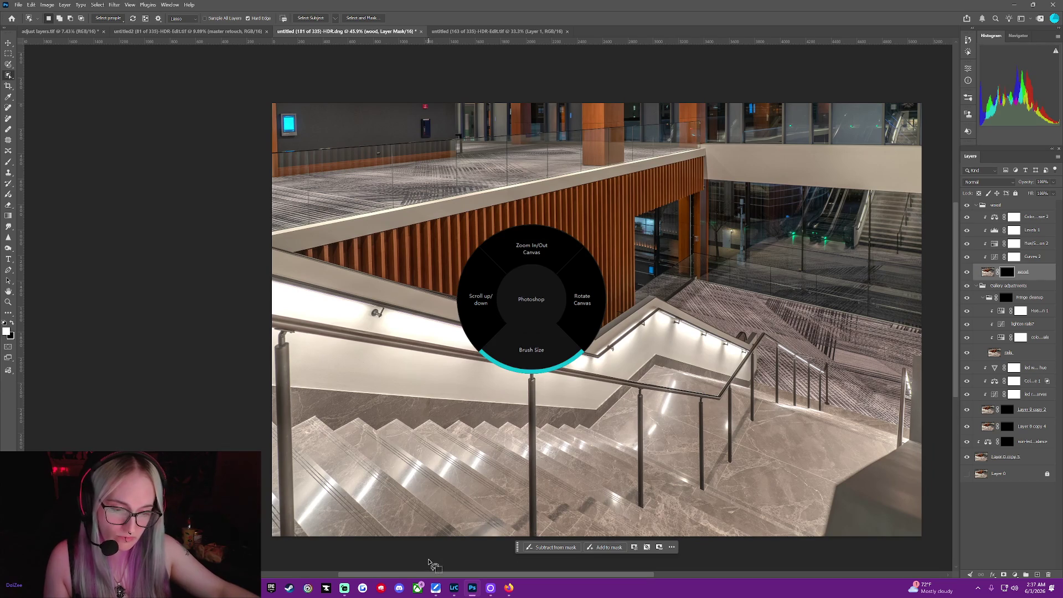
pyautogui.scroll(-1, 431, 563)
pyautogui.scroll(-1, 430, 563)
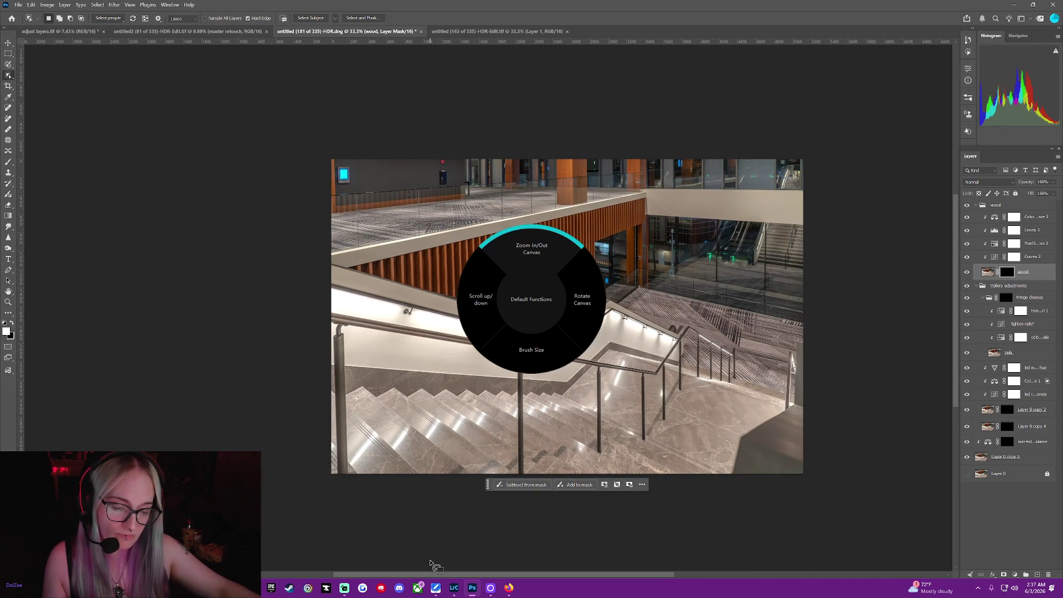
pyautogui.scroll(-3, 430, 564)
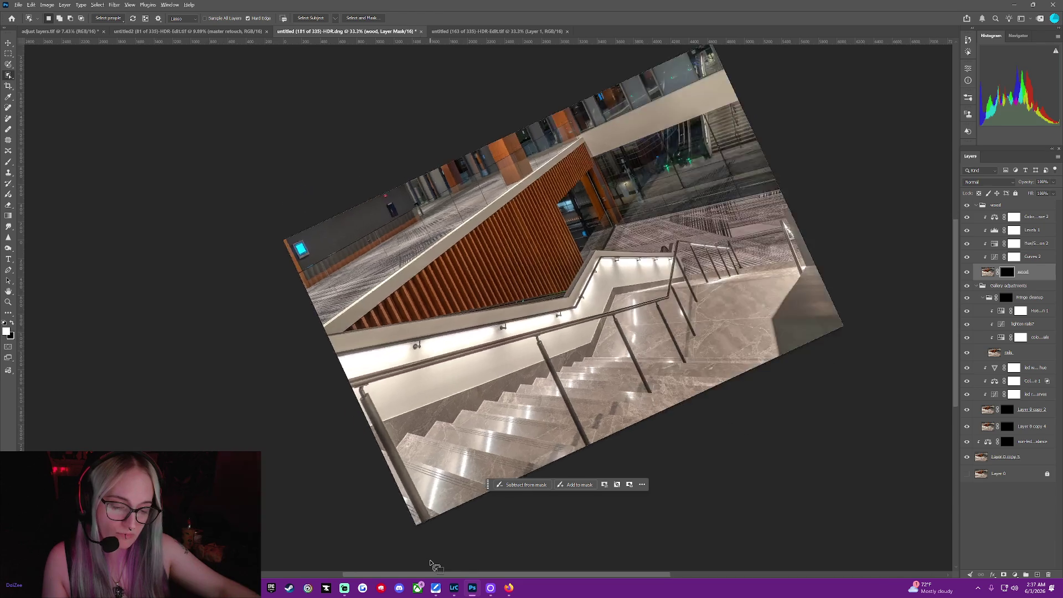
pyautogui.scroll(-3, 430, 563)
pyautogui.scroll(-3, 430, 563)
pyautogui.scroll(-2, 431, 564)
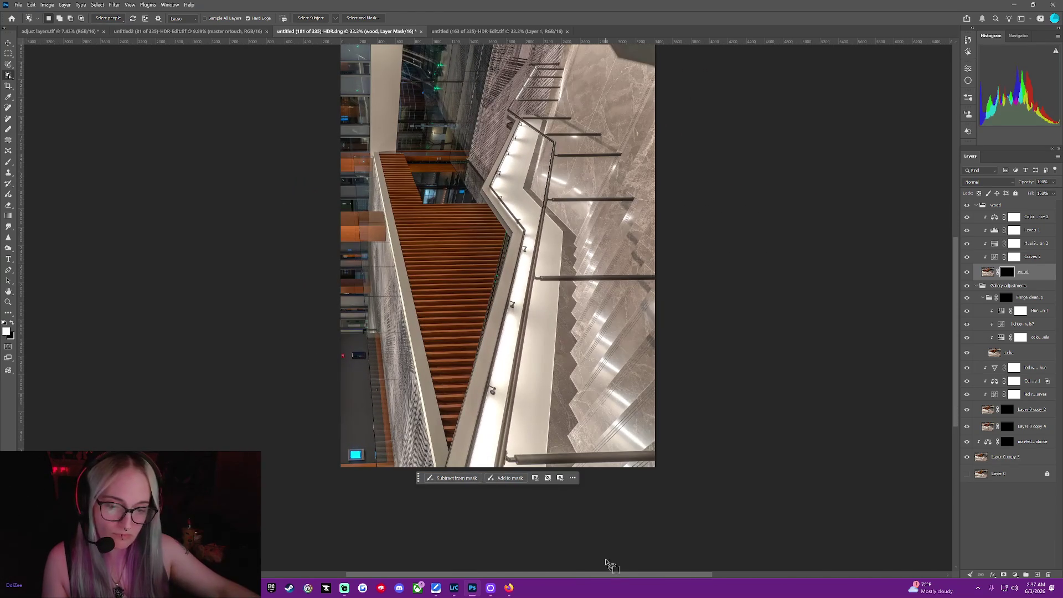
pyautogui.moveTo(380, 154); pyautogui.dragTo(449, 437)
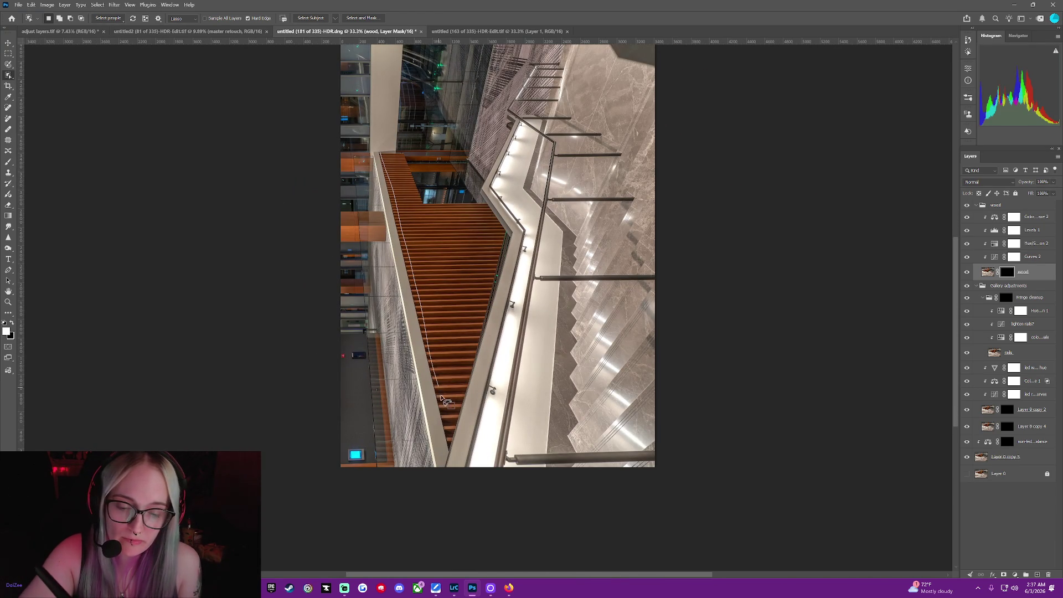
pyautogui.moveTo(508, 239)
pyautogui.mouseDown()
pyautogui.moveTo(405, 160)
pyautogui.moveTo(377, 152)
pyautogui.mouseUp()
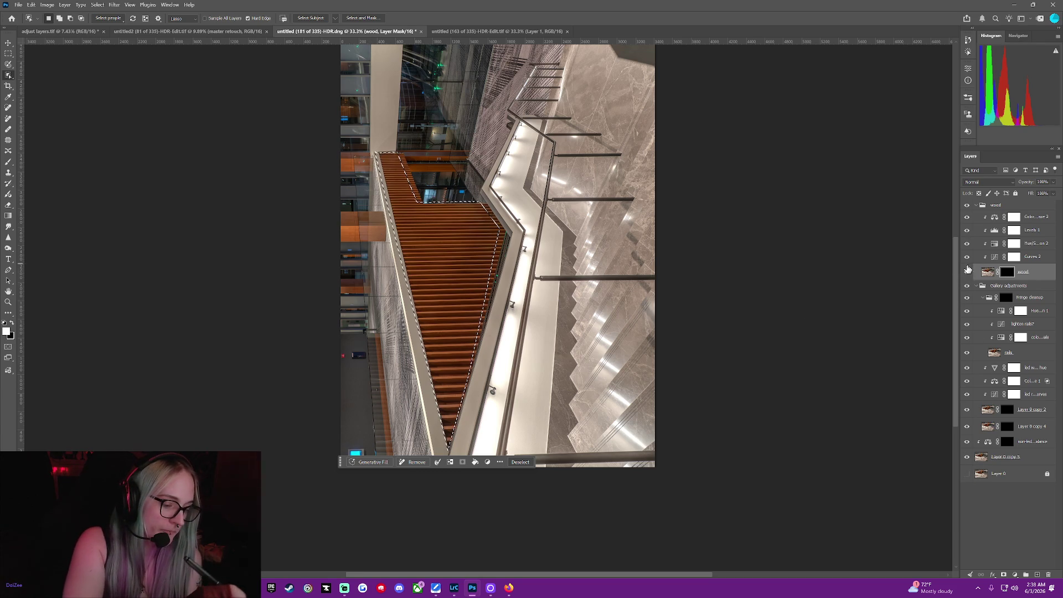
# Solo the wood layer and try moving its black mask onto the wood group.
pyautogui.rightClick(967, 273)
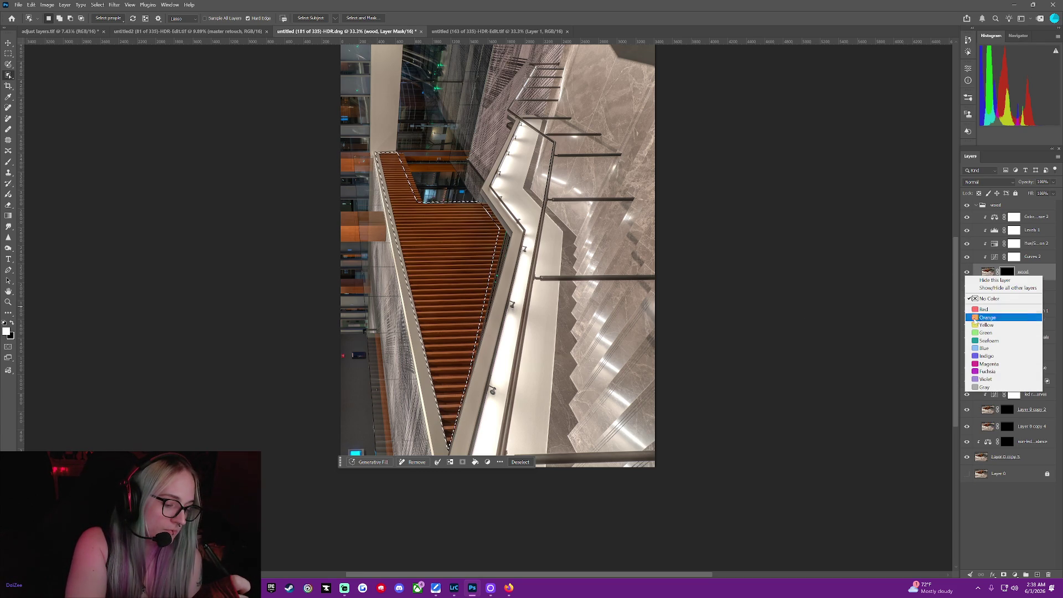
pyautogui.click(978, 289)
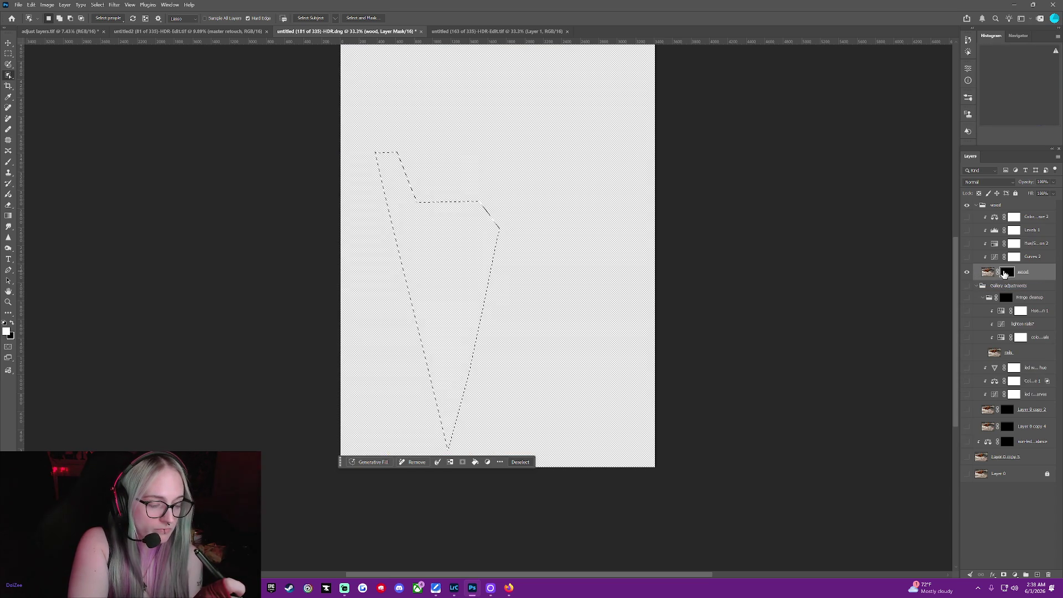
pyautogui.moveTo(1005, 275); pyautogui.dragTo(999, 207)
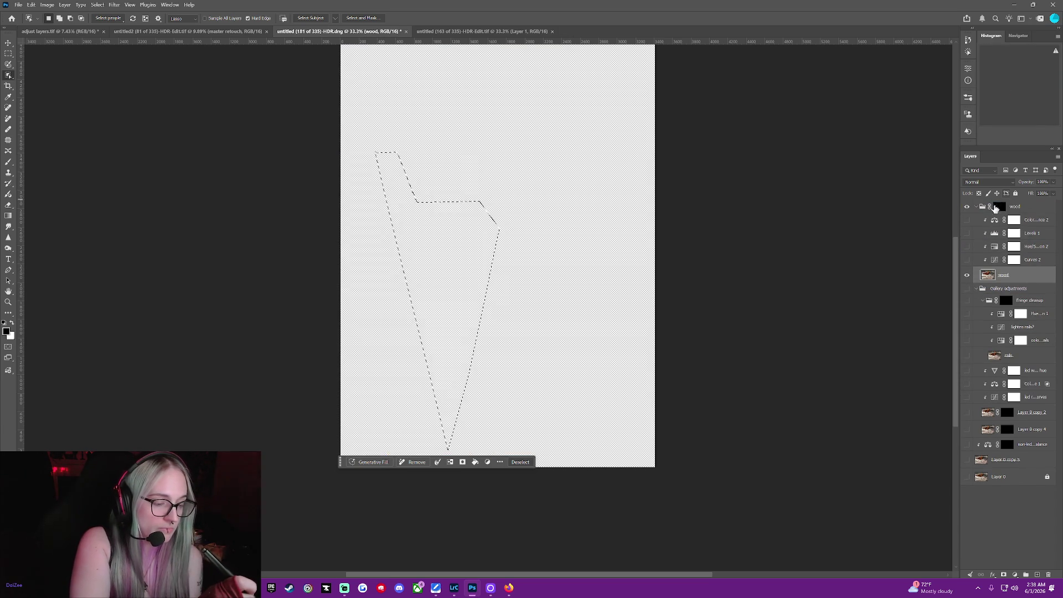
pyautogui.click(966, 276)
pyautogui.click(966, 275)
pyautogui.moveTo(996, 275); pyautogui.dragTo(1018, 272)
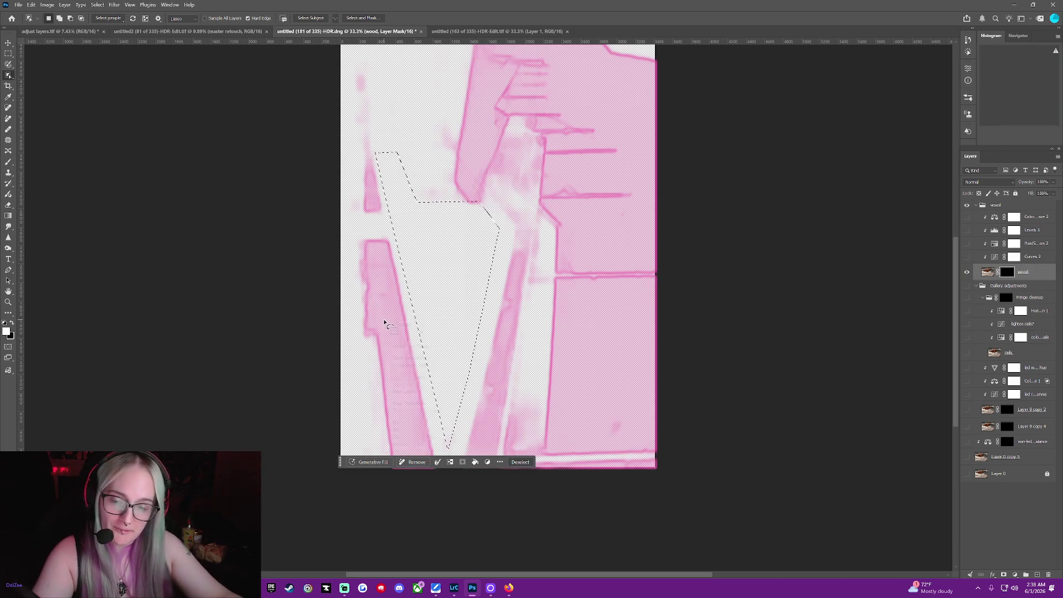
# Undo twice so the mask stays on the wood layer, and reset the view upright.
pyautogui.rightClick(384, 321)
pyautogui.press('Escape')
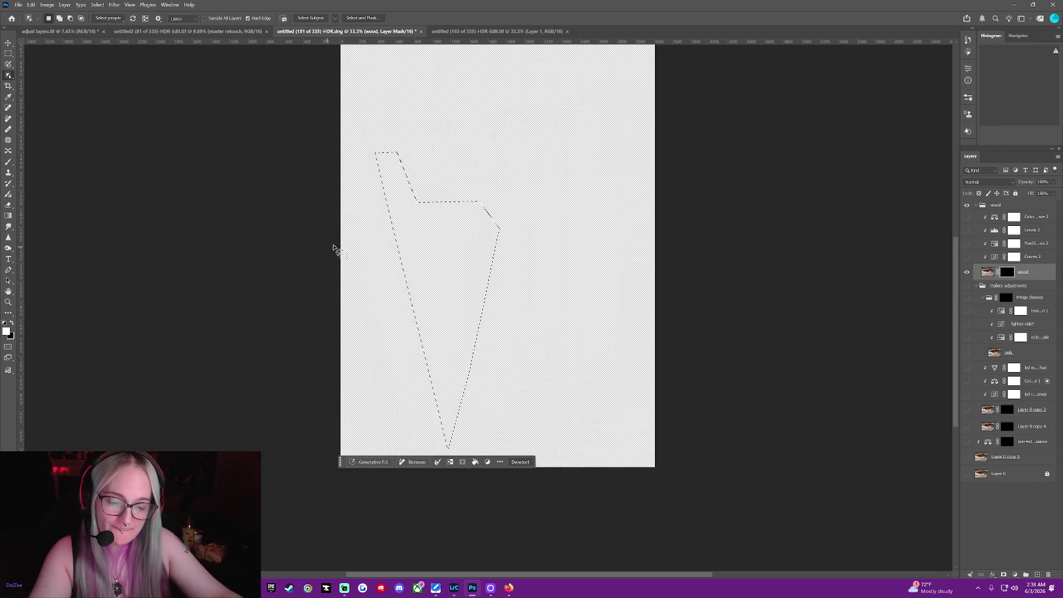
pyautogui.hotkey('ctrl', 'z')
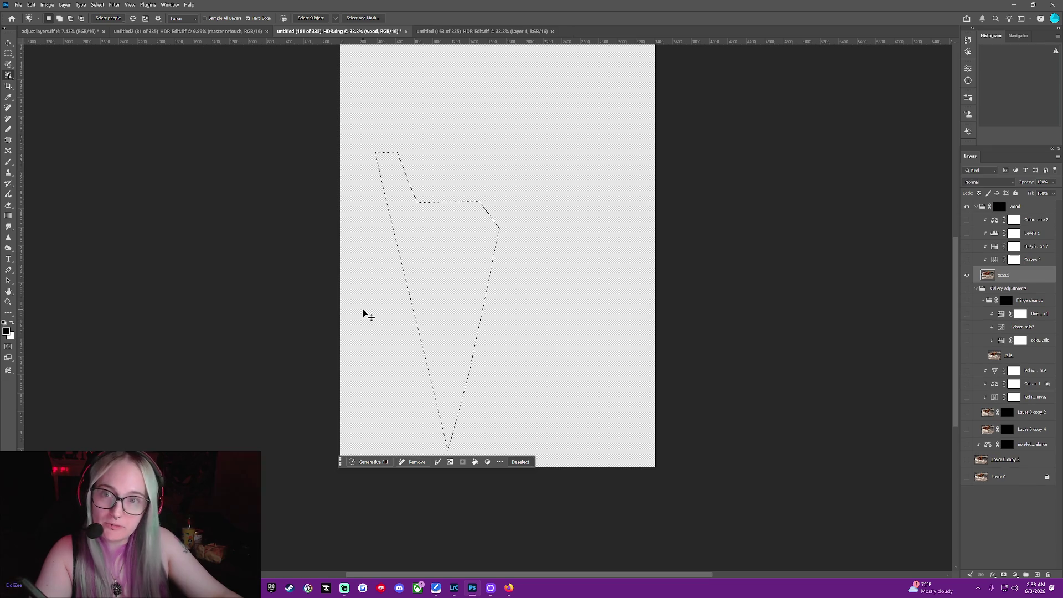
pyautogui.hotkey('ctrl', 'z')
pyautogui.hotkey('ctrl', 'z')
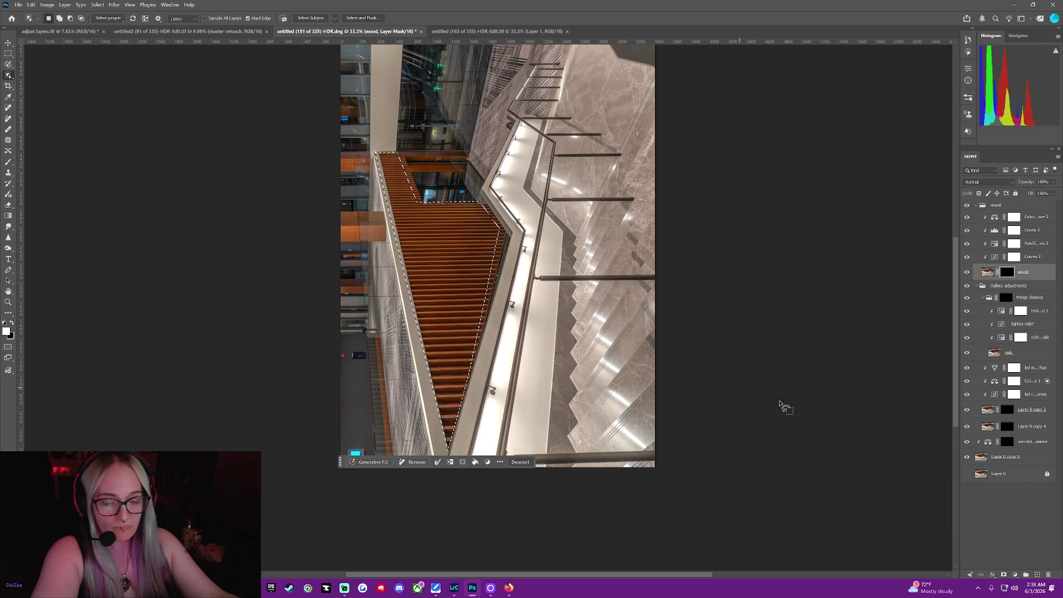
pyautogui.press('Escape')
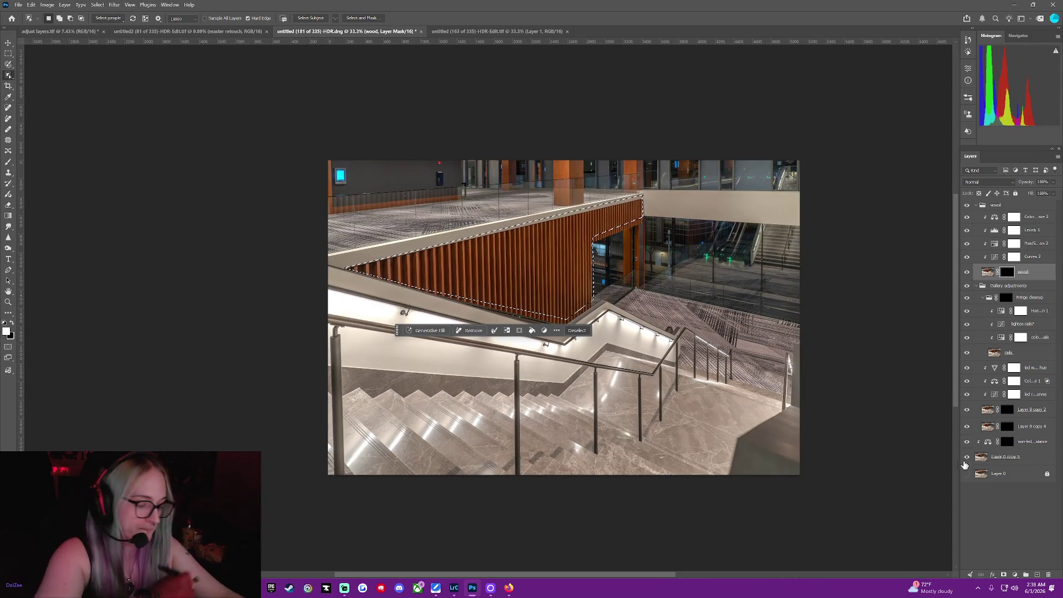
# Show only Layer 0 copy 5 through its eye options, toggling its visibility.
pyautogui.rightClick(967, 457)
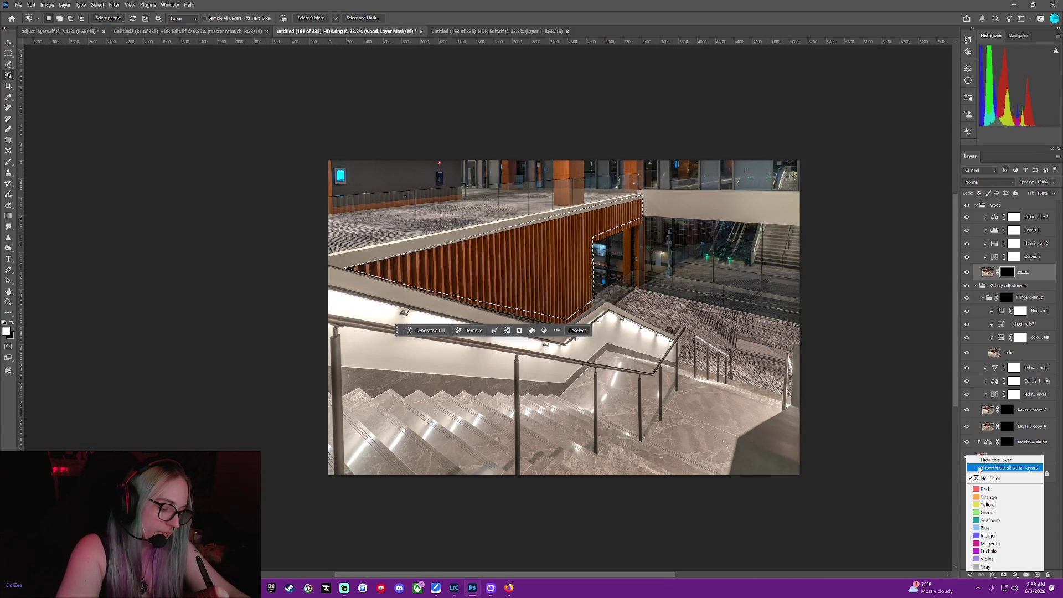
pyautogui.click(1009, 468)
pyautogui.click(967, 457)
pyautogui.click(967, 458)
pyautogui.click(966, 458)
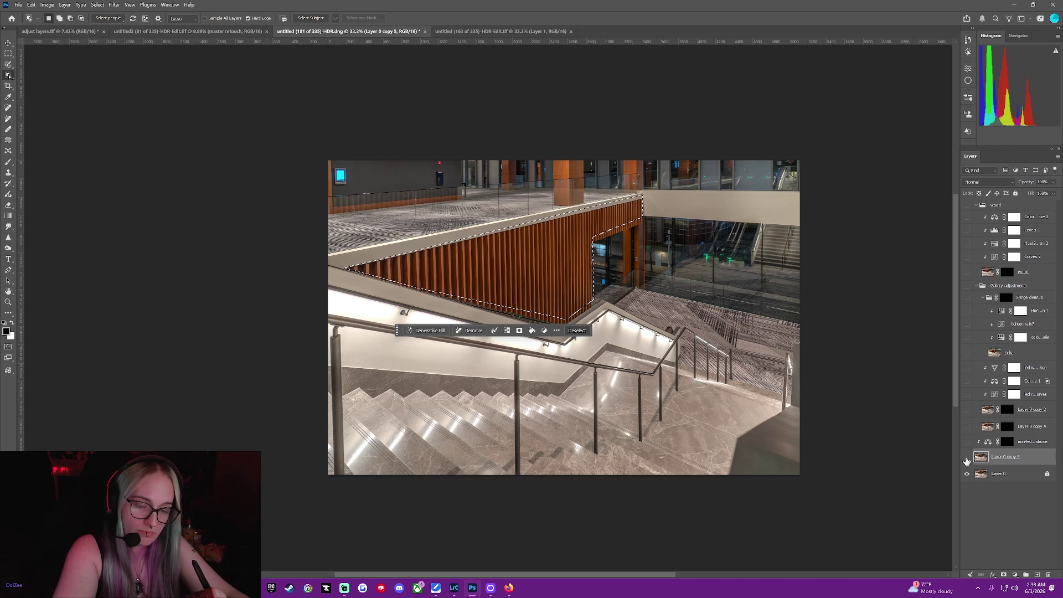
pyautogui.click(966, 458)
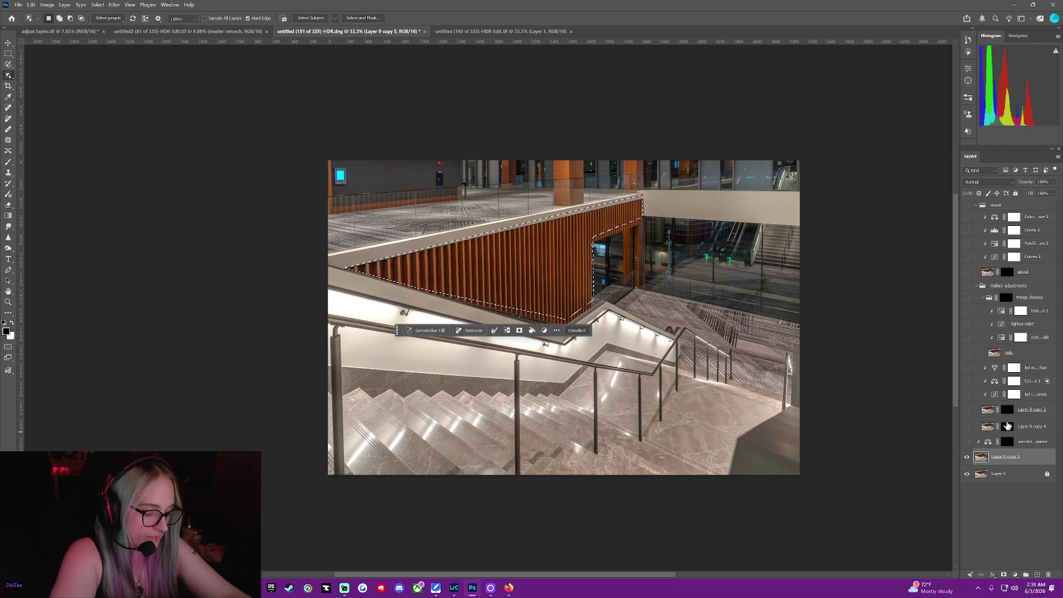
# Target Layer 0 copy 4's mask and turn on Layer 0 copy 4 with its group.
pyautogui.click(1007, 272)
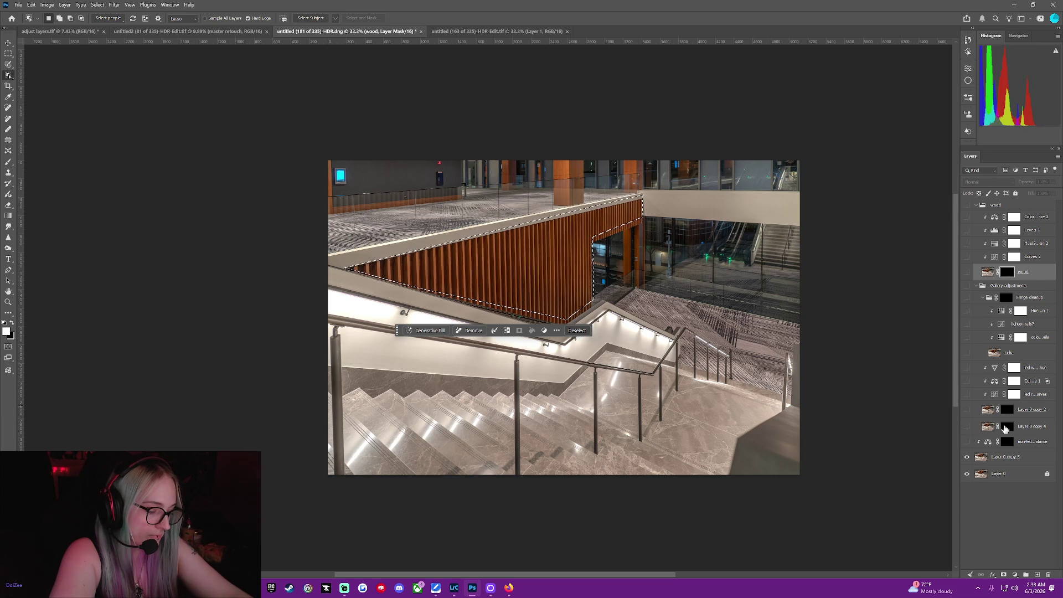
pyautogui.click(1005, 427)
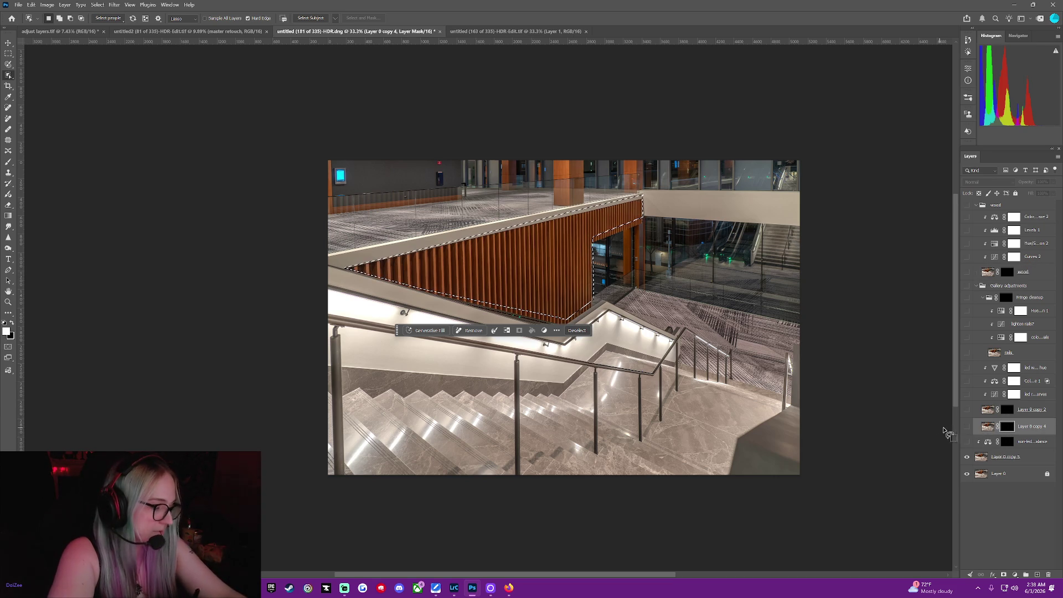
pyautogui.click(966, 426)
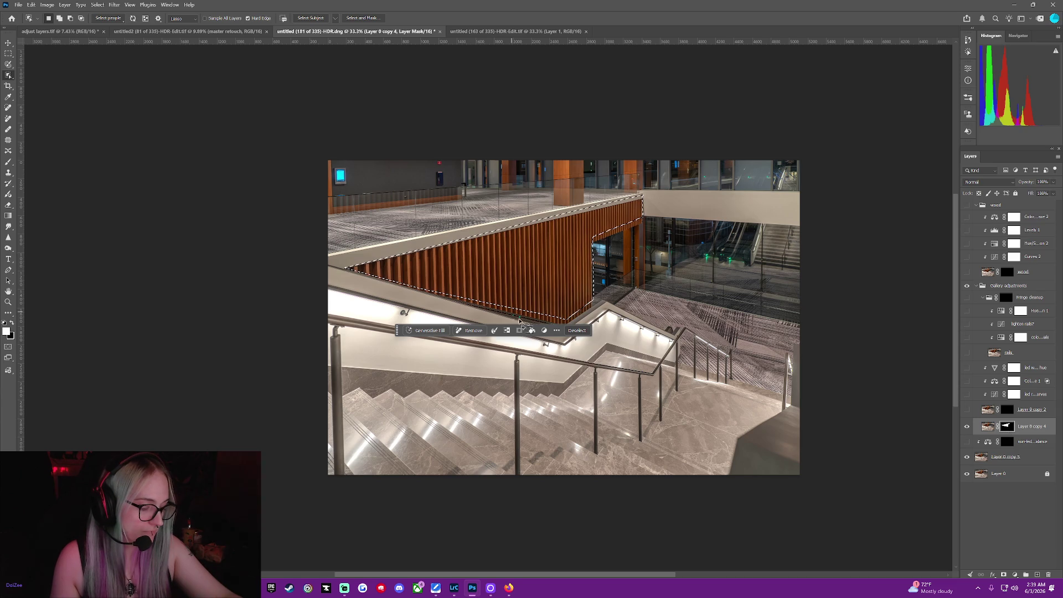
# Deselect, invert Layer 0 copy 4's mask, and hide Layer 0 copy 4.
pyautogui.hotkey('ctrl', 'd')
pyautogui.click(1000, 423)
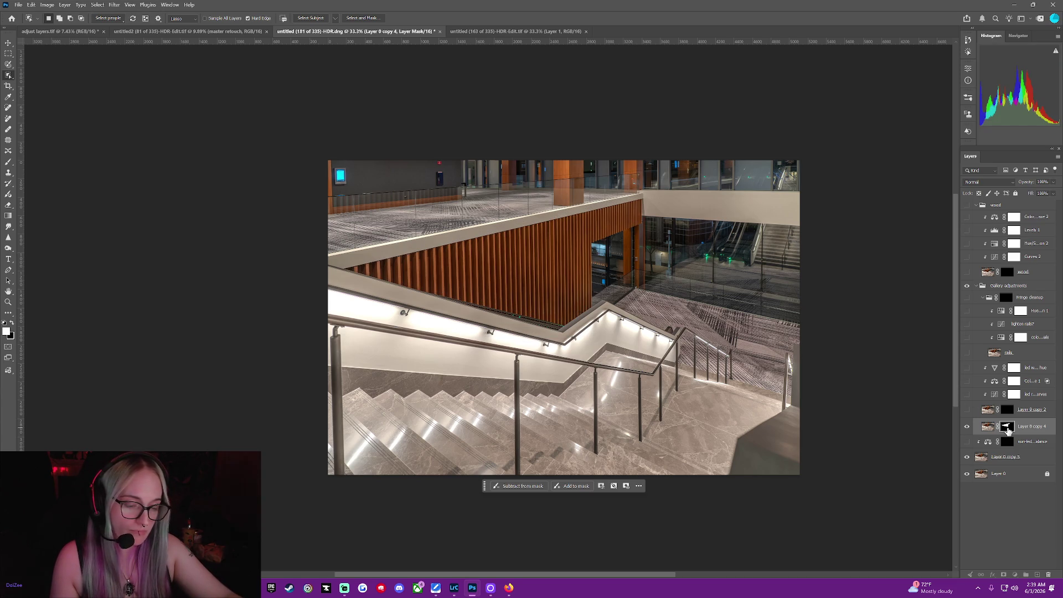
pyautogui.rightClick(1007, 429)
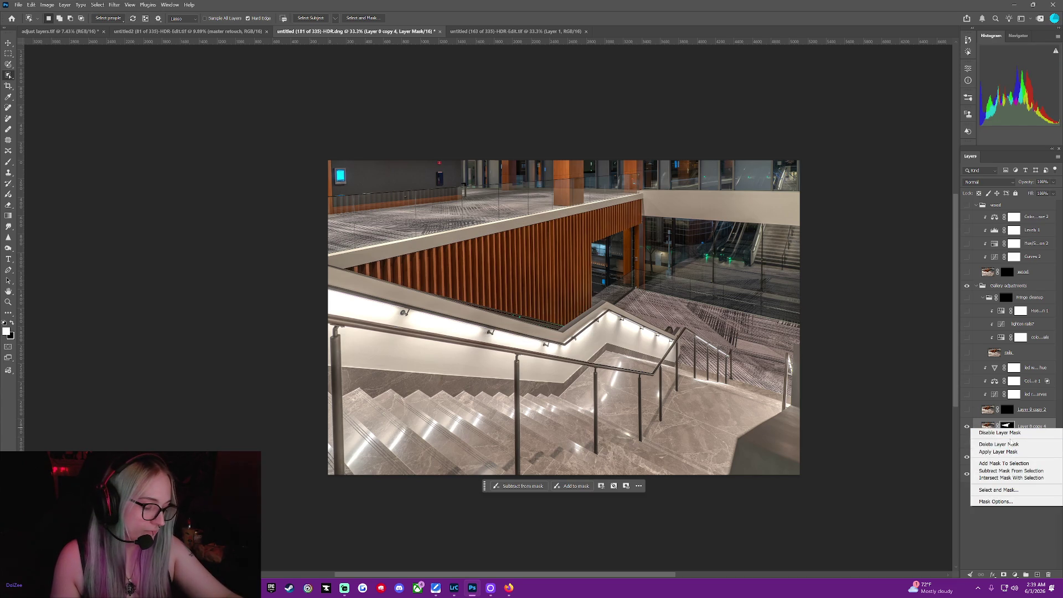
pyautogui.click(628, 493)
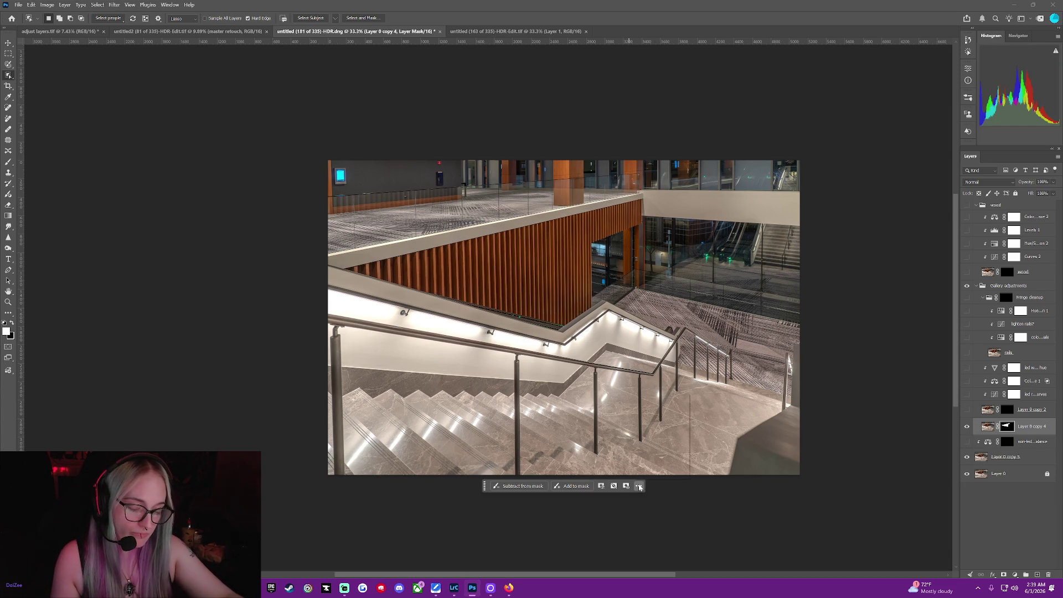
pyautogui.click(638, 485)
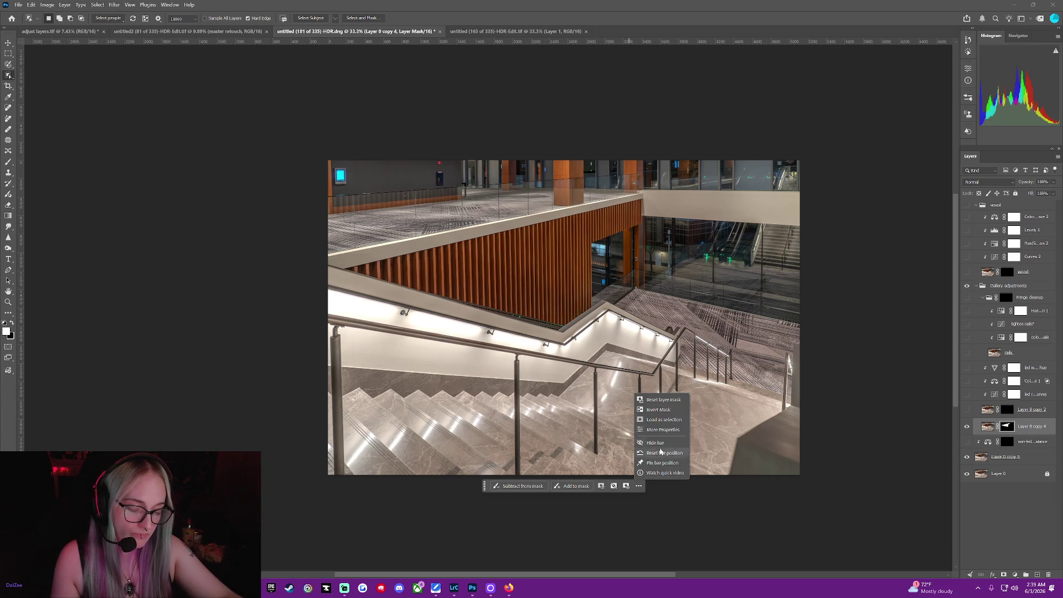
pyautogui.click(675, 408)
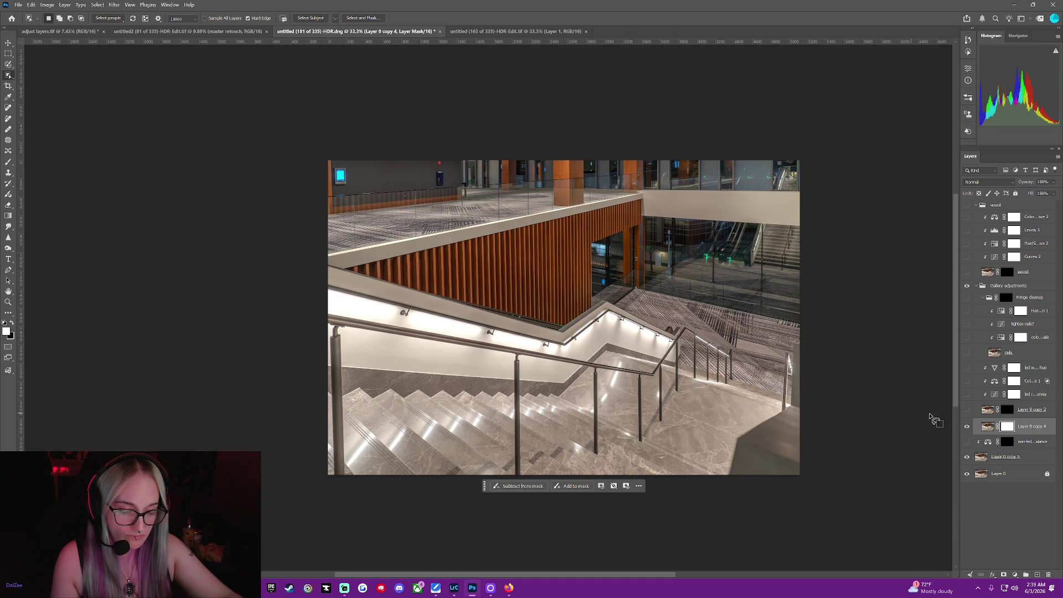
pyautogui.click(965, 426)
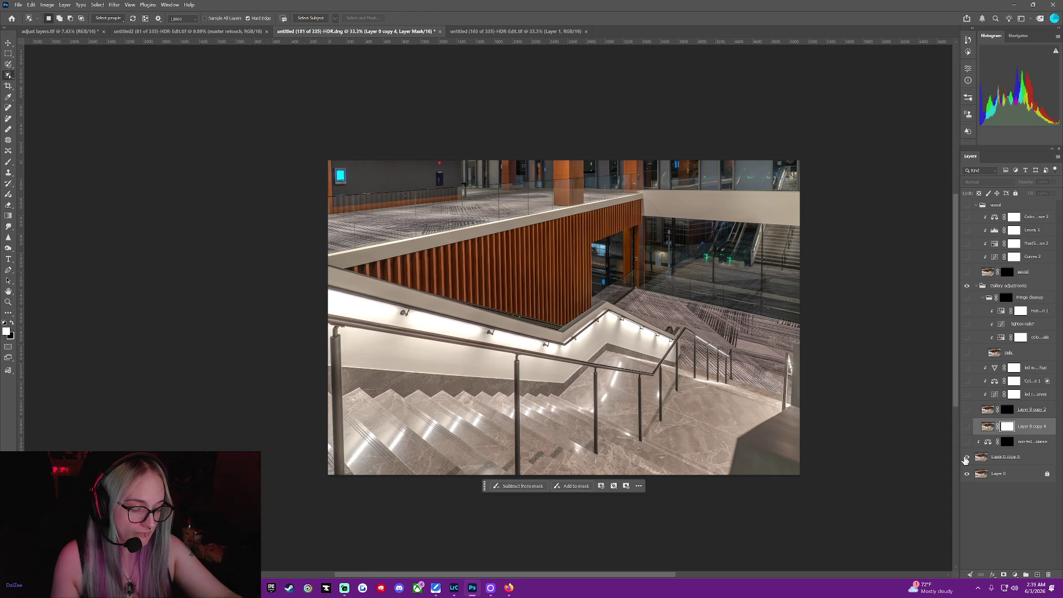
# Invert the masks of Layer 0 copy 2 and the Fringe cleanup group.
pyautogui.click(1007, 410)
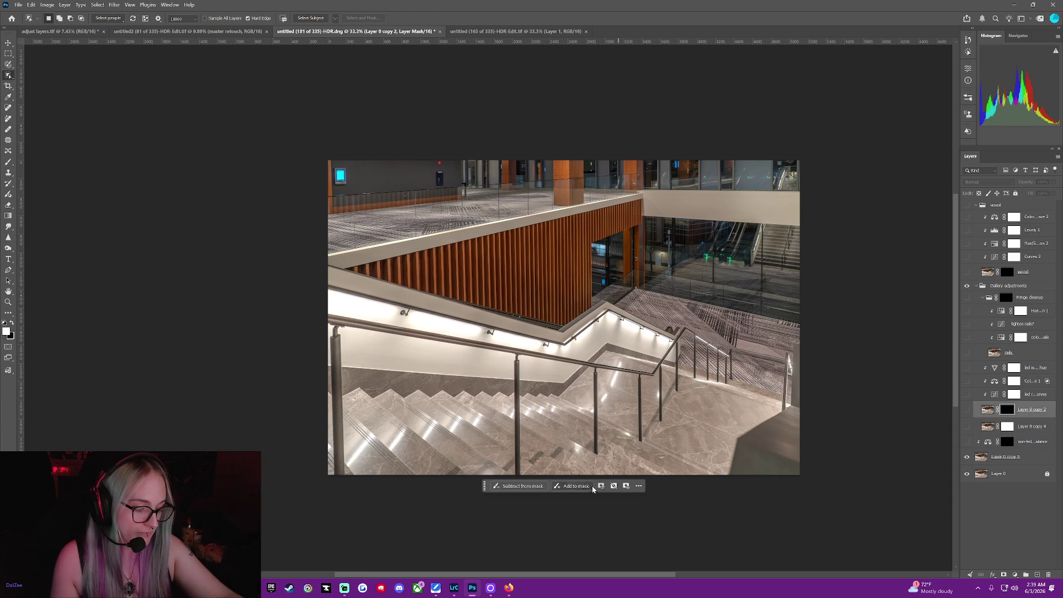
pyautogui.click(638, 486)
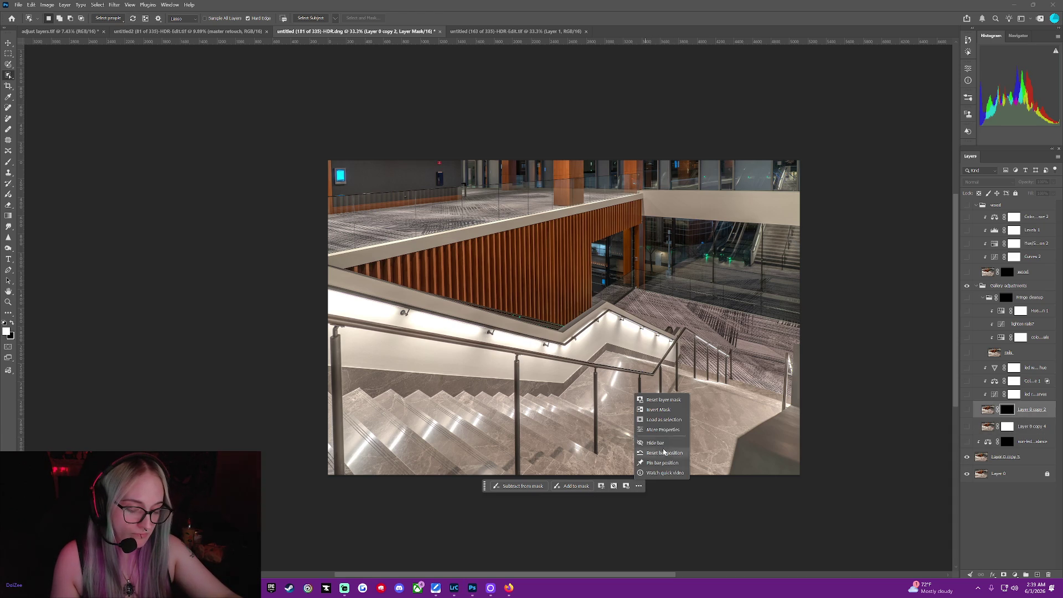
pyautogui.click(675, 406)
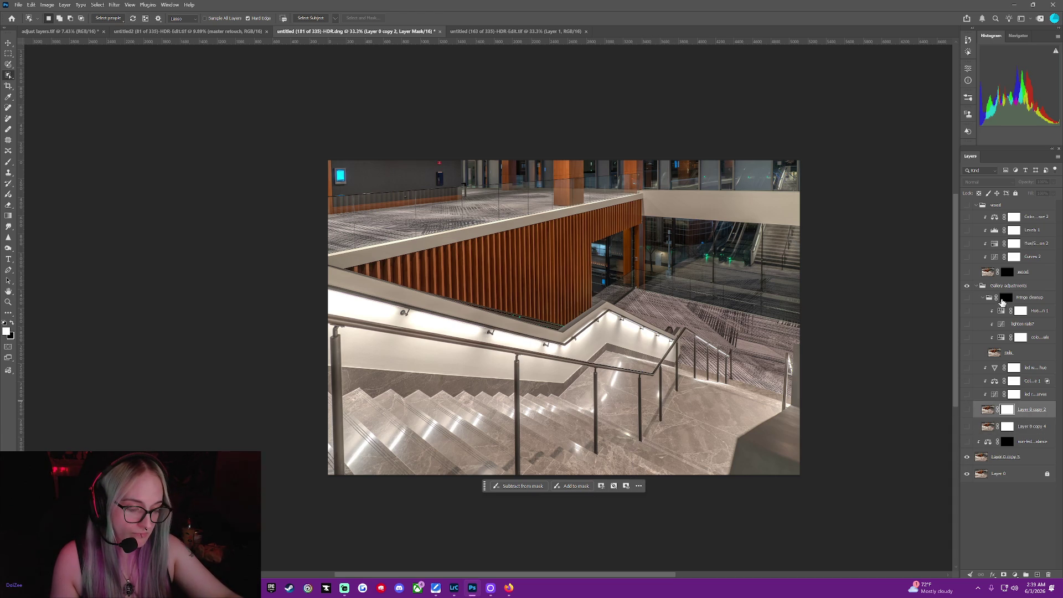
pyautogui.rightClick(1003, 299)
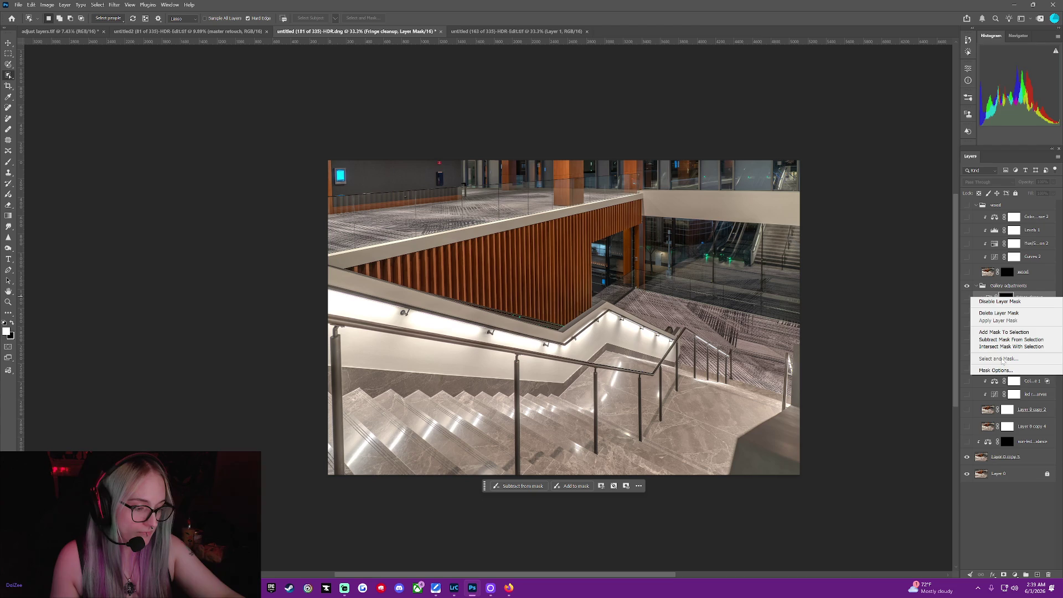
pyautogui.click(639, 487)
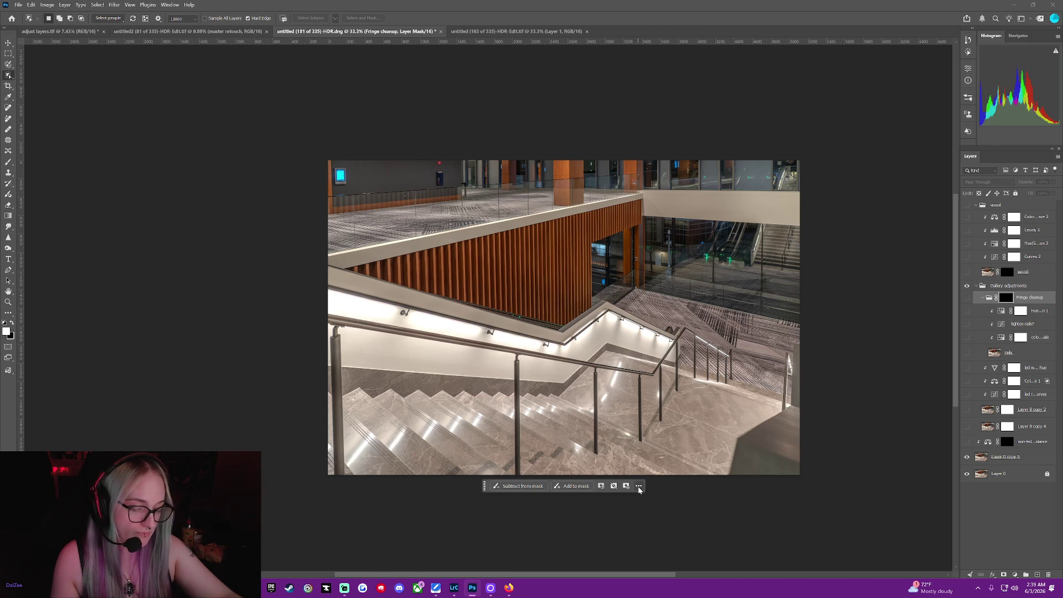
pyautogui.click(639, 486)
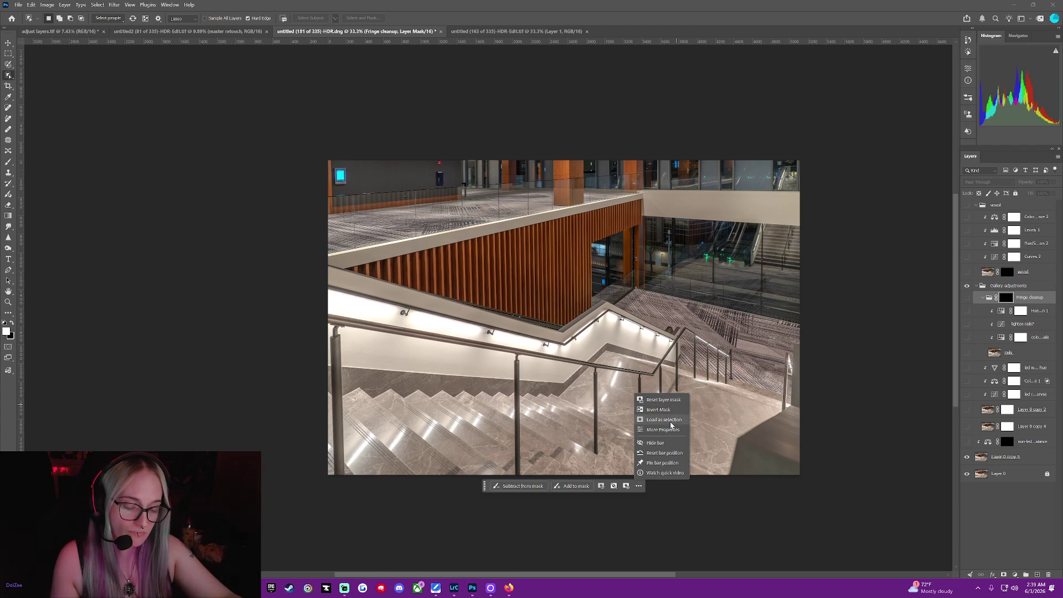
pyautogui.click(659, 409)
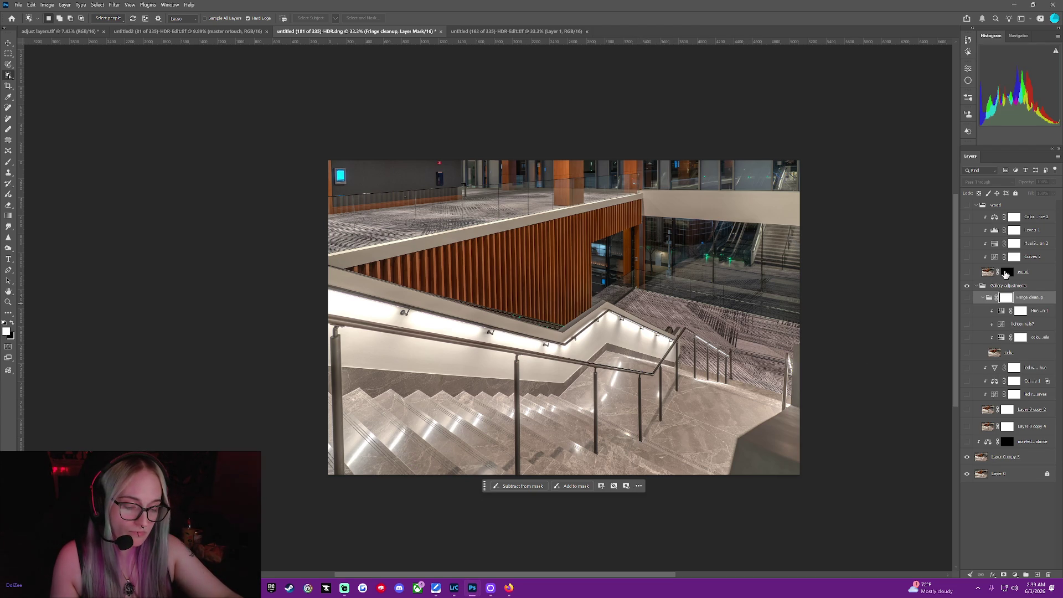
# Invert the wood layer and non-led color balance masks, then show Layer 0 copy 4 and its group.
pyautogui.rightClick(1005, 273)
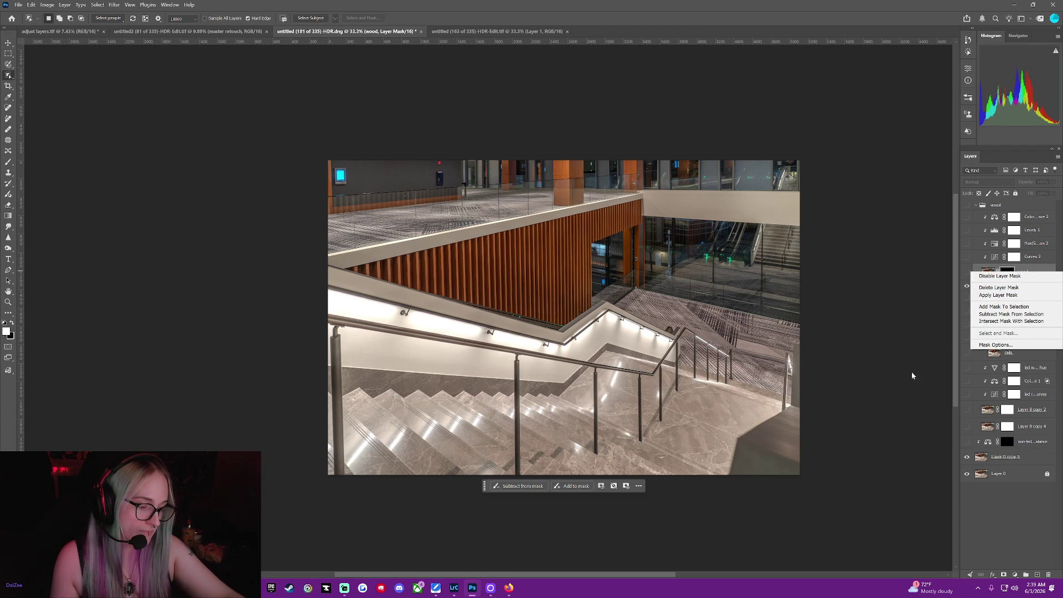
pyautogui.click(638, 486)
pyautogui.click(638, 486)
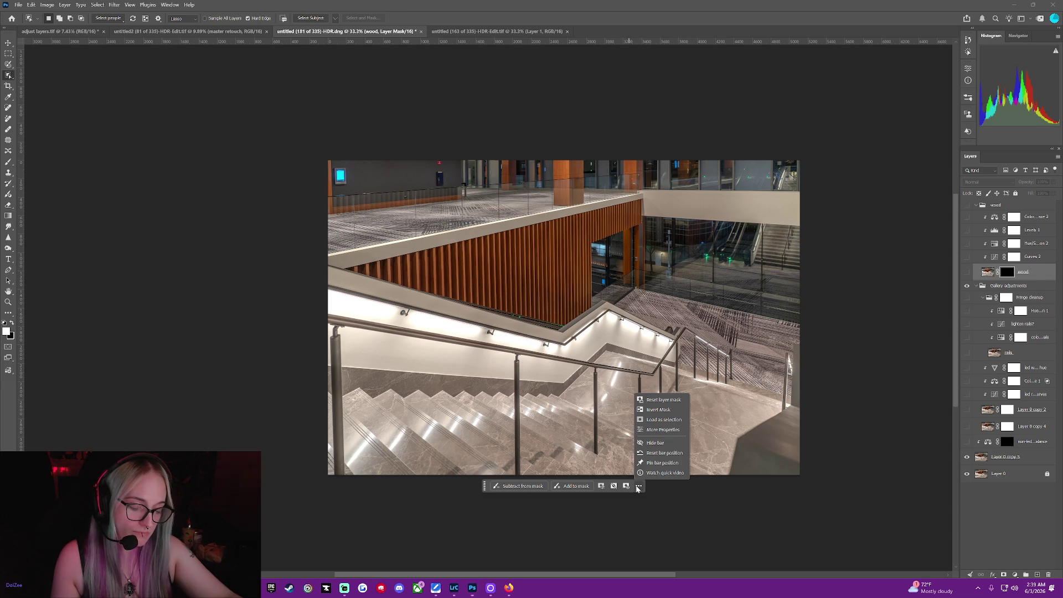
pyautogui.click(661, 410)
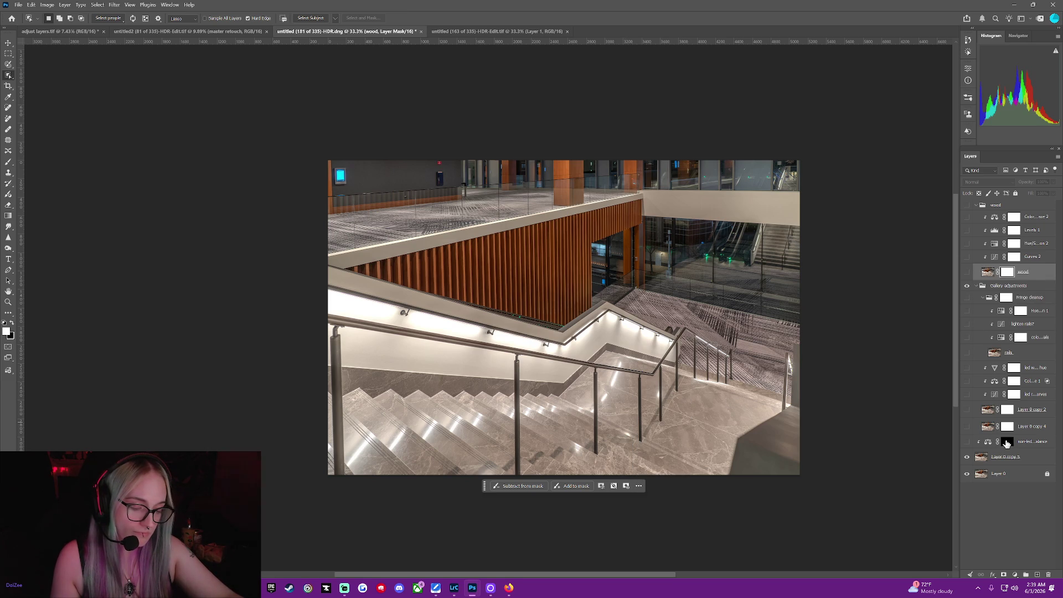
pyautogui.click(1006, 441)
pyautogui.click(638, 486)
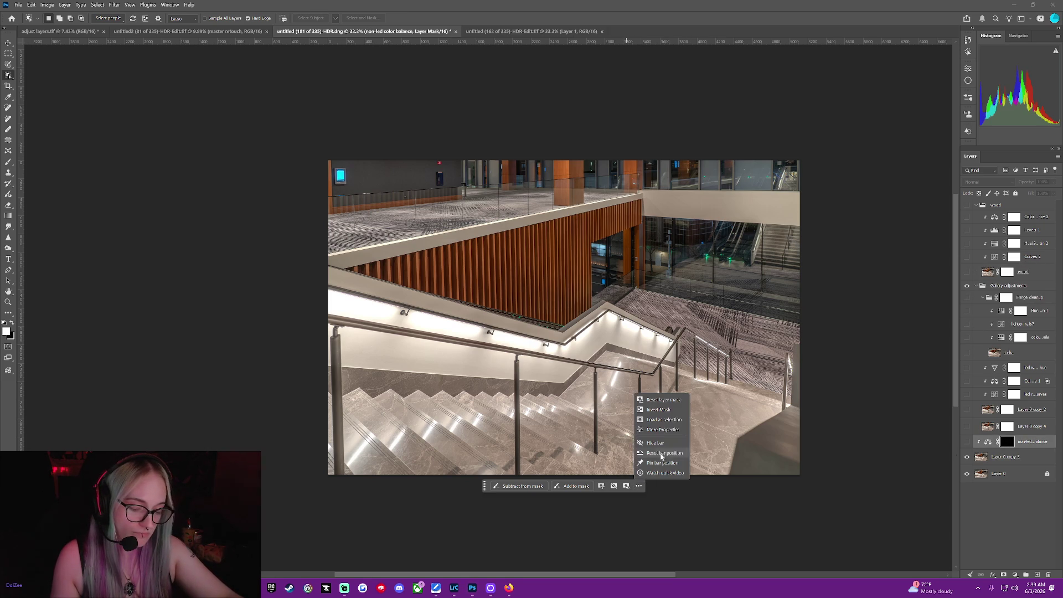
pyautogui.click(661, 410)
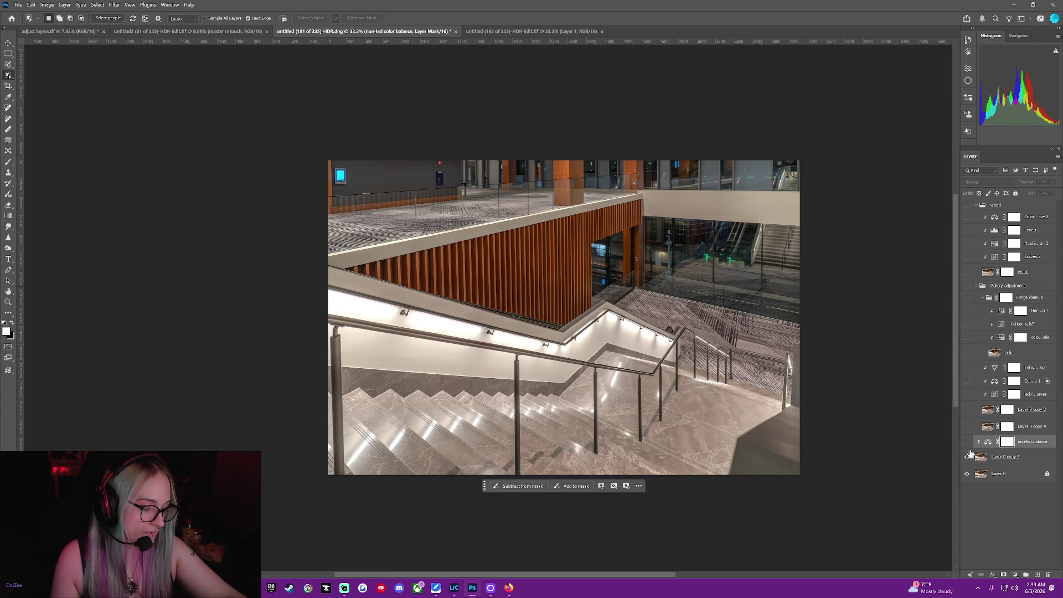
pyautogui.click(966, 427)
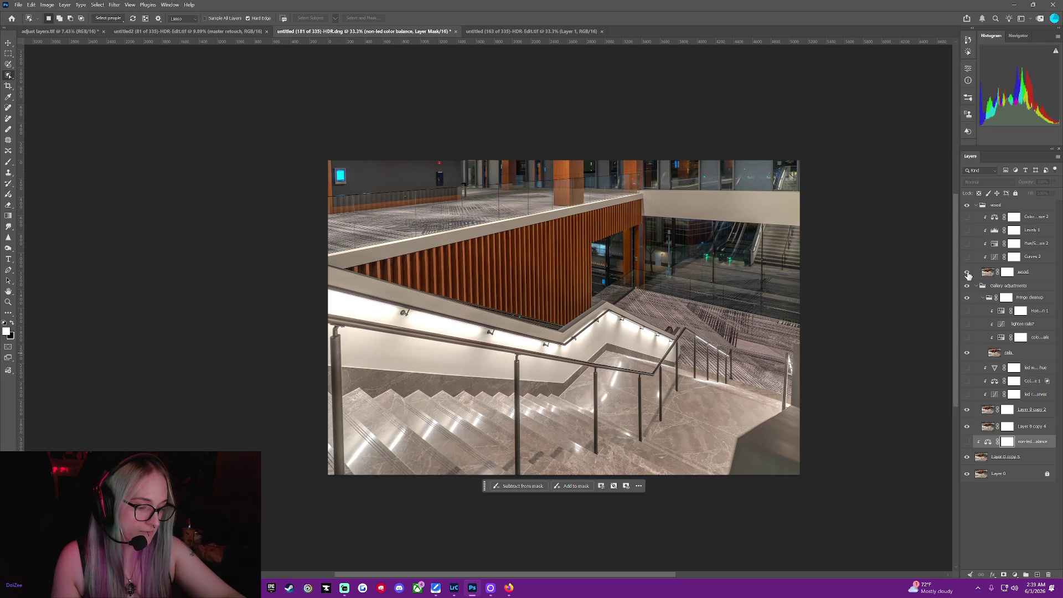
# Toggle the wood layer's visibility to compare, then make wood the active layer.
pyautogui.click(966, 272)
pyautogui.click(966, 272)
pyautogui.click(966, 273)
pyautogui.click(984, 274)
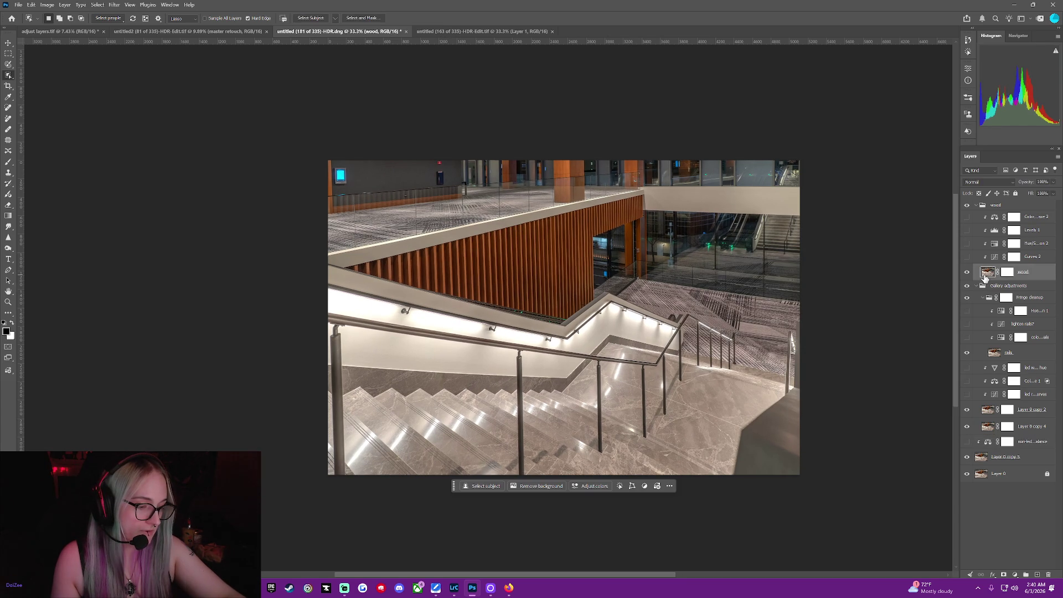
pyautogui.rightClick(985, 276)
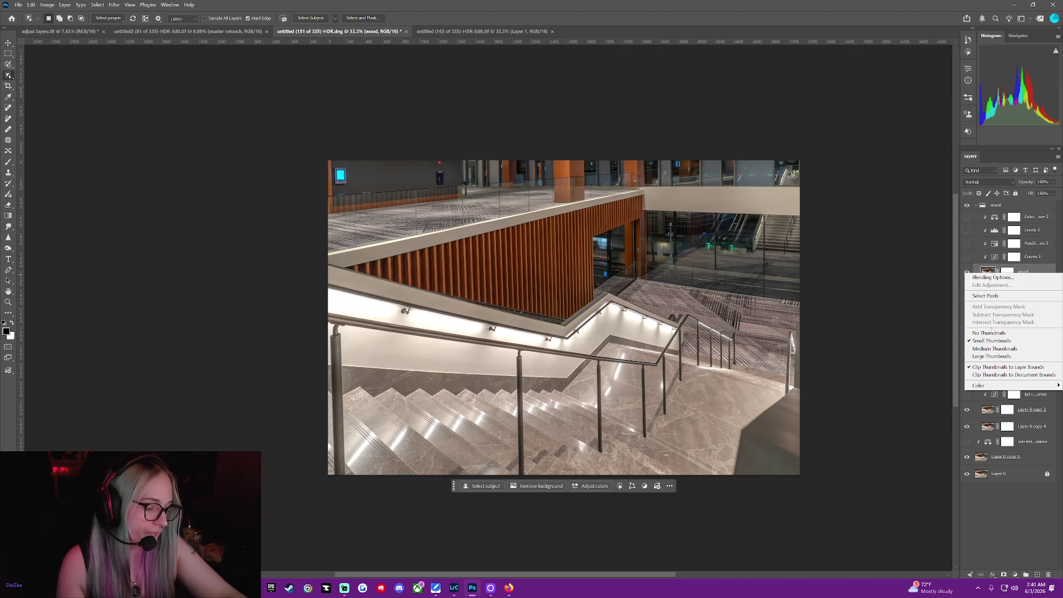
pyautogui.click(985, 546)
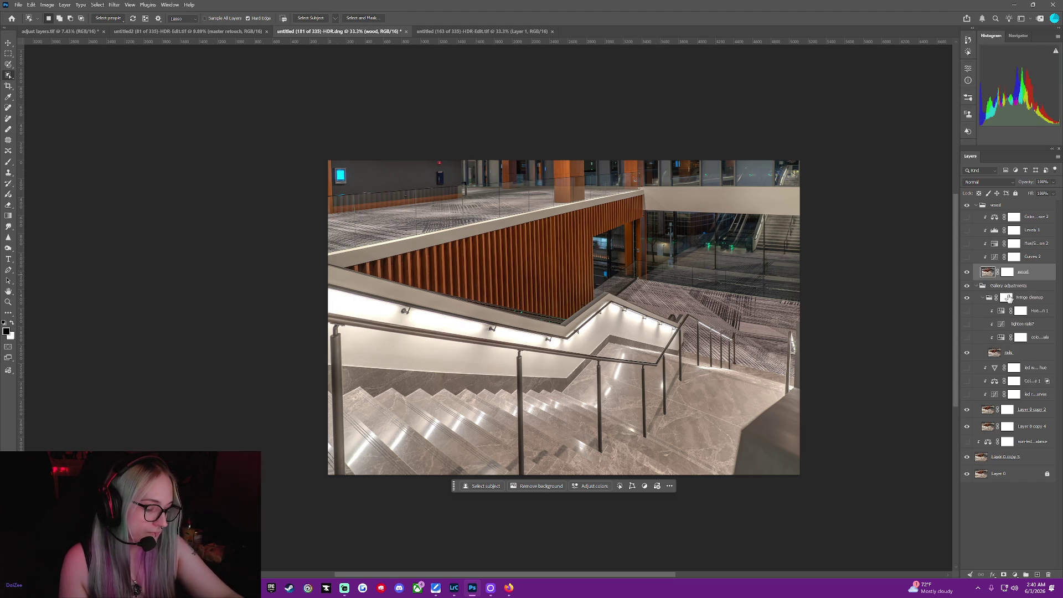
# Cancel out of Select and Mask on the wood mask, then drag it onto the wood group.
pyautogui.rightClick(1040, 277)
pyautogui.click(916, 343)
pyautogui.click(1006, 271)
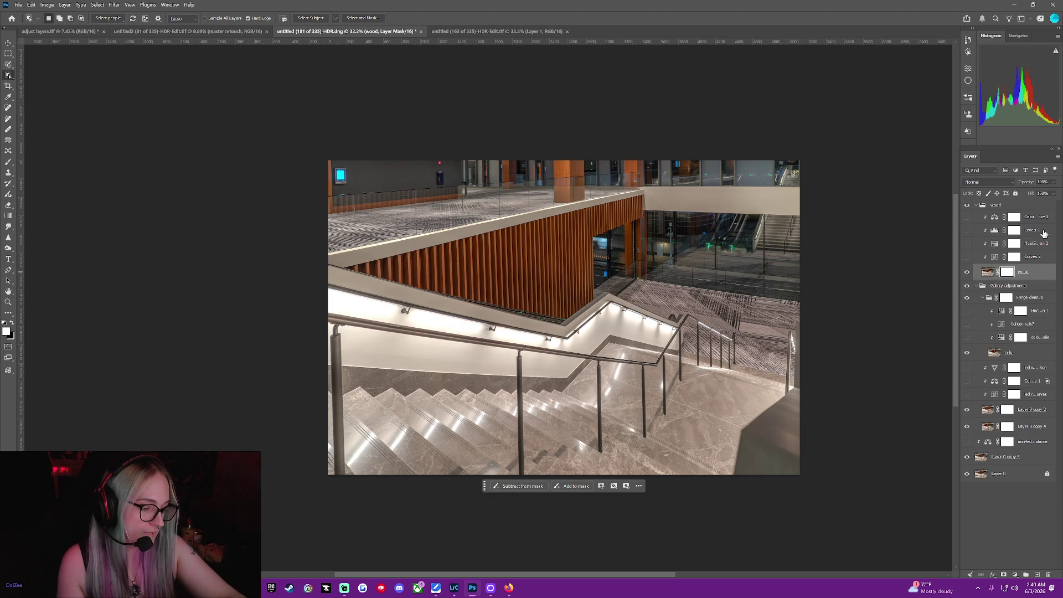
pyautogui.hotkey('ctrl', 'alt', 'r')
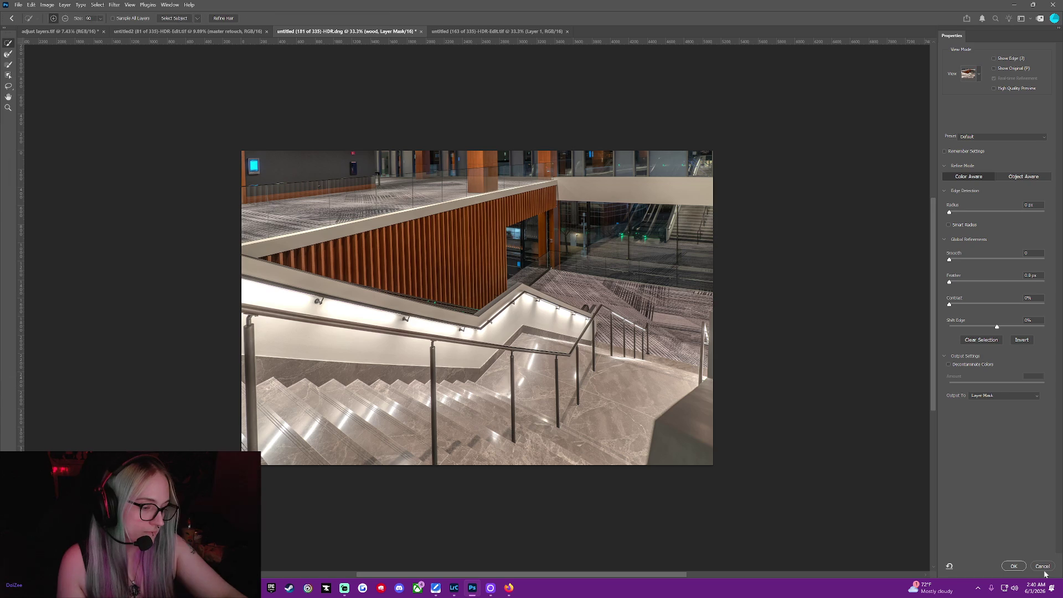
pyautogui.press('Escape')
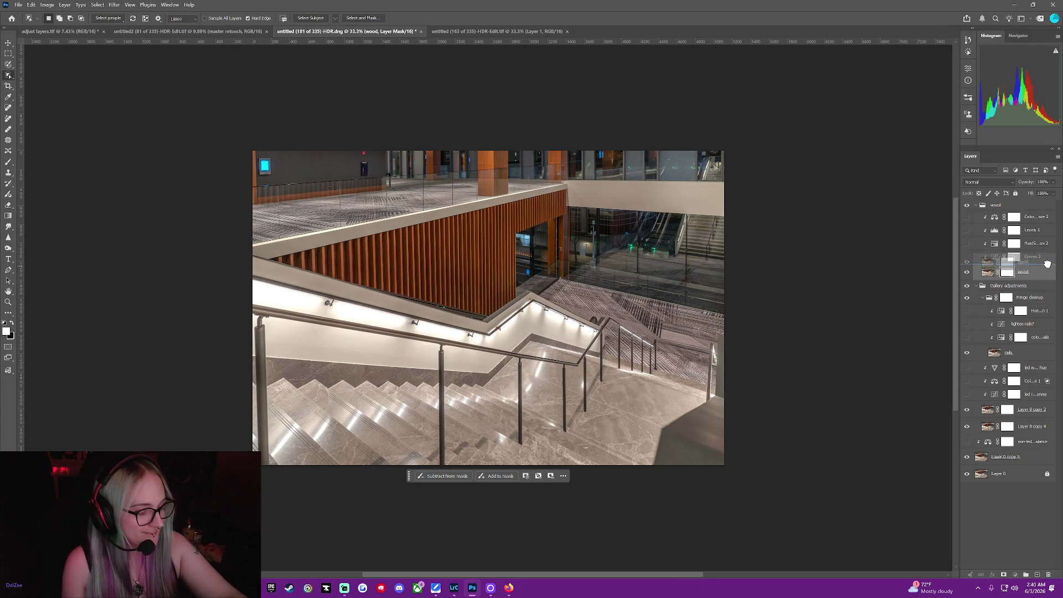
pyautogui.moveTo(1007, 272); pyautogui.dragTo(1015, 205)
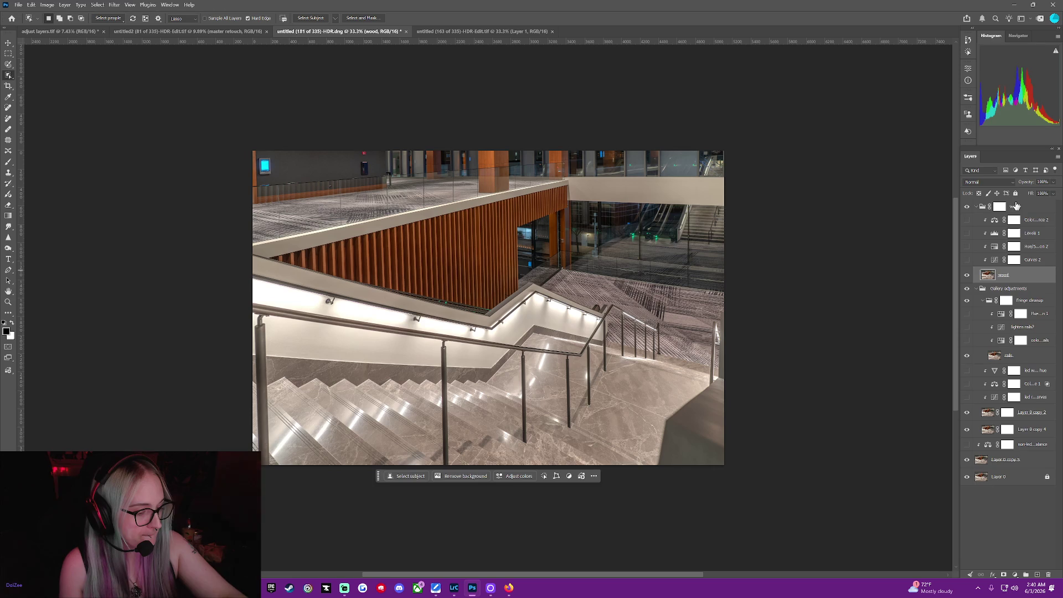
# Duplicate the wood layer as 'railings' and clip it inside the Fringe cleanup group.
pyautogui.rightClick(1012, 278)
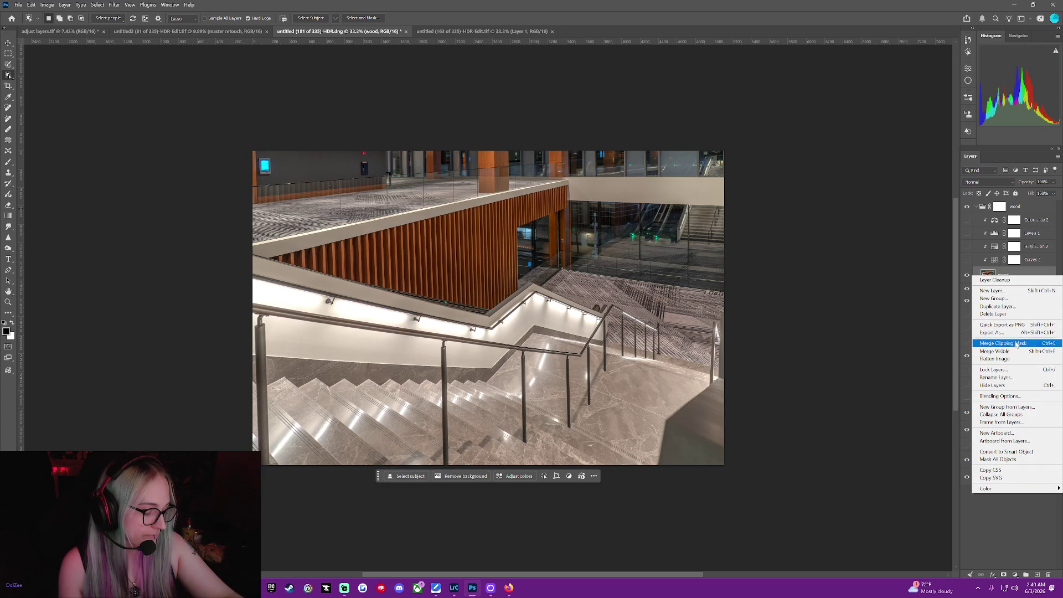
pyautogui.click(999, 306)
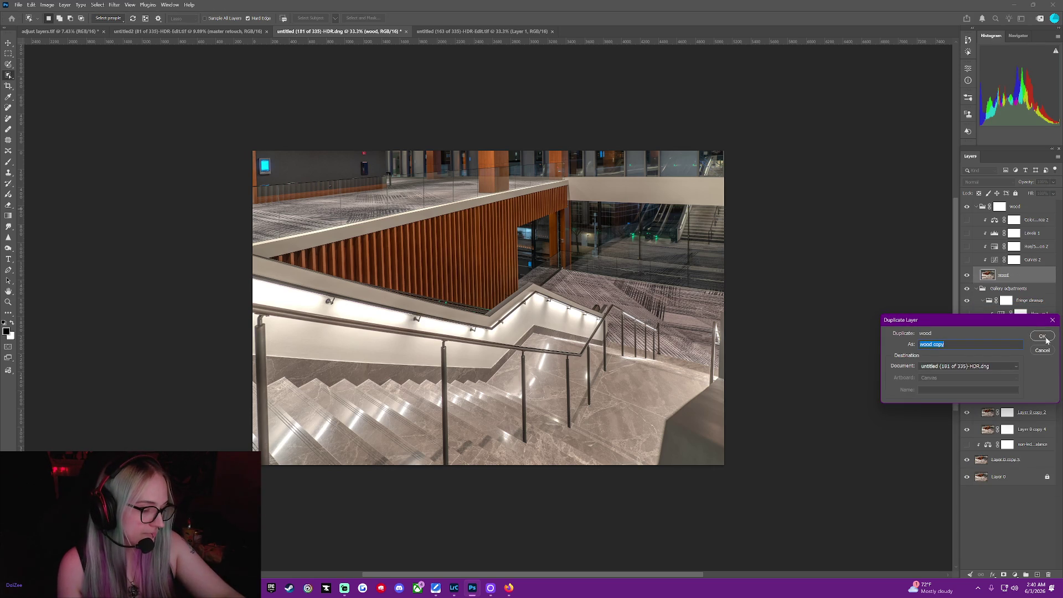
pyautogui.write('ra')
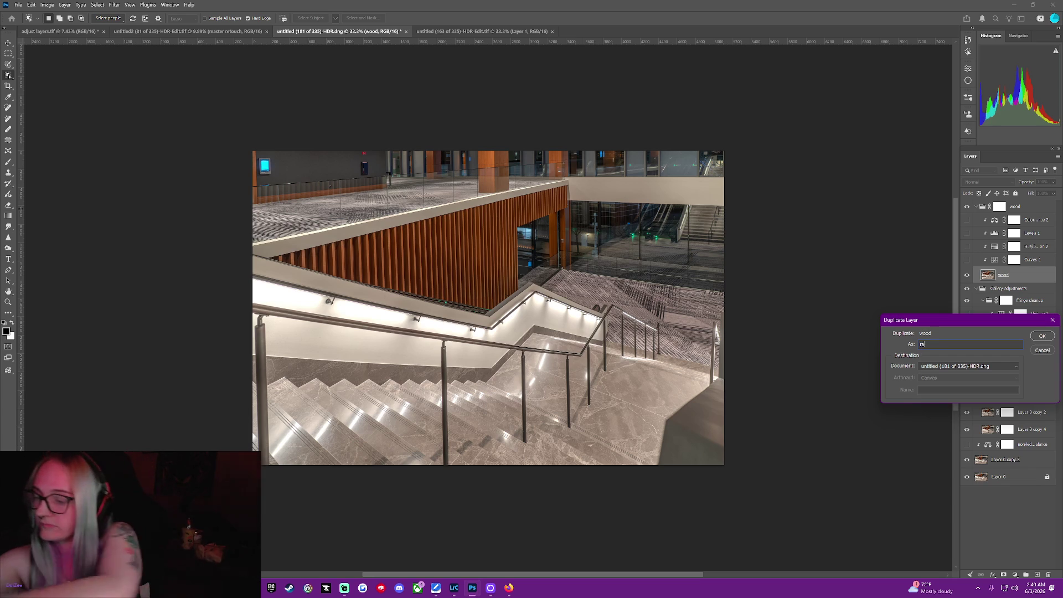
pyautogui.write('ilings')
pyautogui.press('Return')
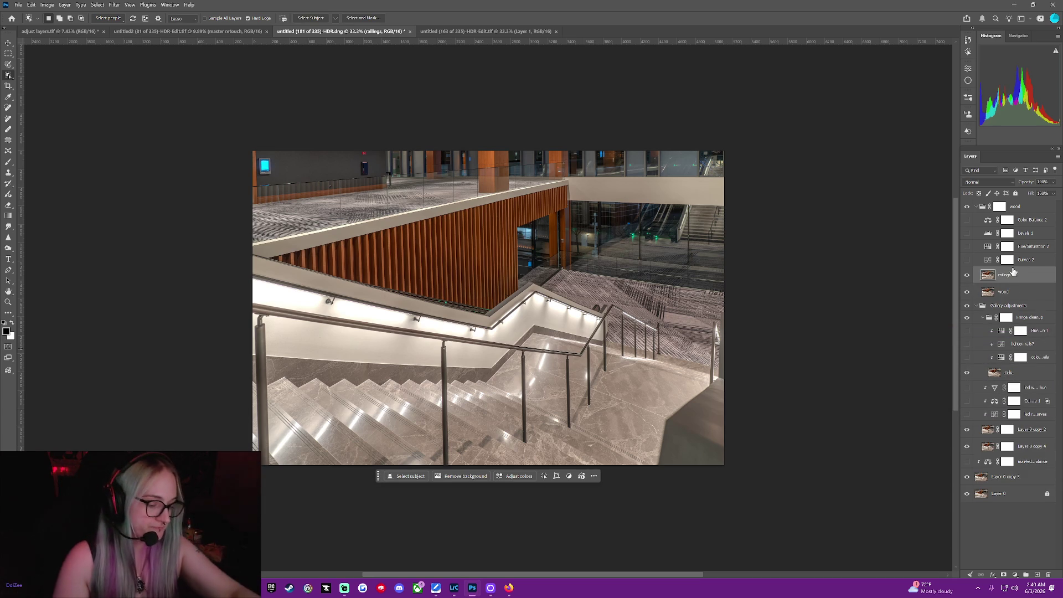
pyautogui.moveTo(1012, 278); pyautogui.dragTo(1028, 360)
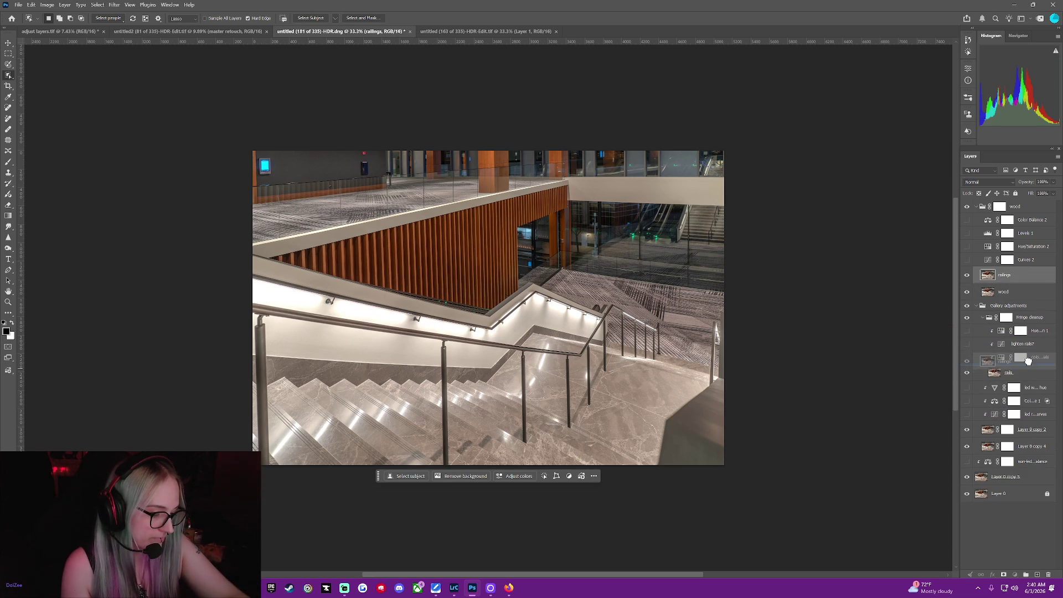
# Delete the old rails layer.
pyautogui.click(1025, 375)
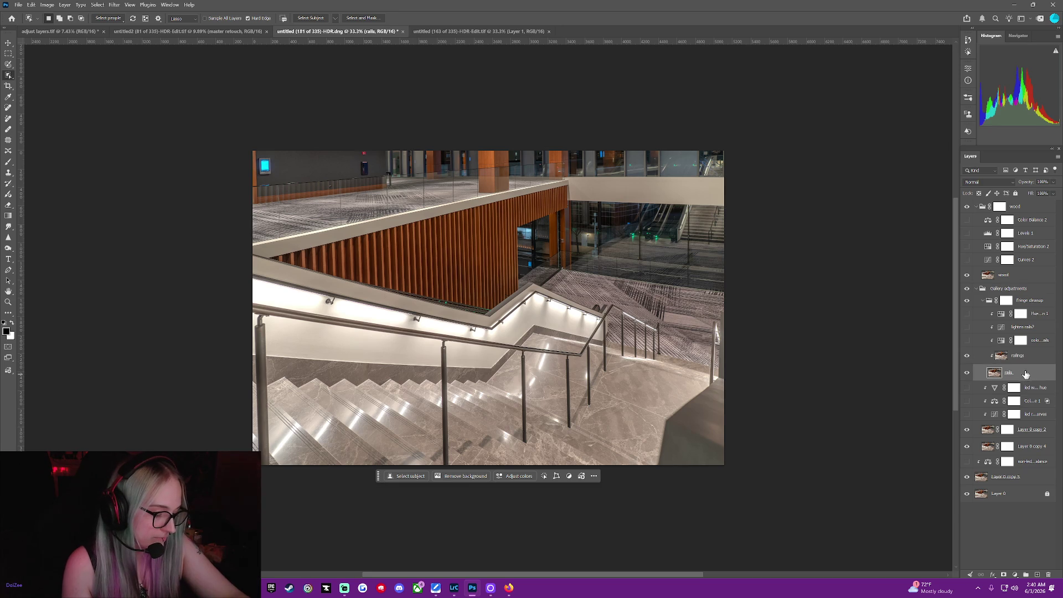
pyautogui.rightClick(1027, 376)
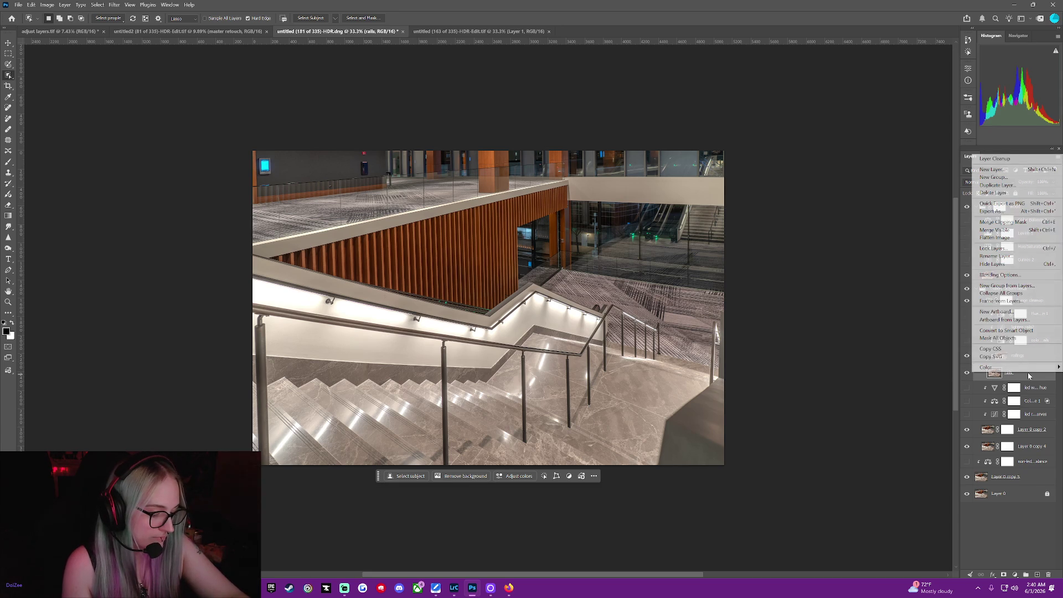
pyautogui.click(1016, 193)
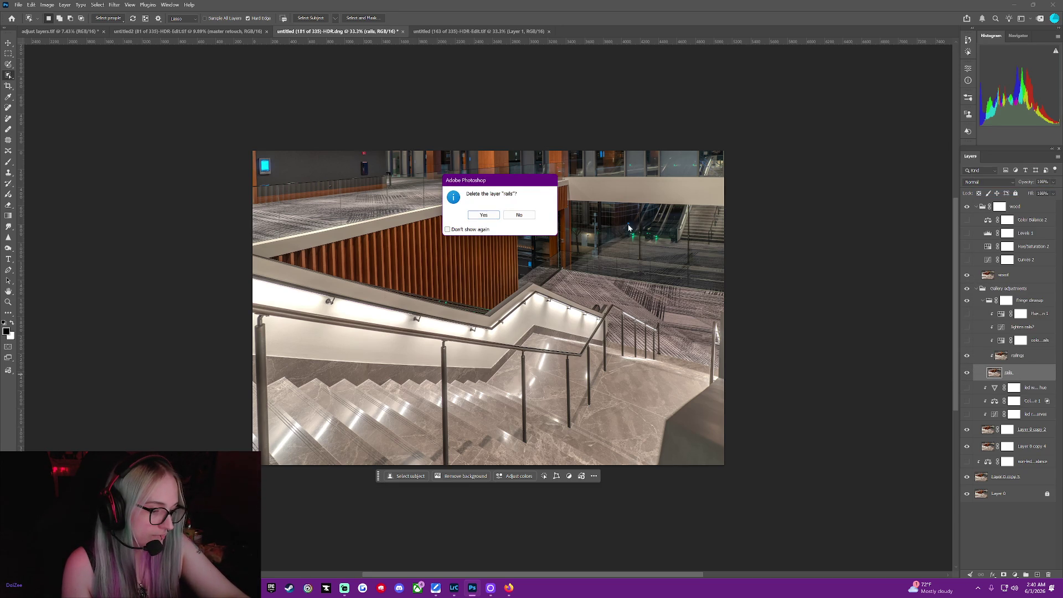
pyautogui.click(484, 216)
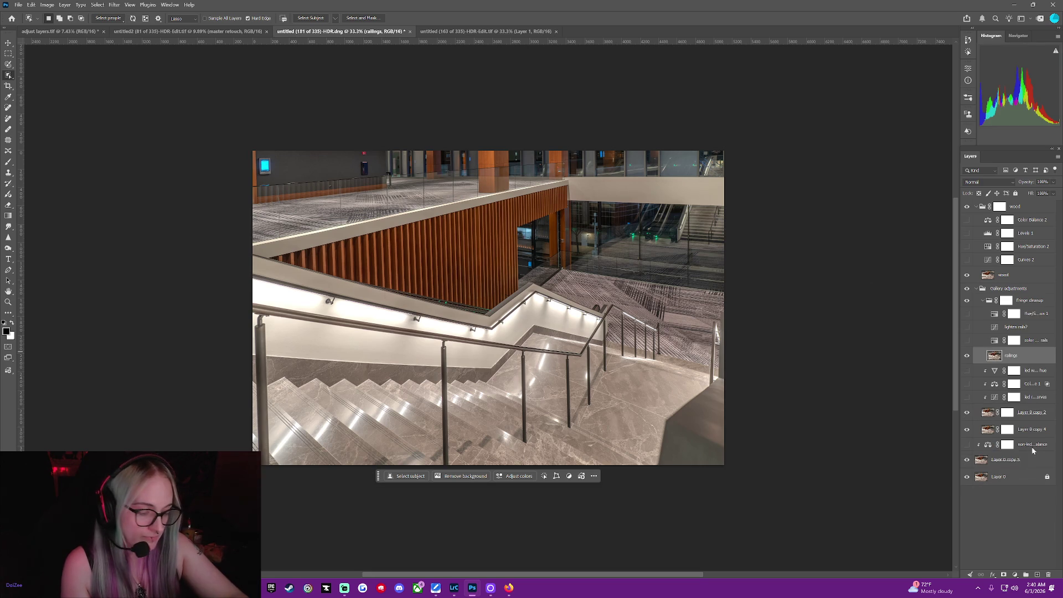
pyautogui.rightClick(1018, 355)
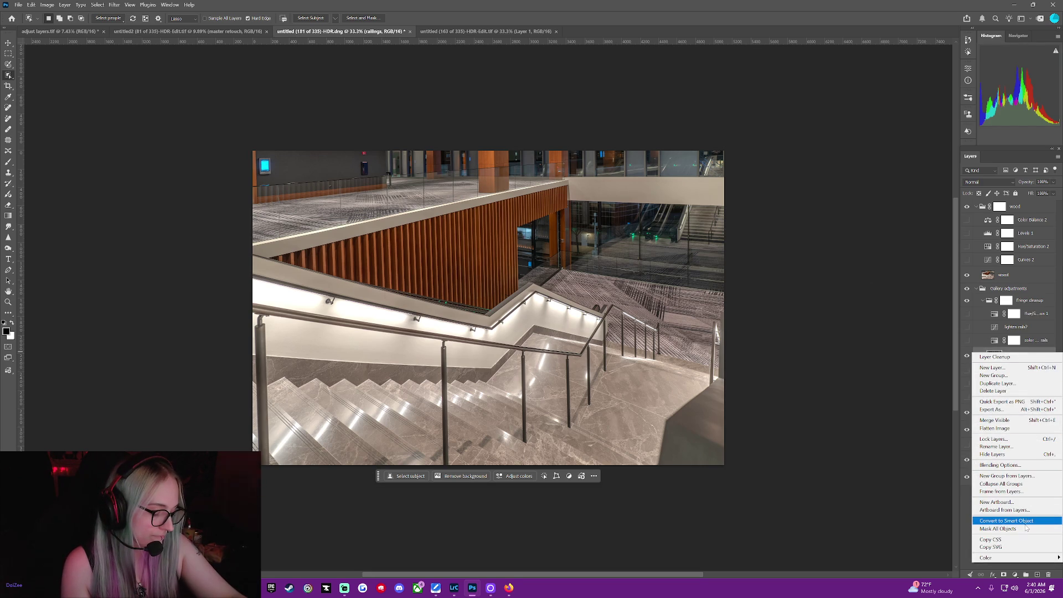
# Duplicate railings three times into railings copy, railings copy 2 and railings copy 3.
pyautogui.click(1008, 384)
pyautogui.click(1042, 335)
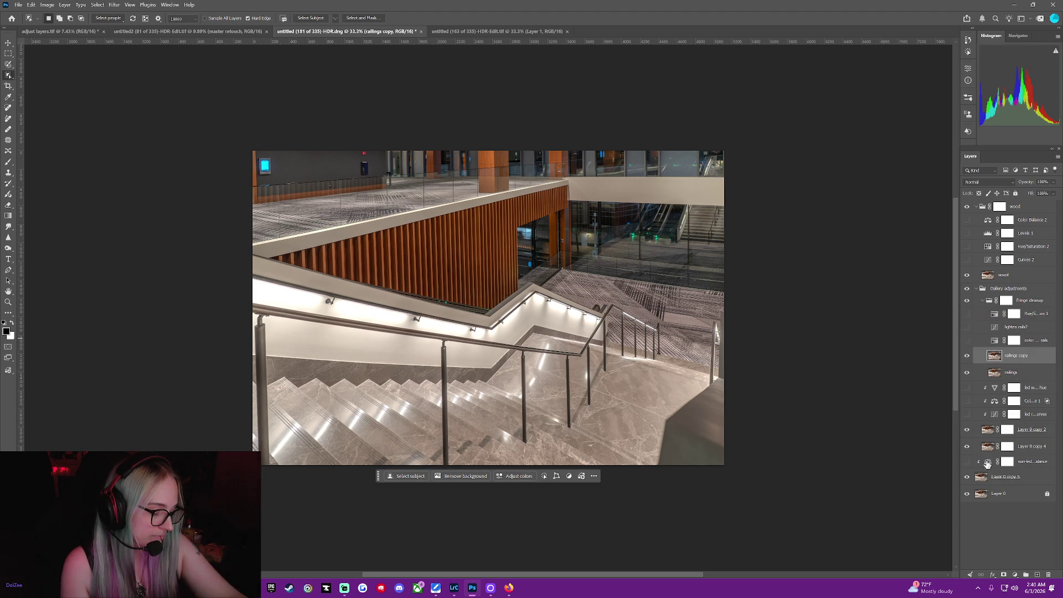
pyautogui.rightClick(997, 359)
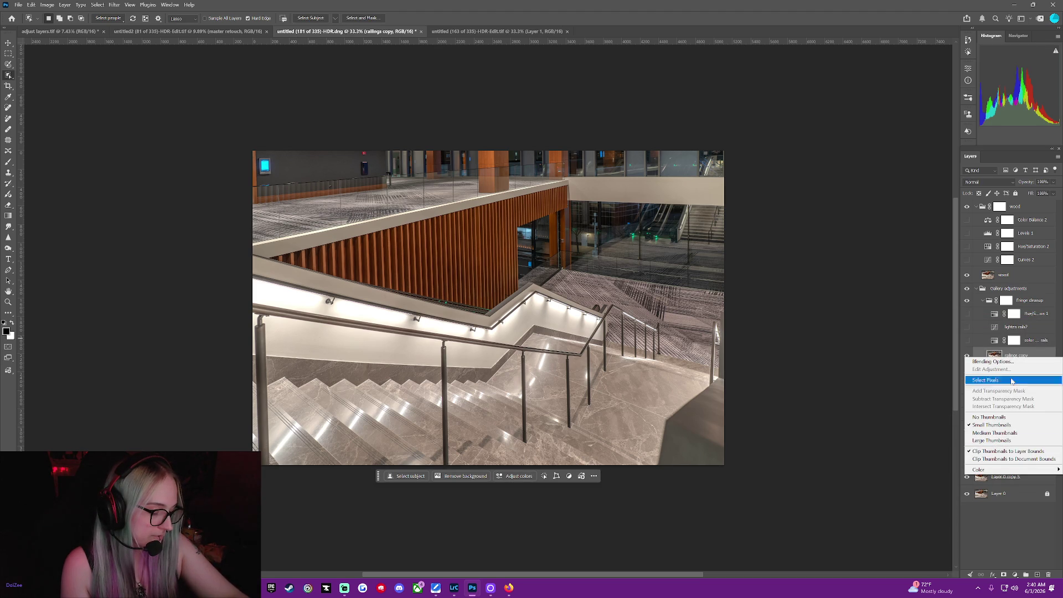
pyautogui.rightClick(1026, 357)
pyautogui.rightClick(1025, 354)
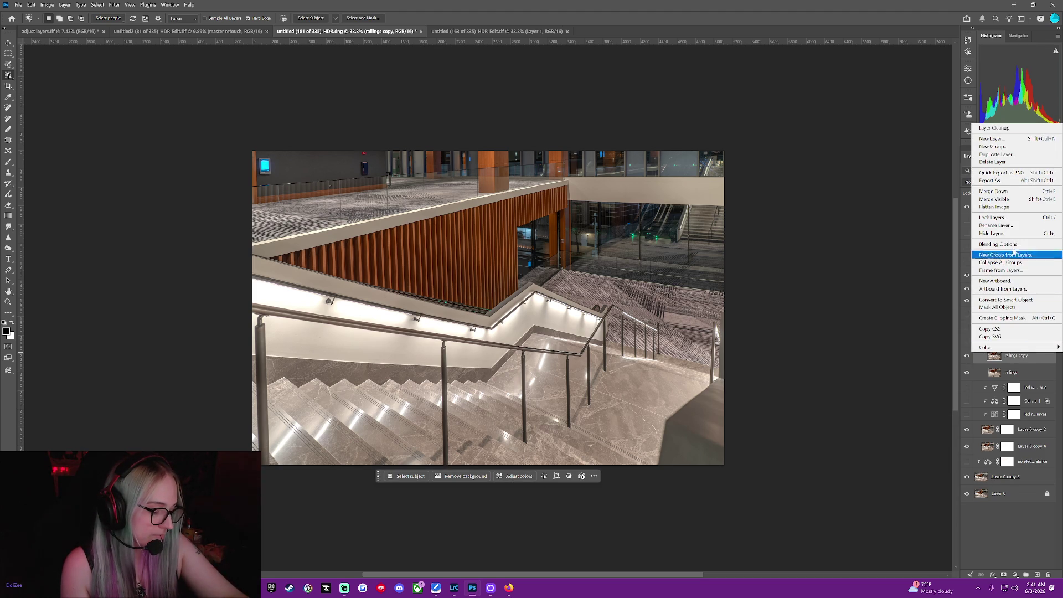
pyautogui.click(996, 154)
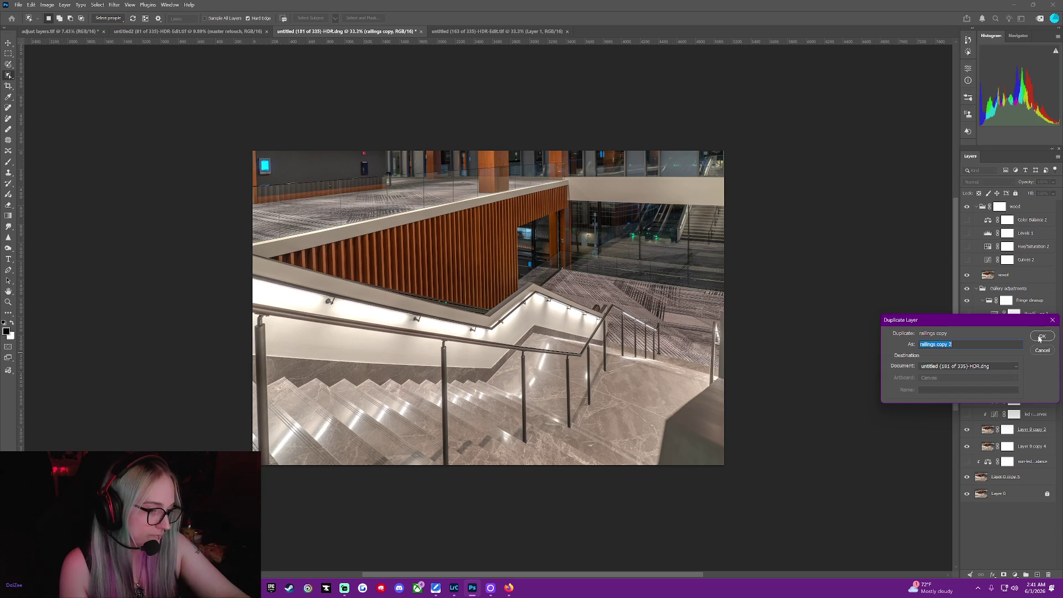
pyautogui.click(1041, 335)
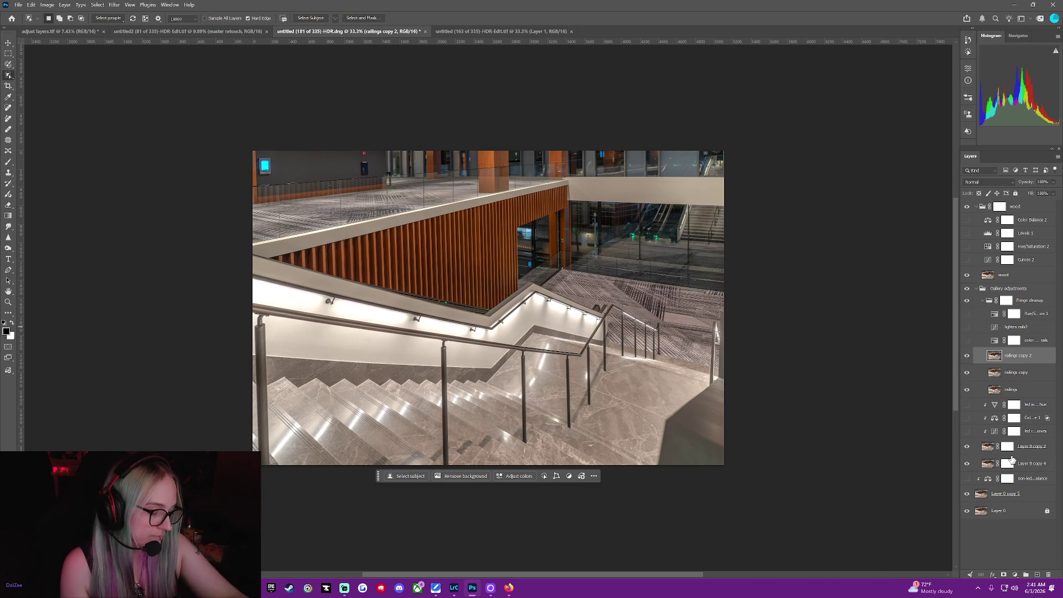
pyautogui.rightClick(1026, 360)
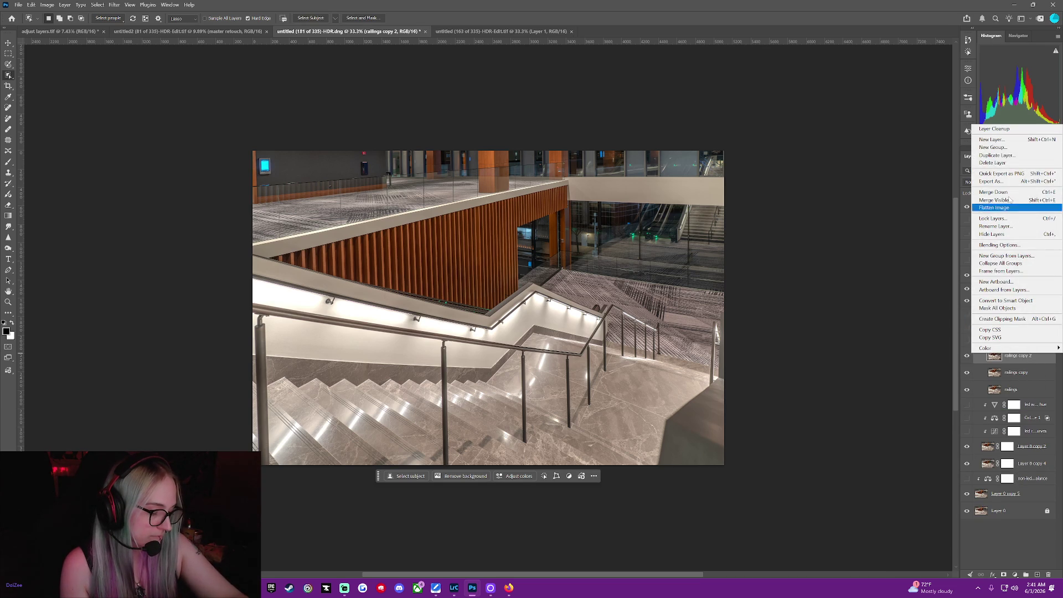
pyautogui.click(1009, 157)
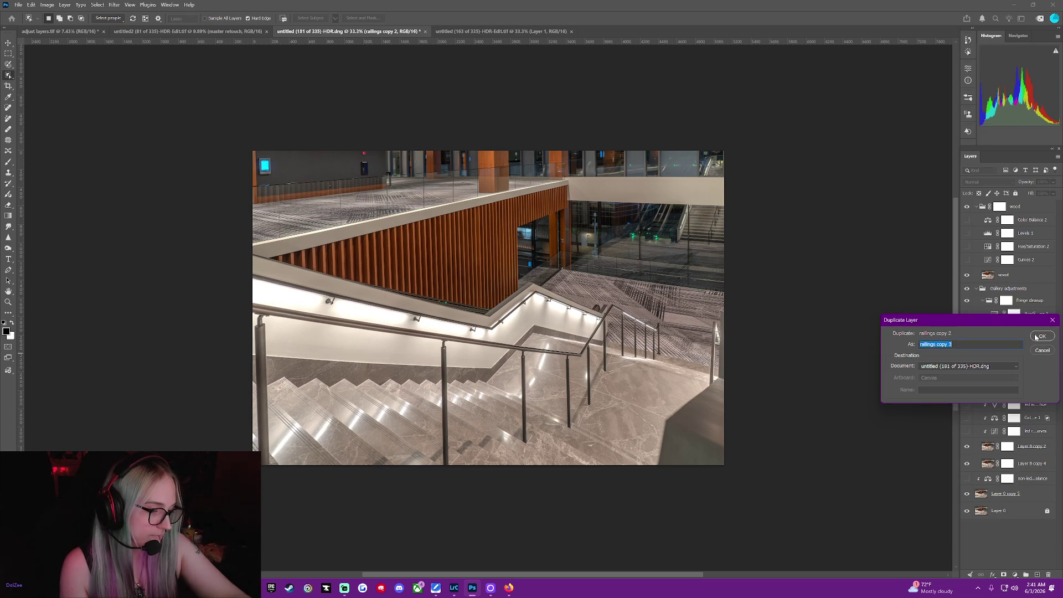
pyautogui.click(1041, 335)
# Move railings copy below the led adjustments, copy 3 under it, copy 2 above Layer 0 copy 5.
pyautogui.click(1024, 410)
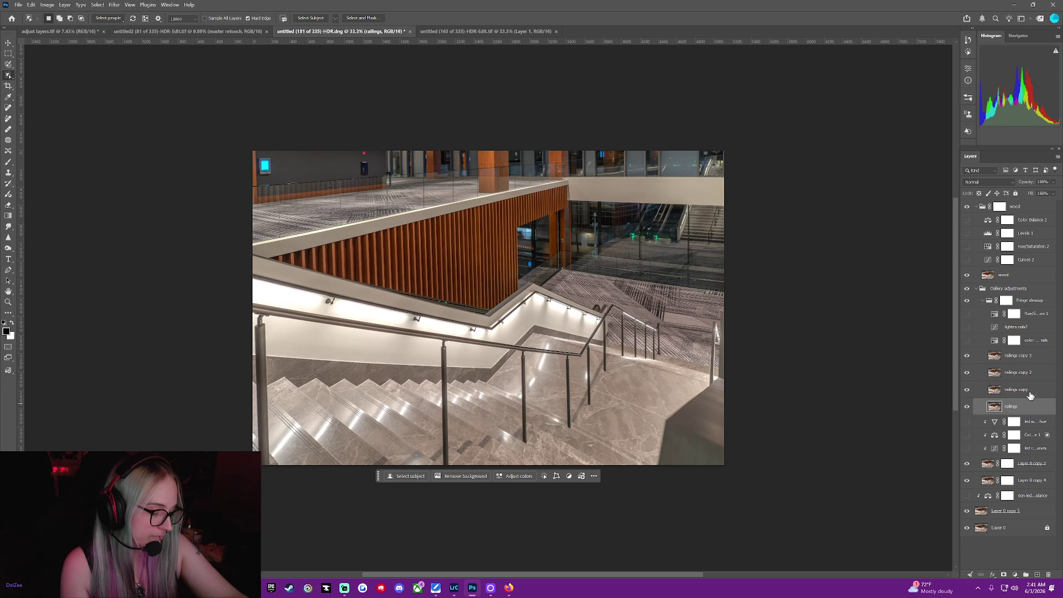
pyautogui.click(1030, 393)
pyautogui.moveTo(1030, 393); pyautogui.dragTo(1034, 464)
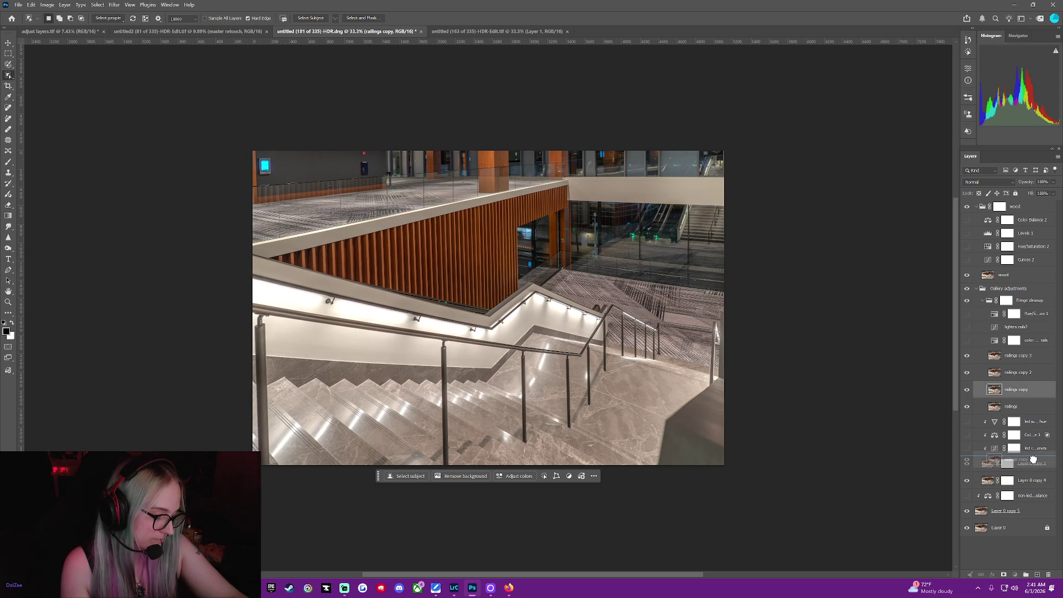
pyautogui.doubleClick(1021, 355)
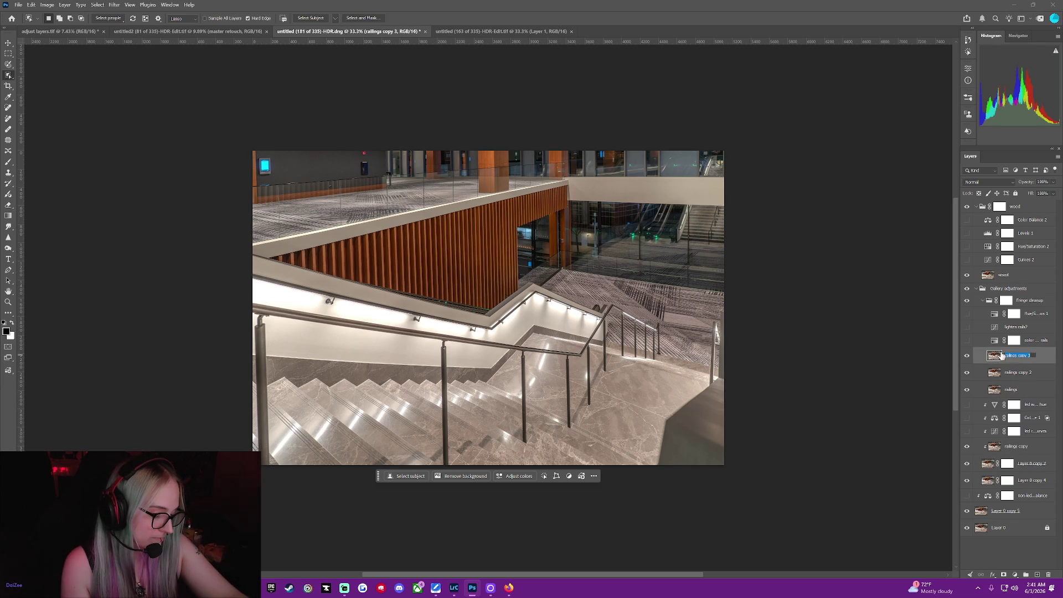
pyautogui.moveTo(1047, 358); pyautogui.dragTo(1036, 455)
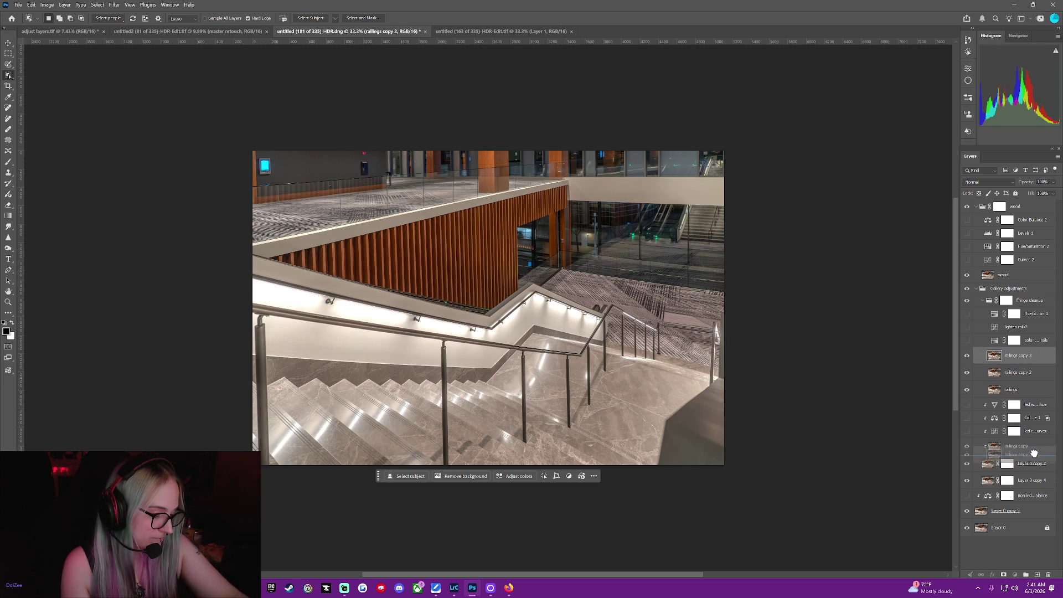
pyautogui.click(1023, 355)
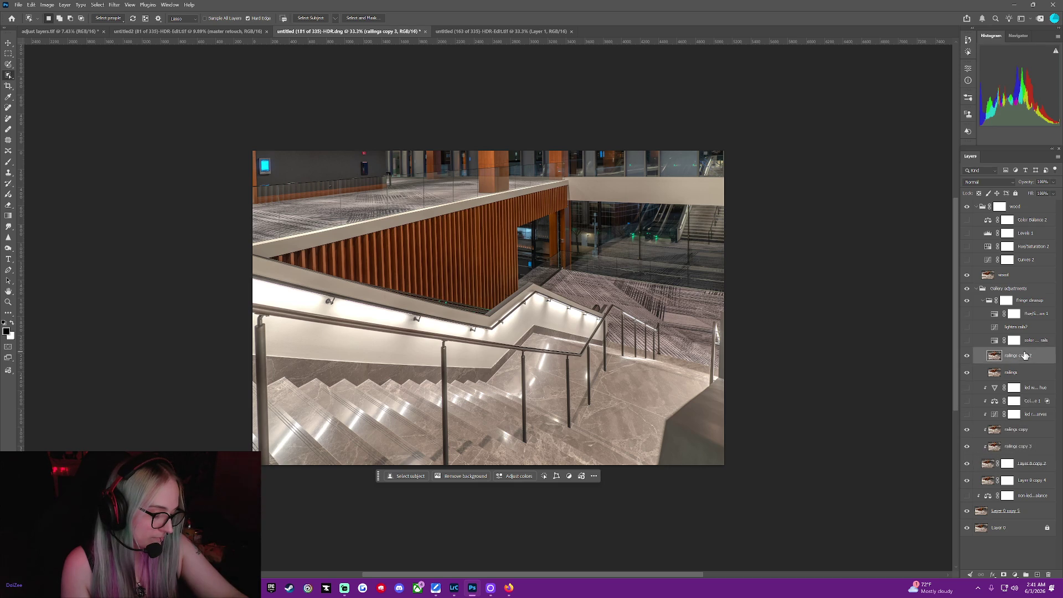
pyautogui.moveTo(1025, 497); pyautogui.dragTo(1025, 490)
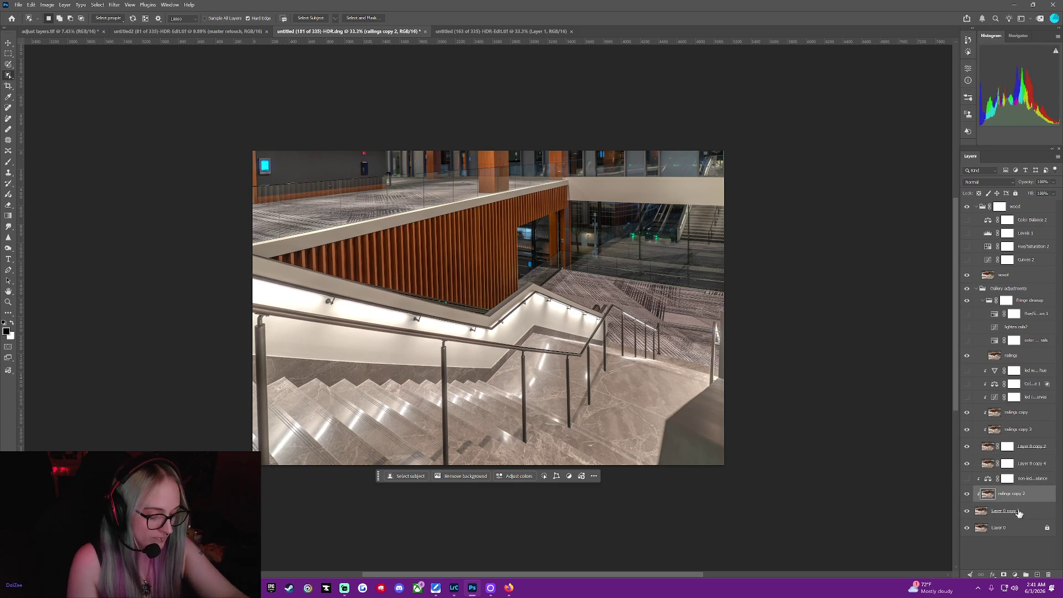
pyautogui.click(1008, 516)
pyautogui.click(1024, 495)
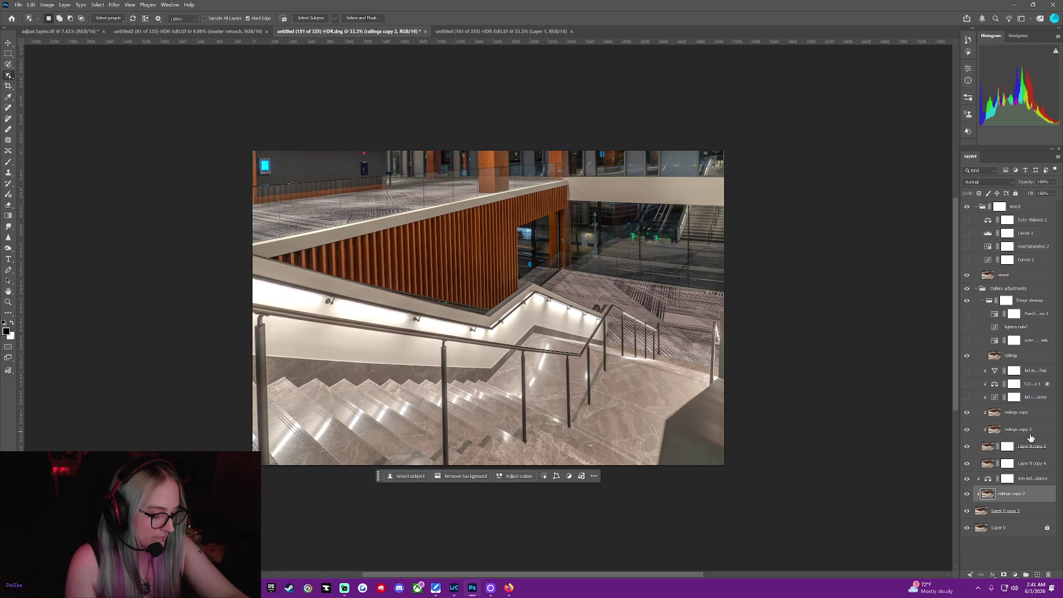
# Move the Layer 0 copy 2 and copy 4 masks onto railings copy and railings copy 3.
pyautogui.moveTo(1006, 446); pyautogui.dragTo(1022, 412)
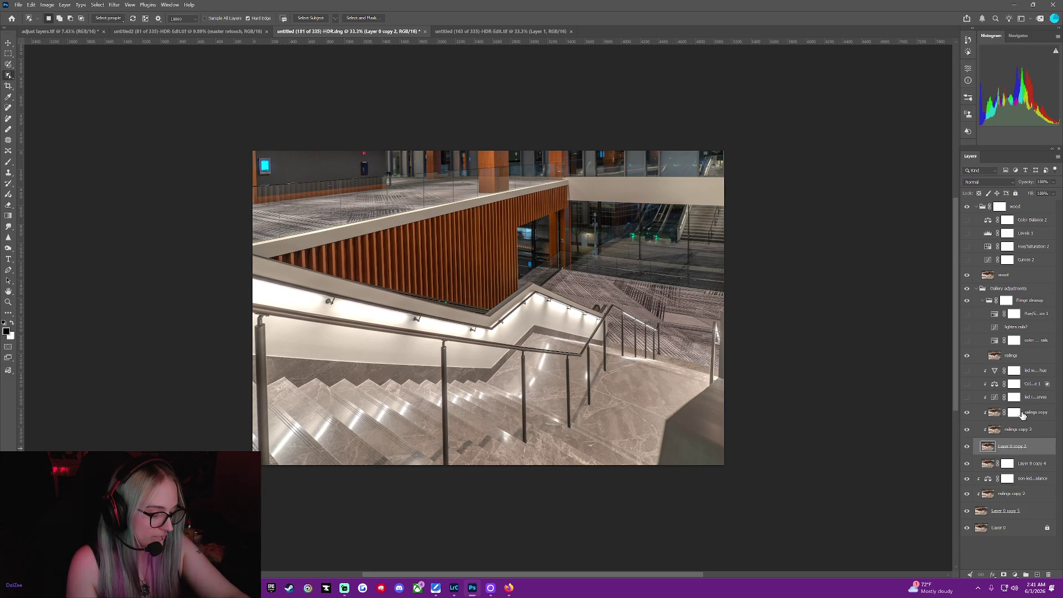
pyautogui.moveTo(1007, 463)
pyautogui.mouseDown()
pyautogui.moveTo(1023, 462)
pyautogui.moveTo(1013, 429)
pyautogui.mouseUp()
pyautogui.click(966, 465)
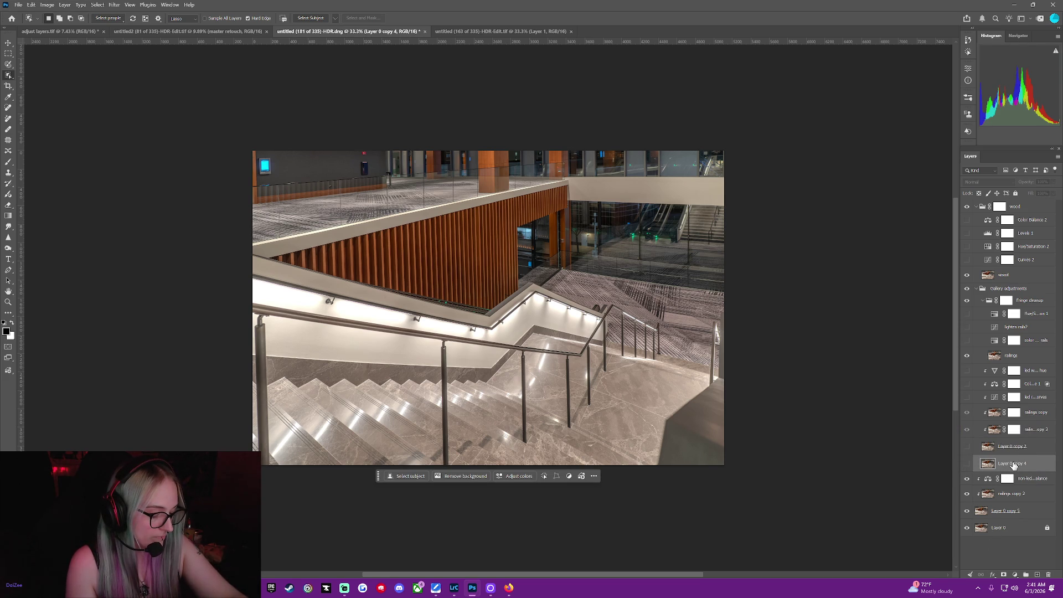
# Delete the leftover Layer 0 copy 2 and Layer 0 copy 4 layers.
pyautogui.keyDown('ctrl'); pyautogui.click(1031, 448); pyautogui.keyUp('ctrl')
pyautogui.rightClick(1031, 448)
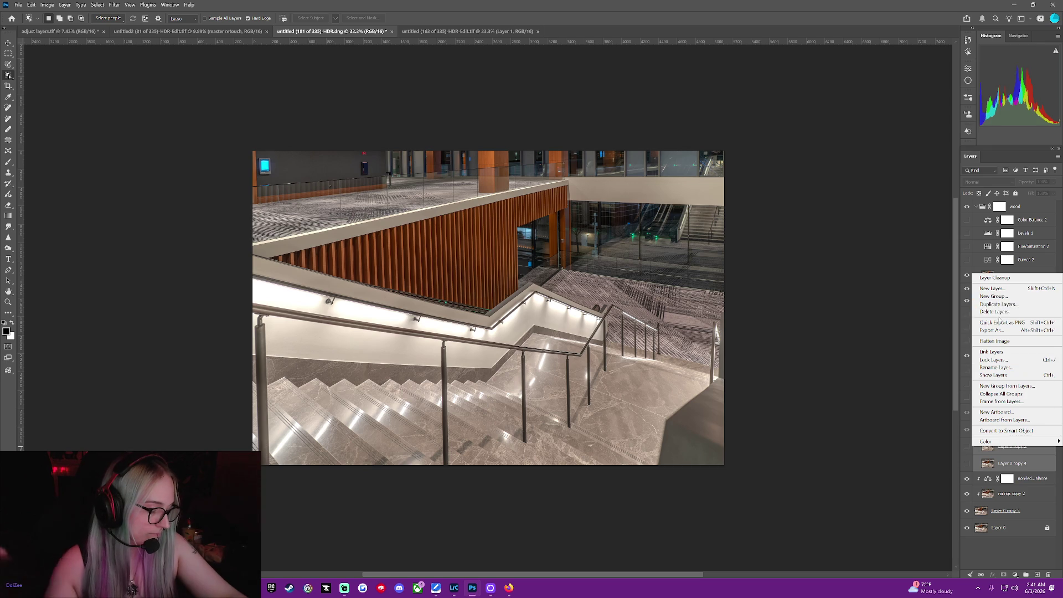
pyautogui.click(1002, 312)
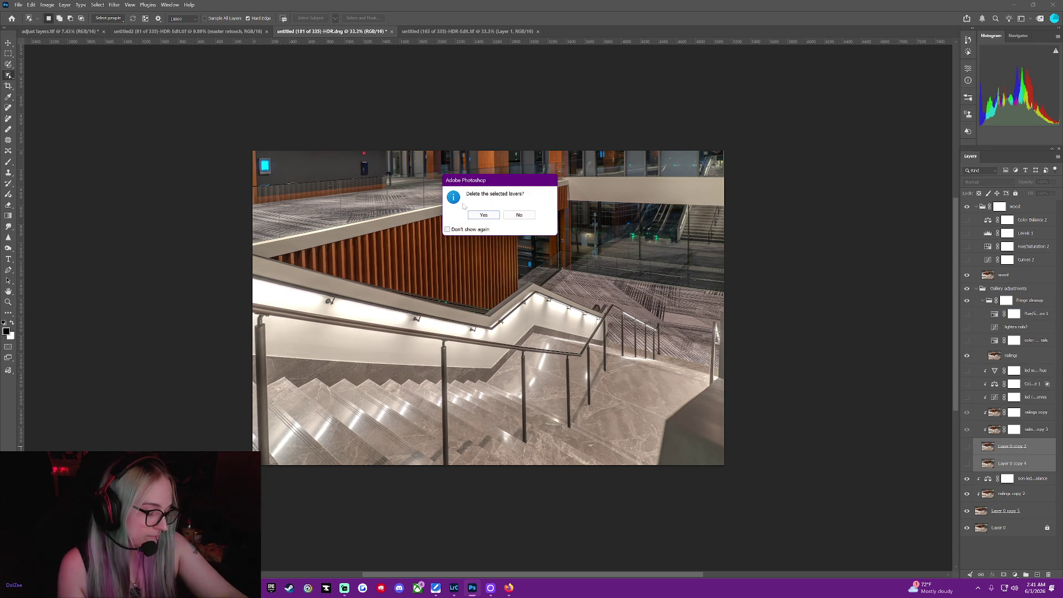
pyautogui.click(483, 215)
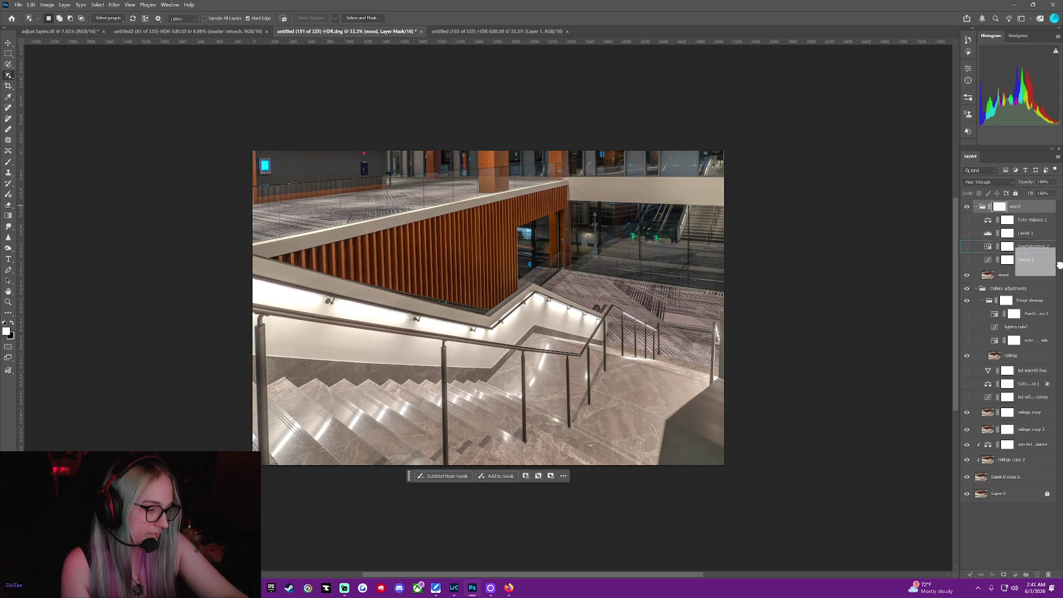
# Move the group mask onto the wood layer and invert it to black.
pyautogui.moveTo(998, 206); pyautogui.dragTo(1035, 279)
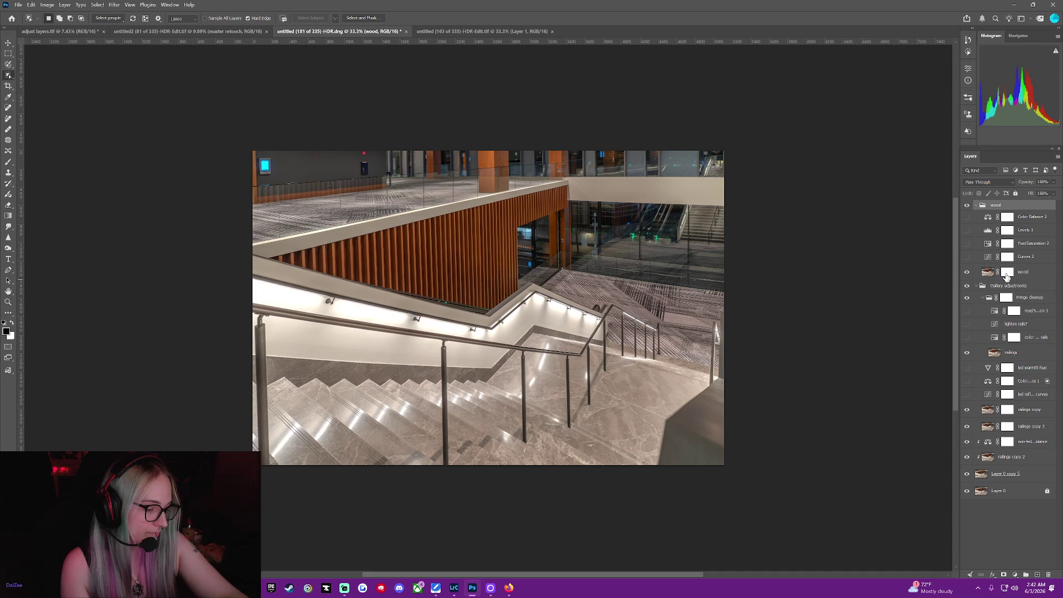
pyautogui.click(1006, 275)
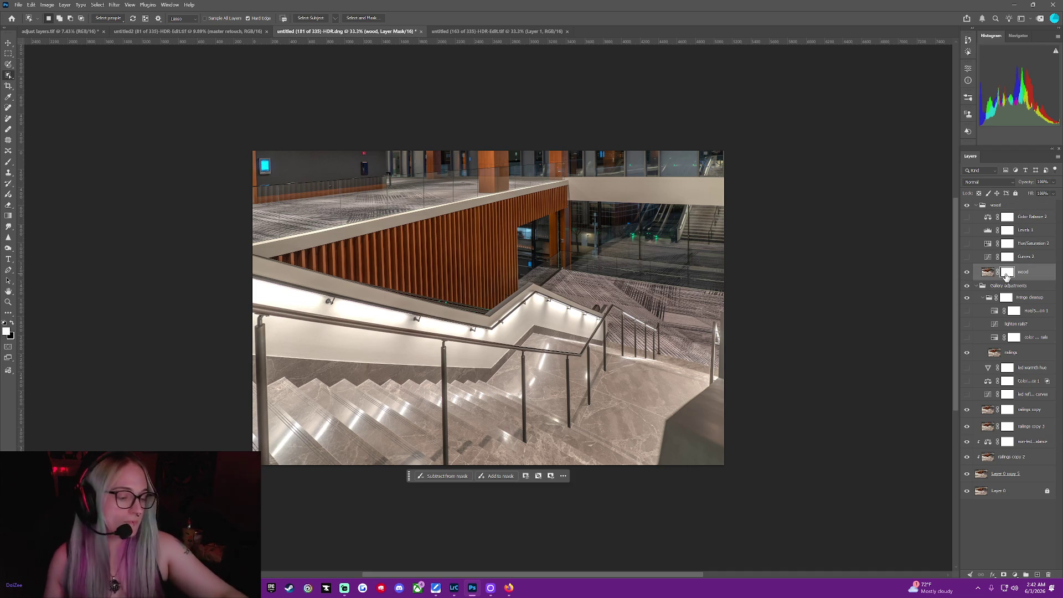
pyautogui.hotkey('ctrl', 'i')
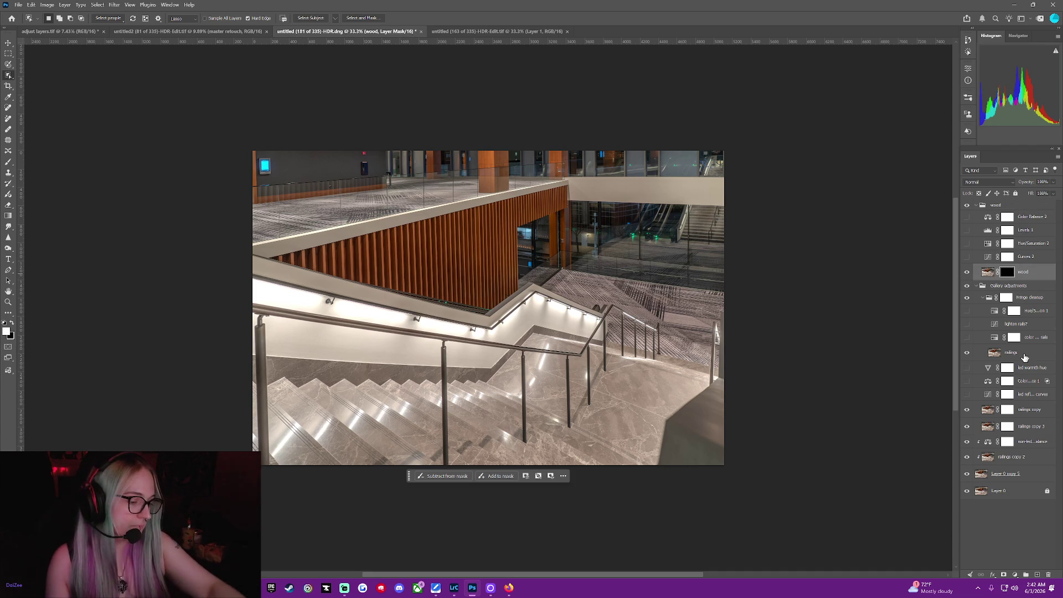
# Clip the lighten rails? adjustment and the one below it to the layer beneath.
pyautogui.click(1005, 354)
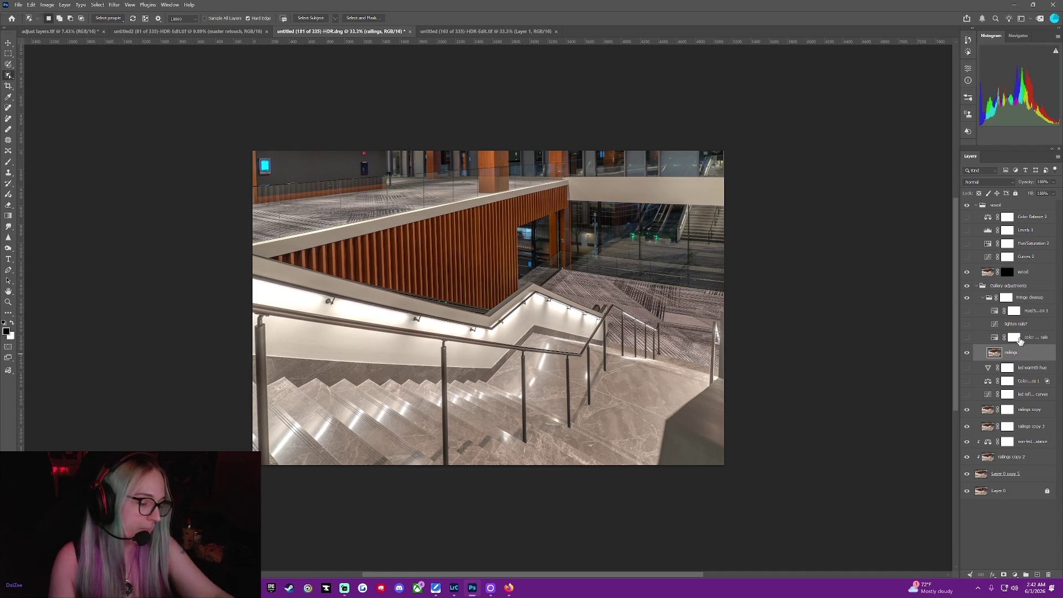
pyautogui.click(1007, 298)
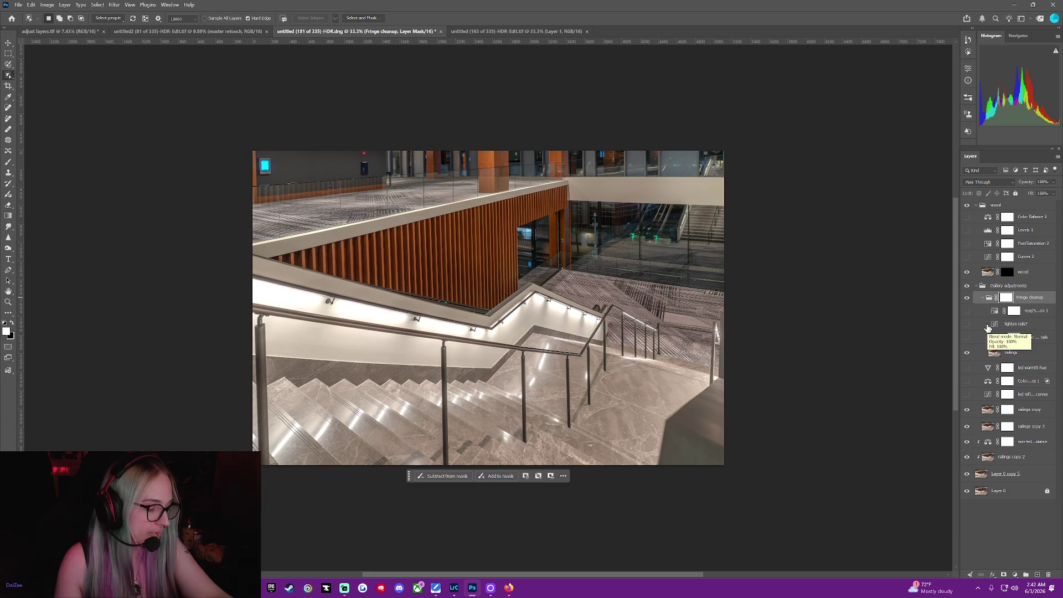
pyautogui.click(988, 326)
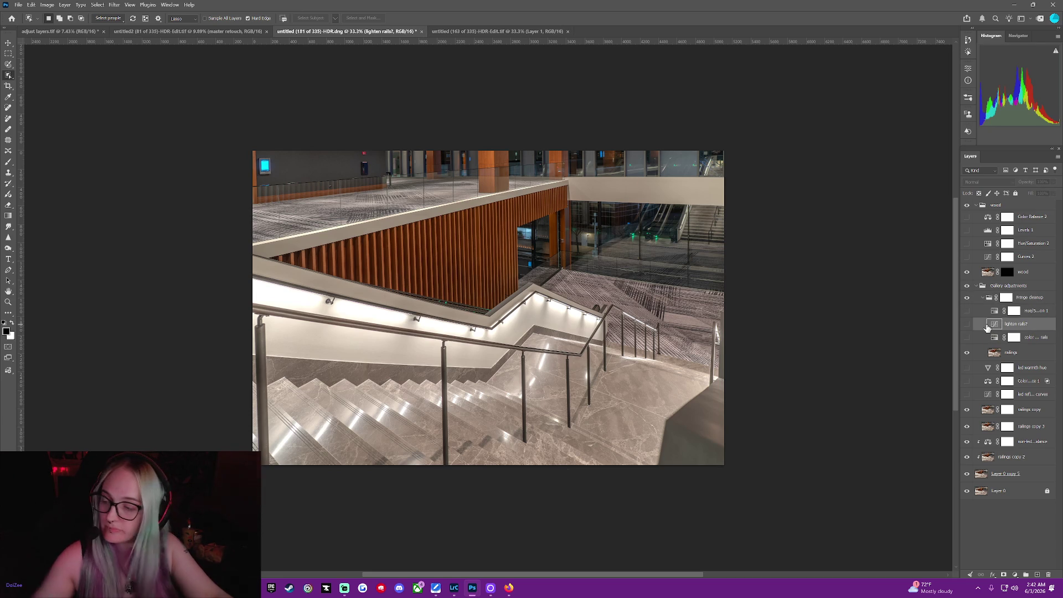
pyautogui.keyDown('shift'); pyautogui.click(983, 340); pyautogui.keyUp('shift')
pyautogui.rightClick(983, 340)
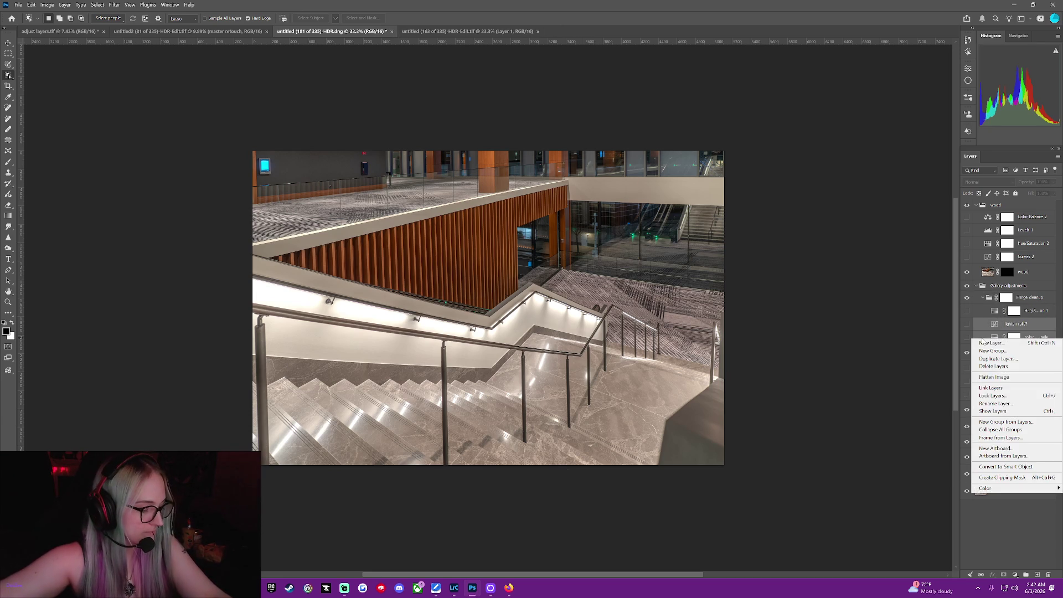
pyautogui.click(992, 477)
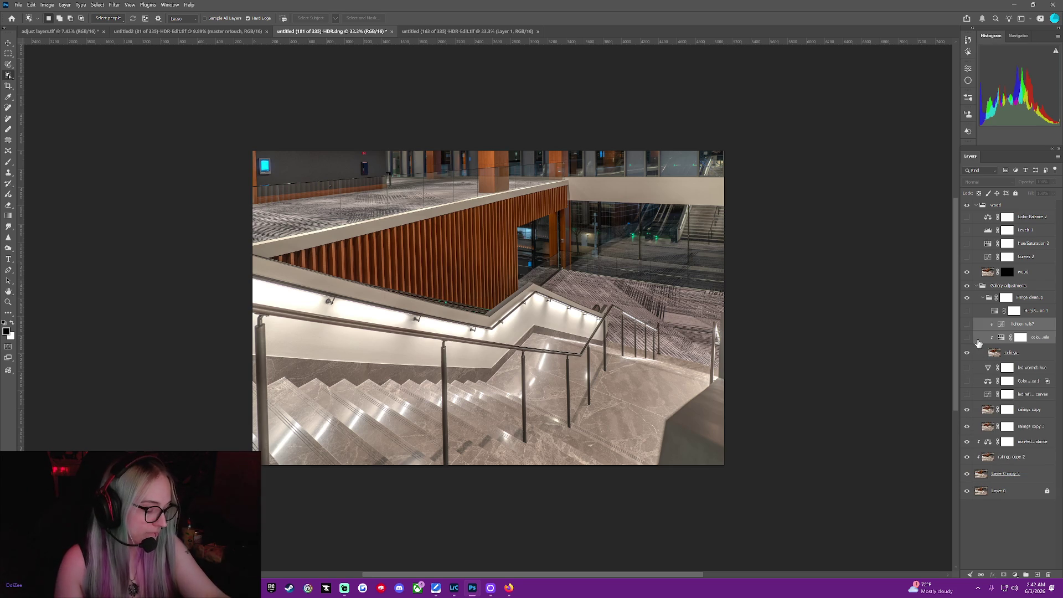
# Clip the three led adjustments, starting with led warmth hue, to the railings layer.
pyautogui.click(1031, 353)
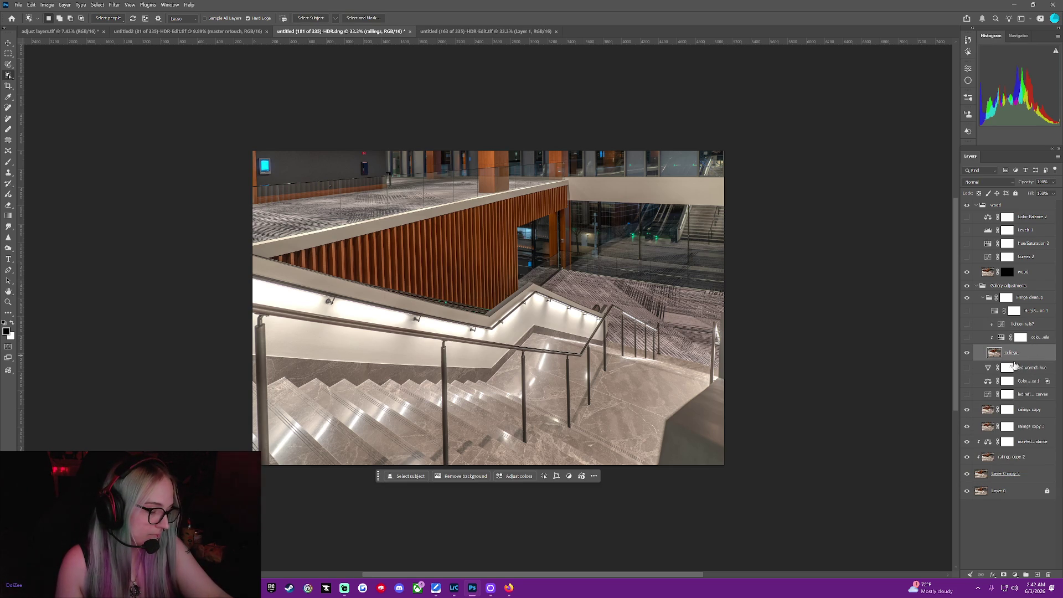
pyautogui.click(977, 370)
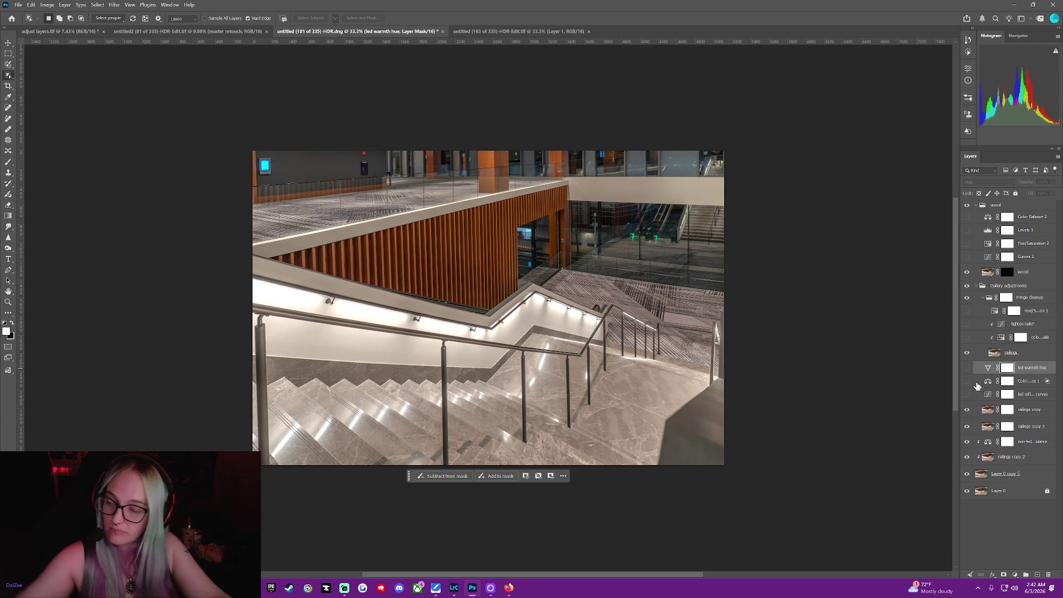
pyautogui.keyDown('shift'); pyautogui.click(975, 395); pyautogui.keyUp('shift')
pyautogui.rightClick(975, 395)
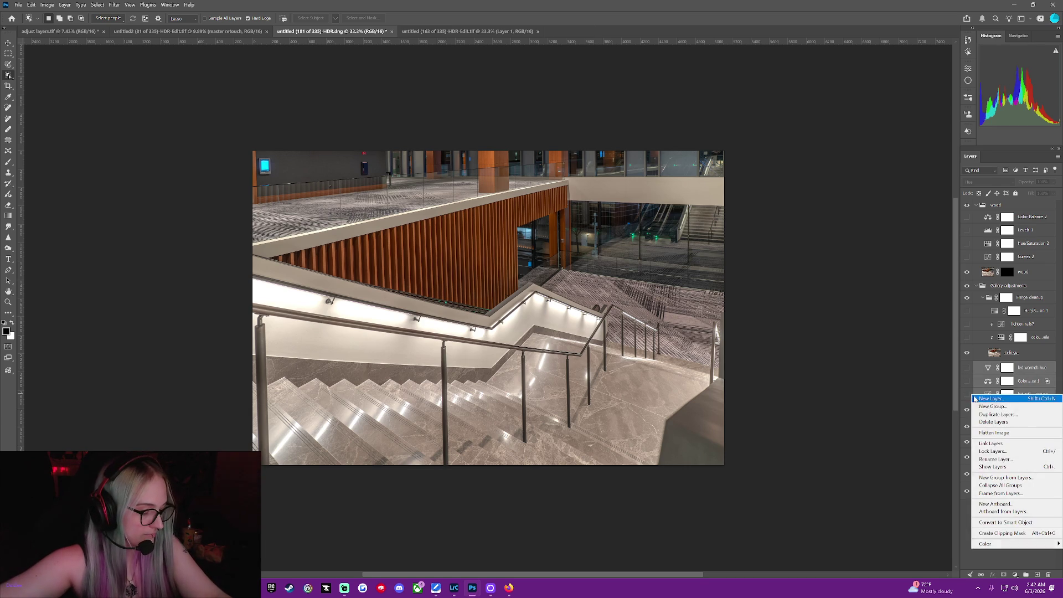
pyautogui.click(987, 532)
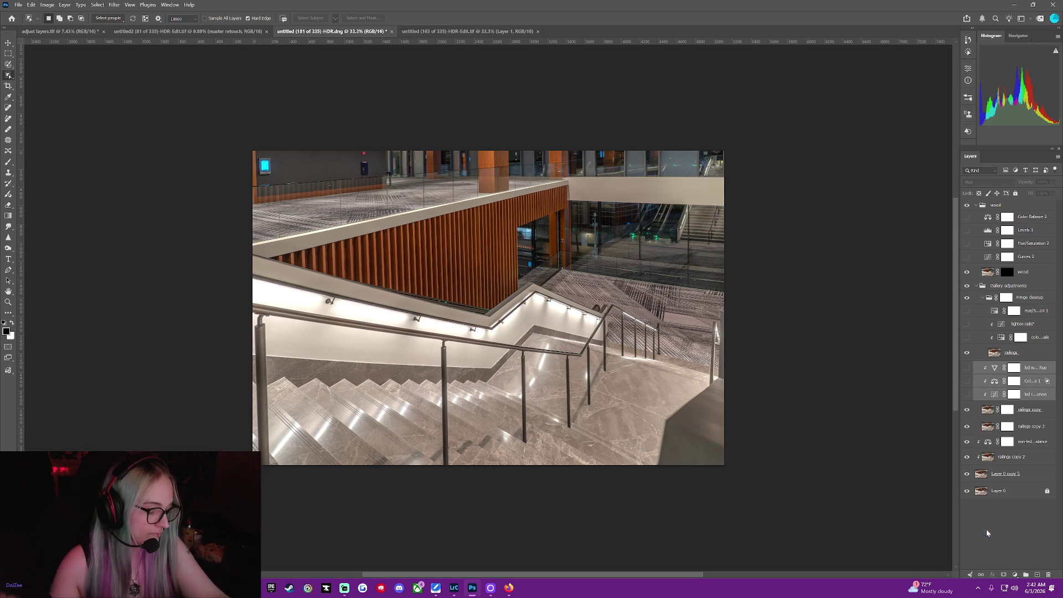
# Release the non-led color balance and re-clip it onto railings copy 2.
pyautogui.rightClick(978, 458)
pyautogui.click(1036, 521)
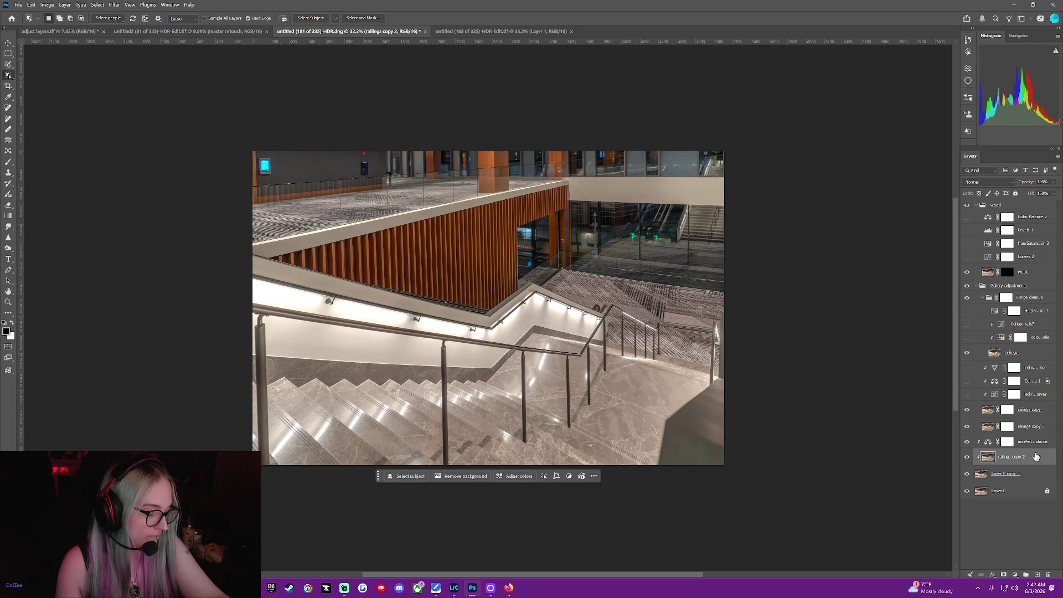
pyautogui.rightClick(1035, 456)
pyautogui.click(1023, 422)
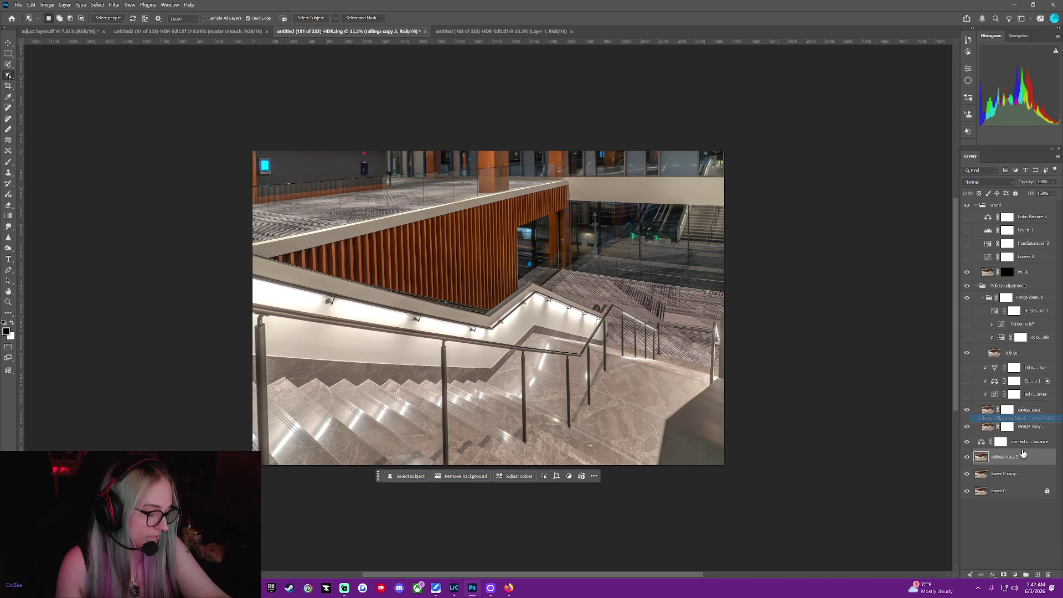
pyautogui.click(975, 446)
pyautogui.rightClick(975, 446)
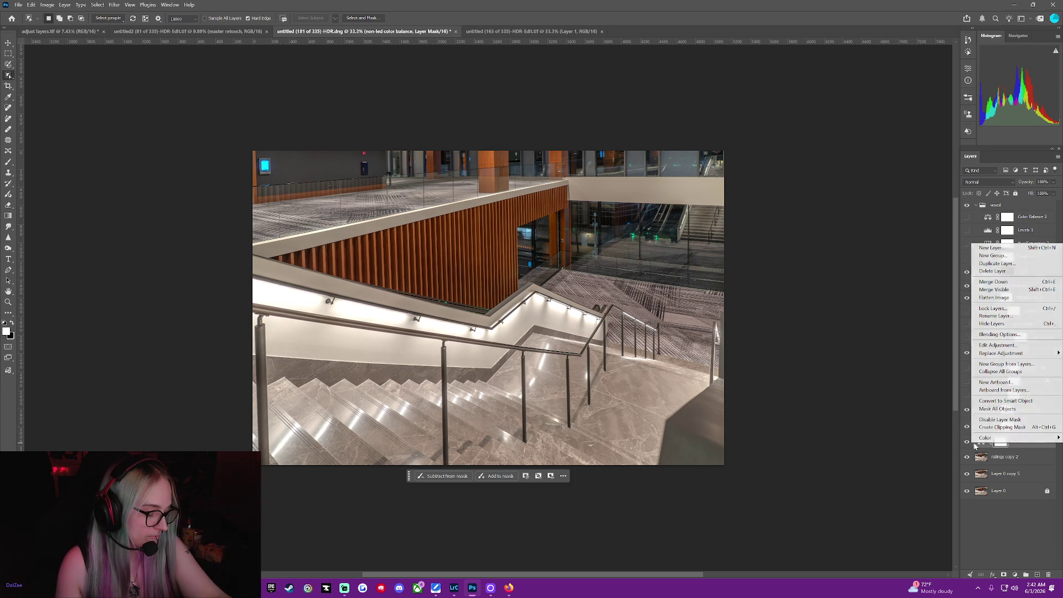
pyautogui.click(991, 427)
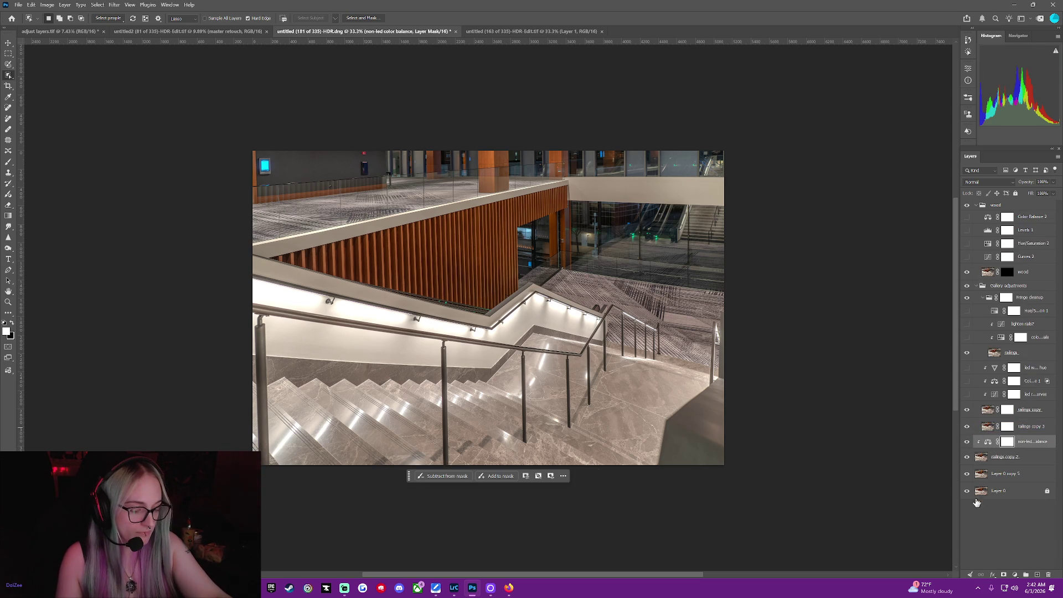
# Invert the railings copy 3 mask and the Fringe cleanup group mask to black.
pyautogui.click(1006, 428)
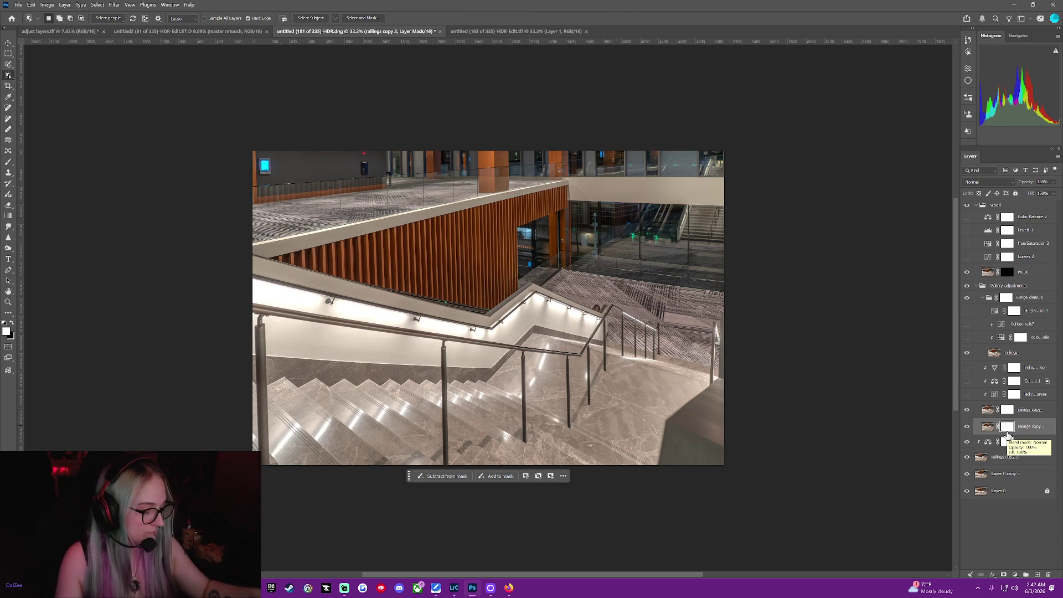
pyautogui.hotkey('ctrl', 'i')
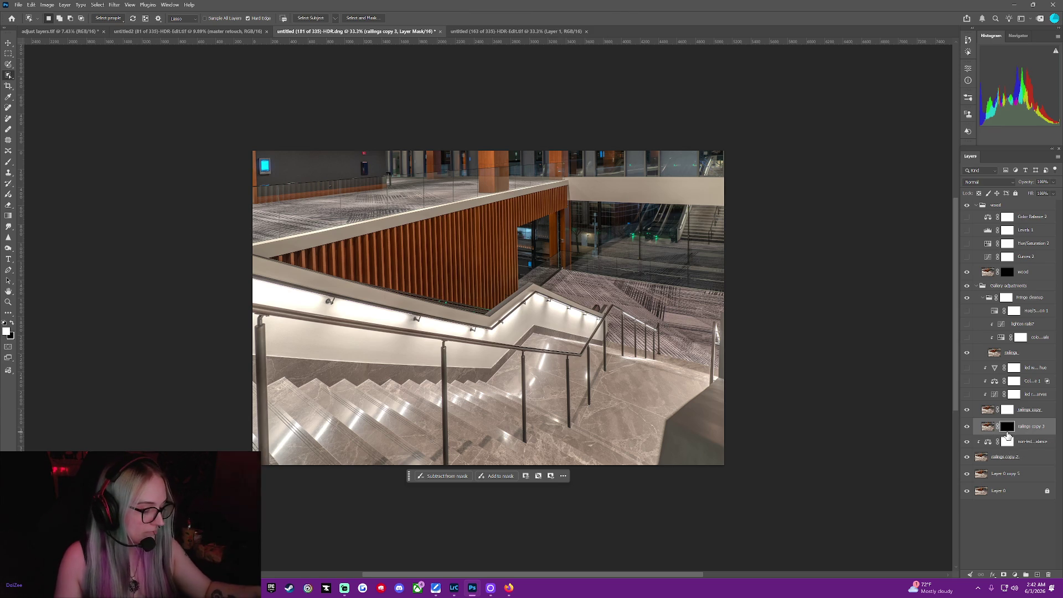
pyautogui.click(1006, 410)
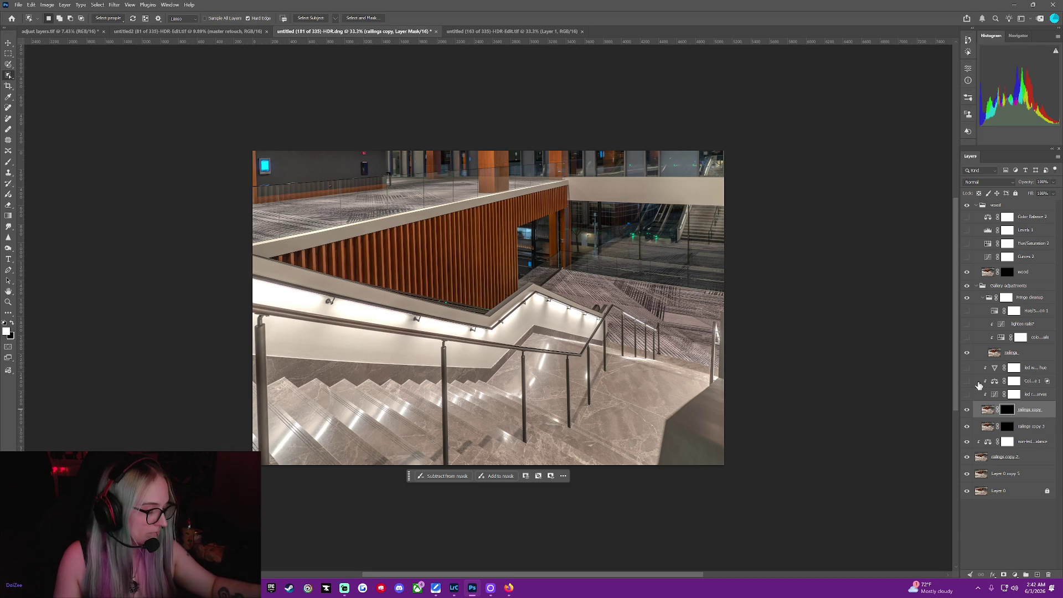
pyautogui.click(1007, 297)
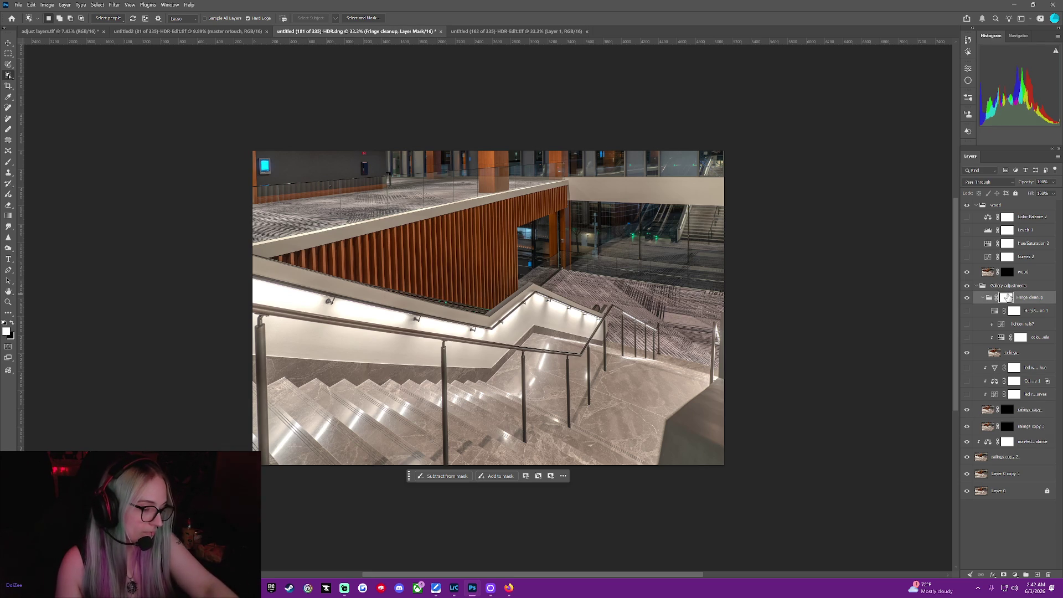
pyautogui.hotkey('ctrl', 'i')
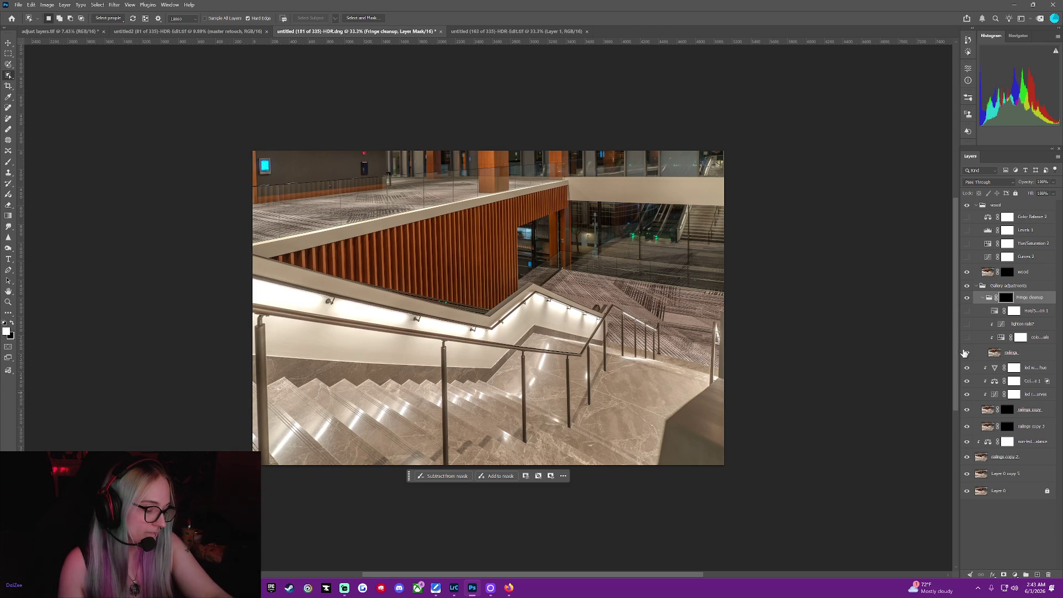
# Show the four wood group adjustments and clip them to the wood layer.
pyautogui.click(967, 257)
pyautogui.click(966, 244)
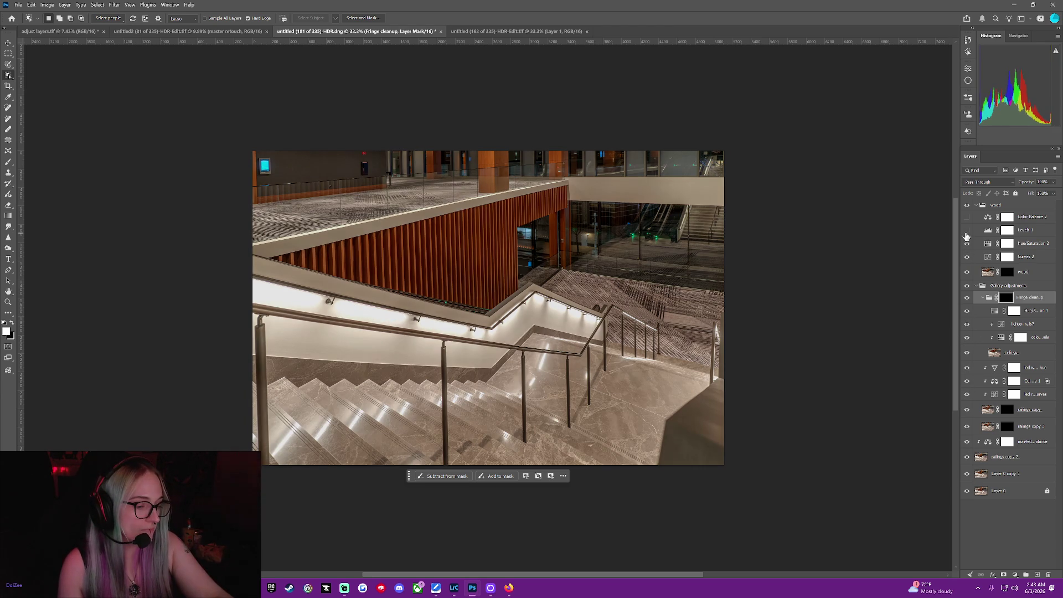
pyautogui.click(967, 230)
pyautogui.click(967, 217)
pyautogui.click(979, 221)
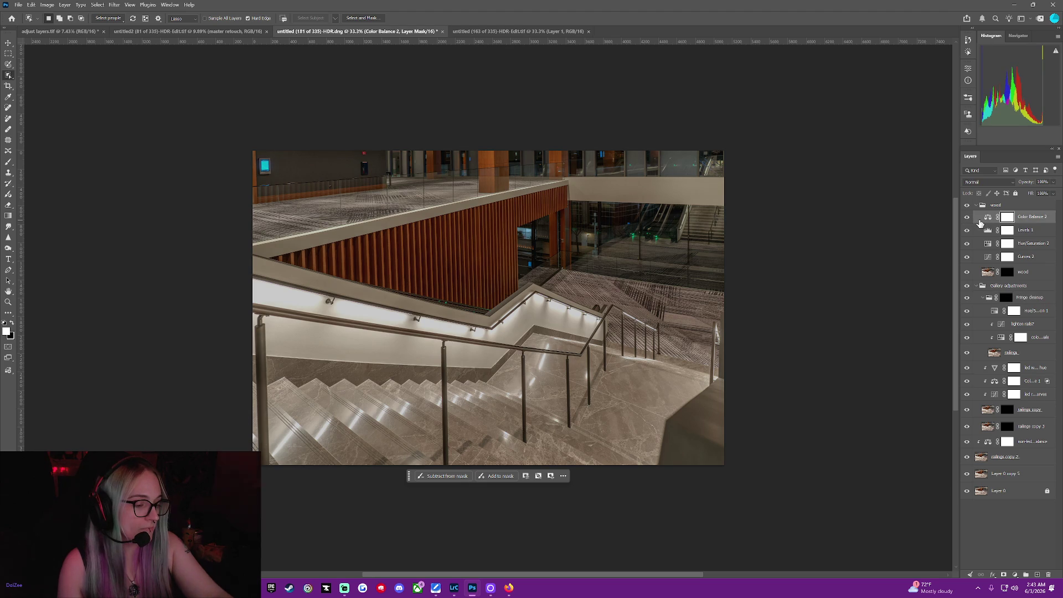
pyautogui.keyDown('shift'); pyautogui.click(978, 257); pyautogui.keyUp('shift')
pyautogui.rightClick(978, 256)
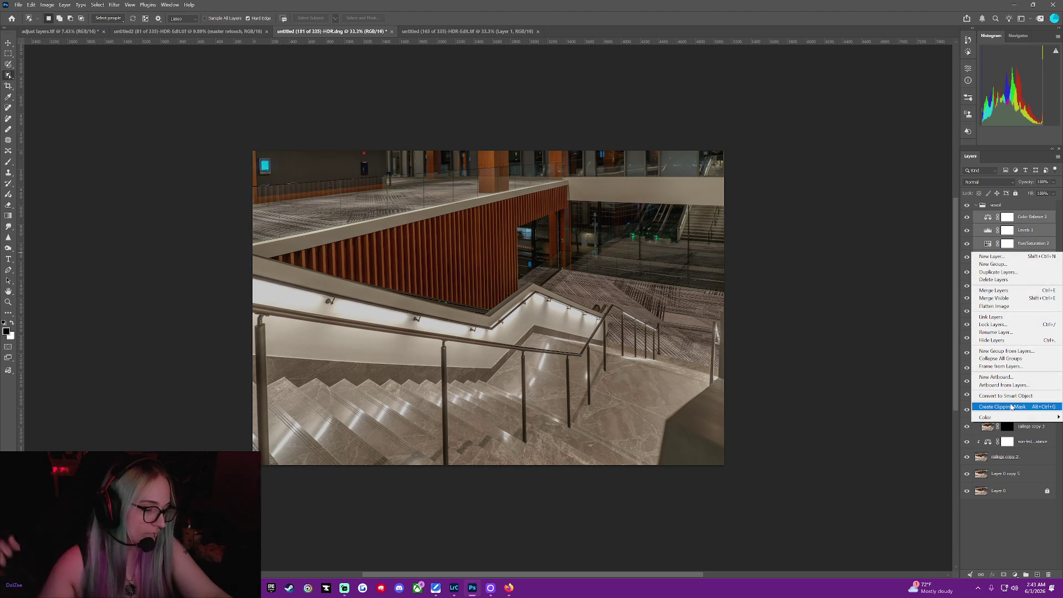
pyautogui.click(1002, 406)
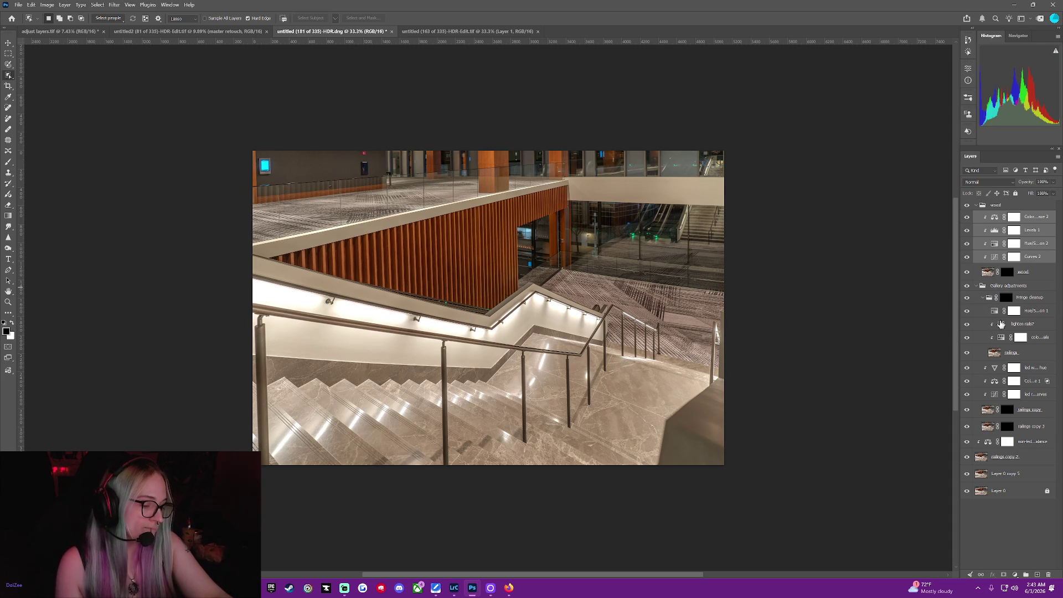
# Solo Layer 0 copy 5 by hiding all other layers.
pyautogui.click(982, 311)
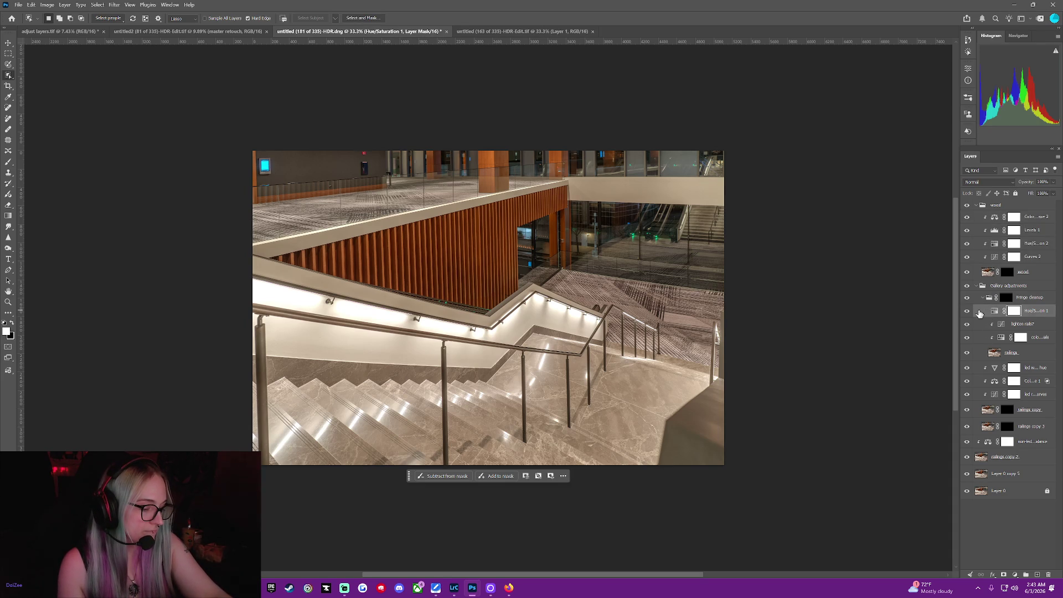
pyautogui.rightClick(979, 313)
pyautogui.press('Escape')
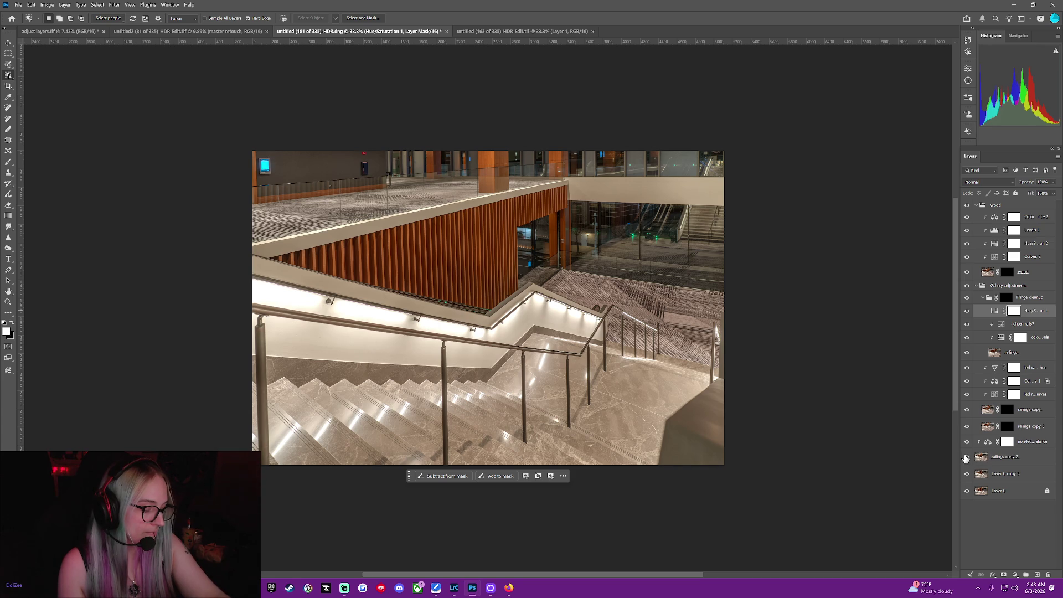
pyautogui.rightClick(964, 476)
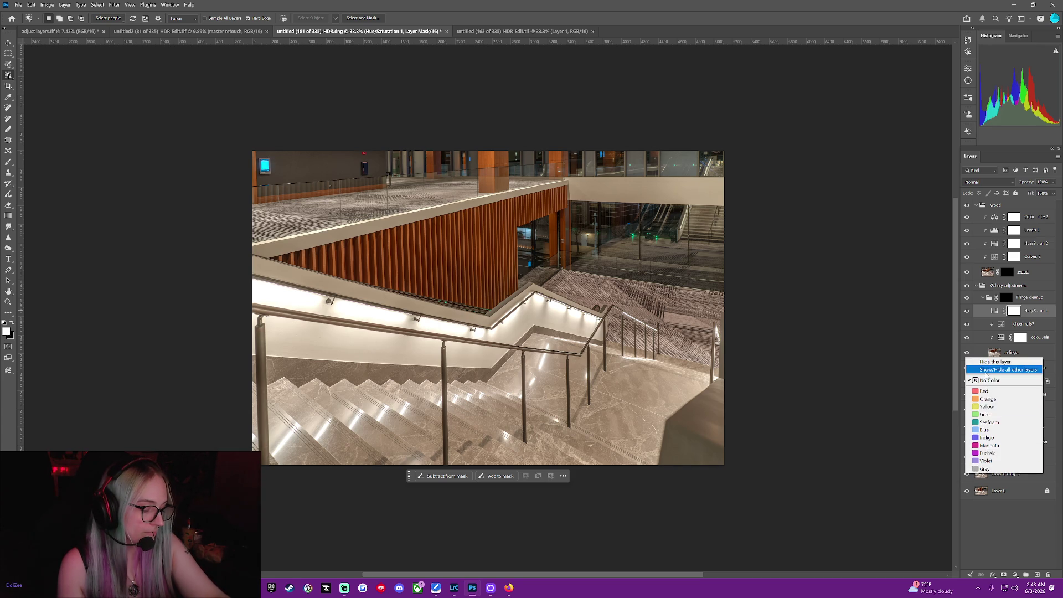
pyautogui.click(982, 370)
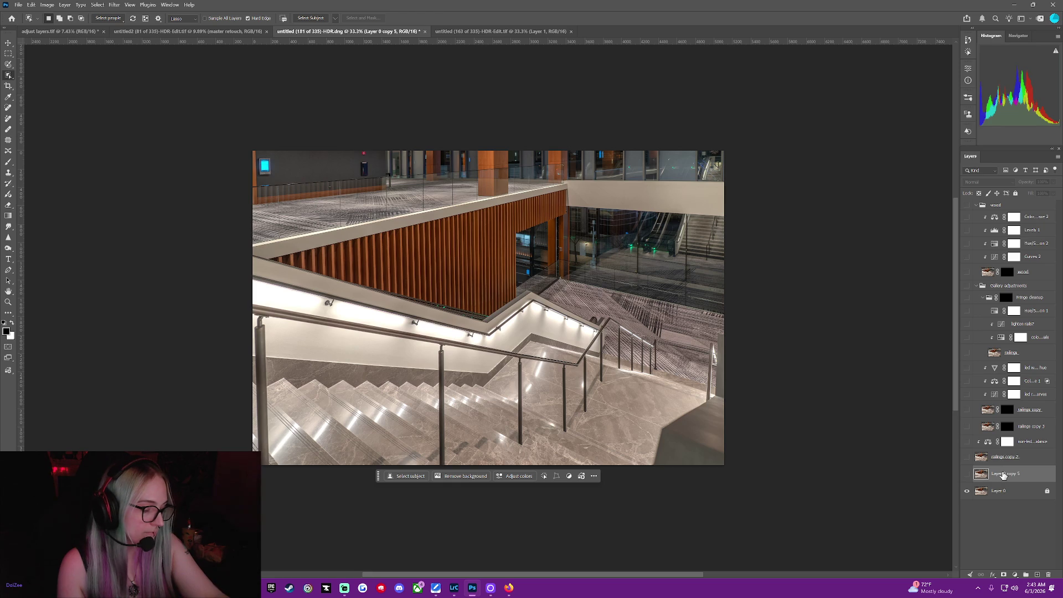
# Delete Layer 0 copy 5 and duplicate railings copy 2 as railings copy 4.
pyautogui.press('Delete')
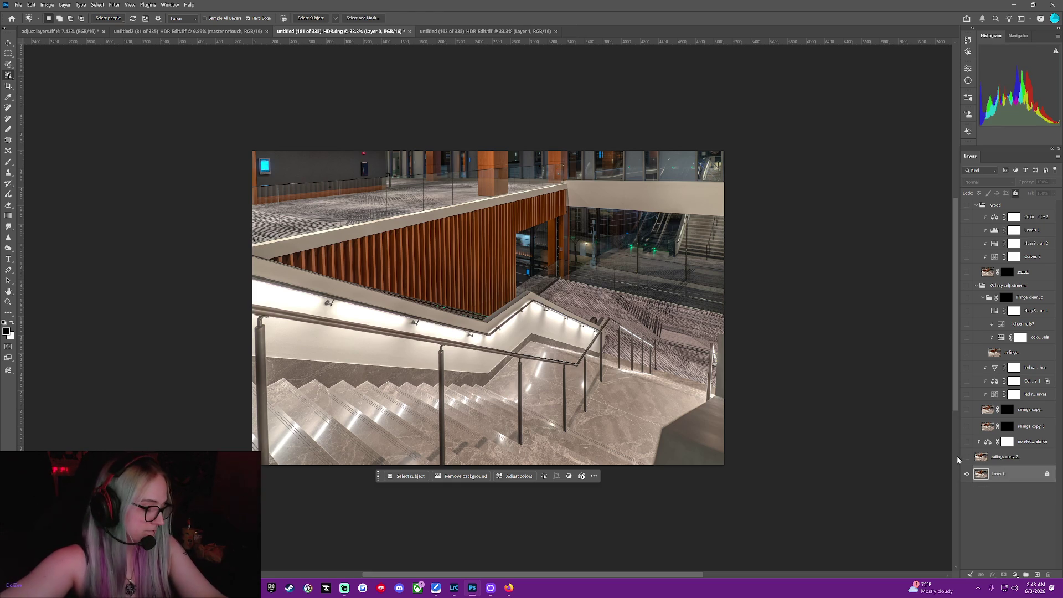
pyautogui.click(967, 457)
pyautogui.click(1031, 460)
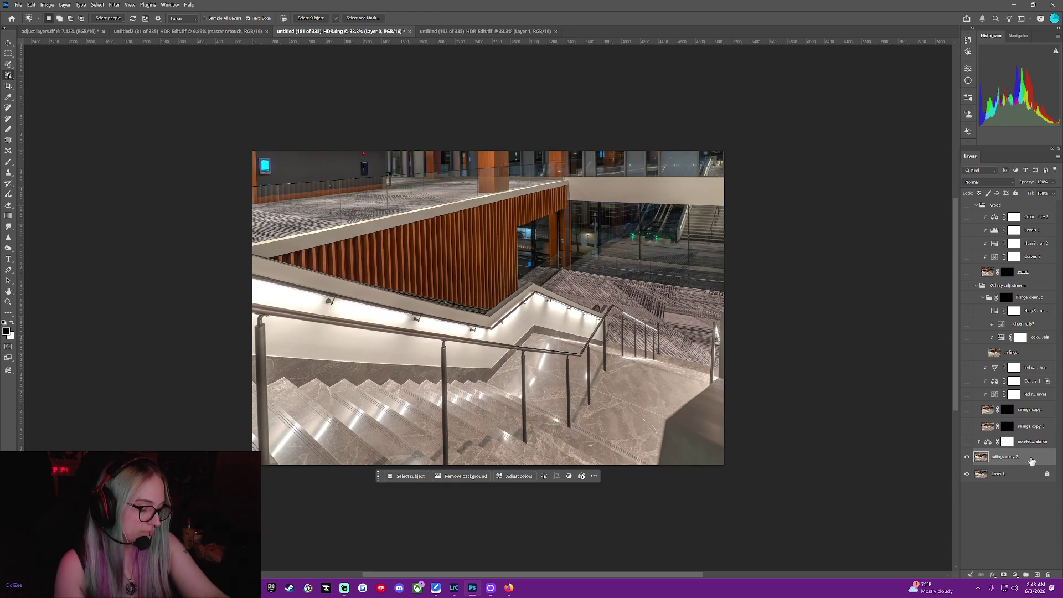
pyautogui.rightClick(1029, 459)
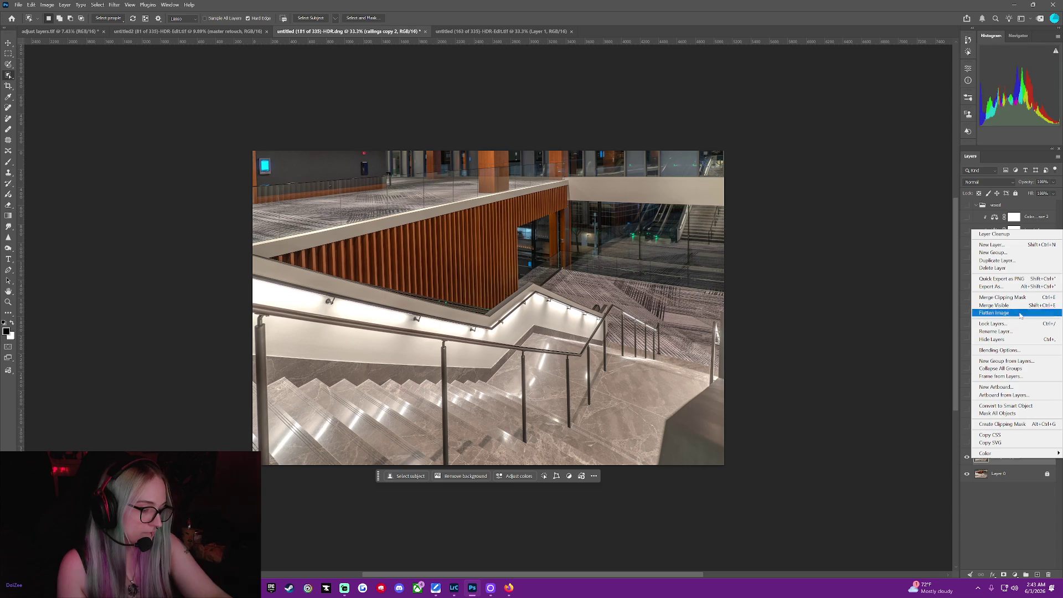
pyautogui.click(996, 260)
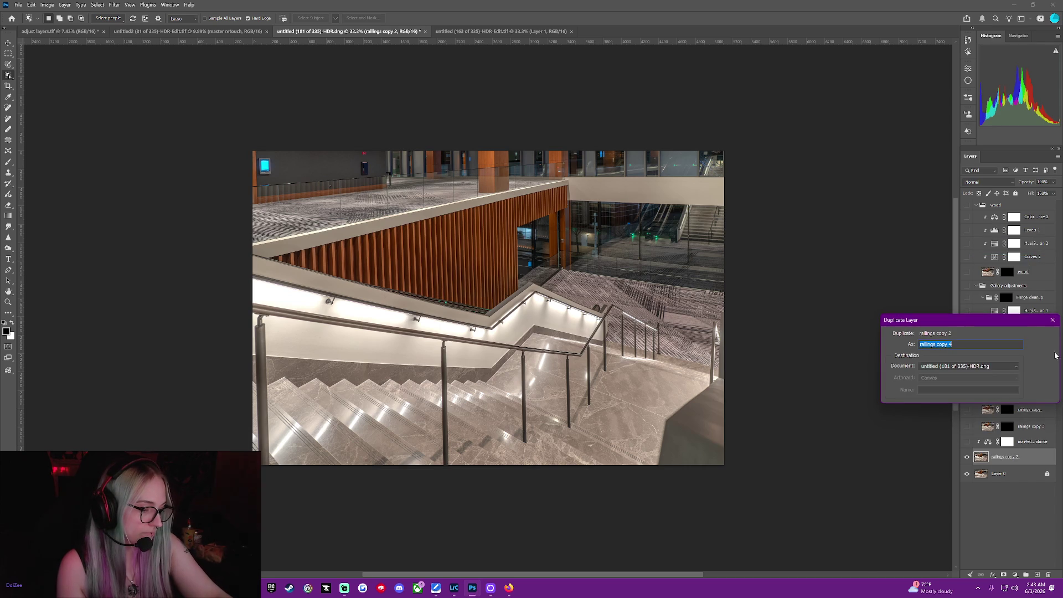
pyautogui.press('Return')
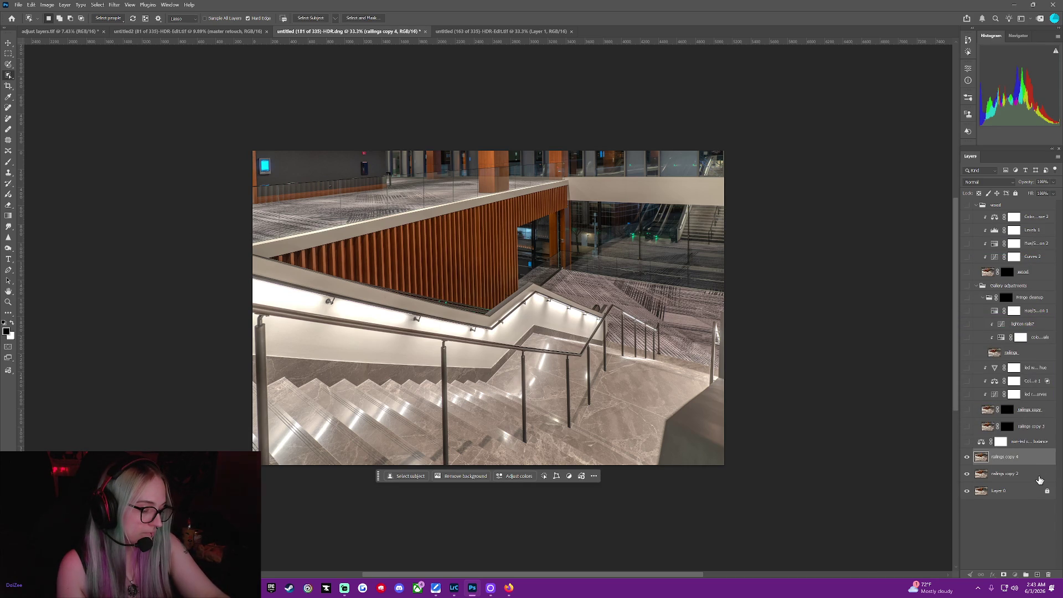
# Lock all on railings copy 2 and compare railings copy 4 hidden and shown.
pyautogui.click(1038, 477)
pyautogui.click(1015, 194)
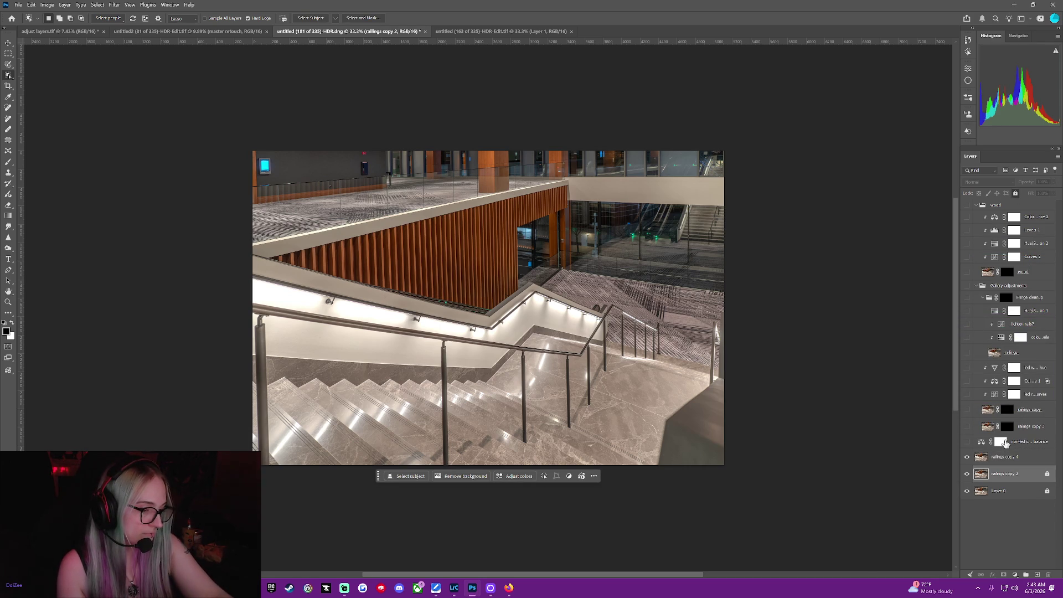
pyautogui.click(1011, 459)
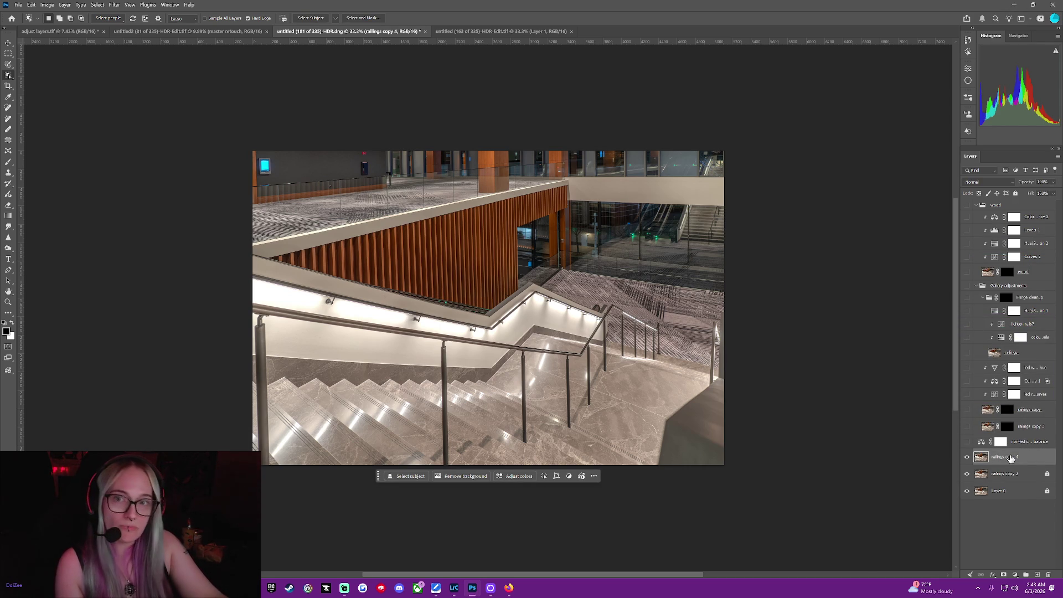
pyautogui.click(966, 457)
pyautogui.click(966, 458)
# Clip the non-led color balance to the layer below and invert its mask to black.
pyautogui.rightClick(1023, 443)
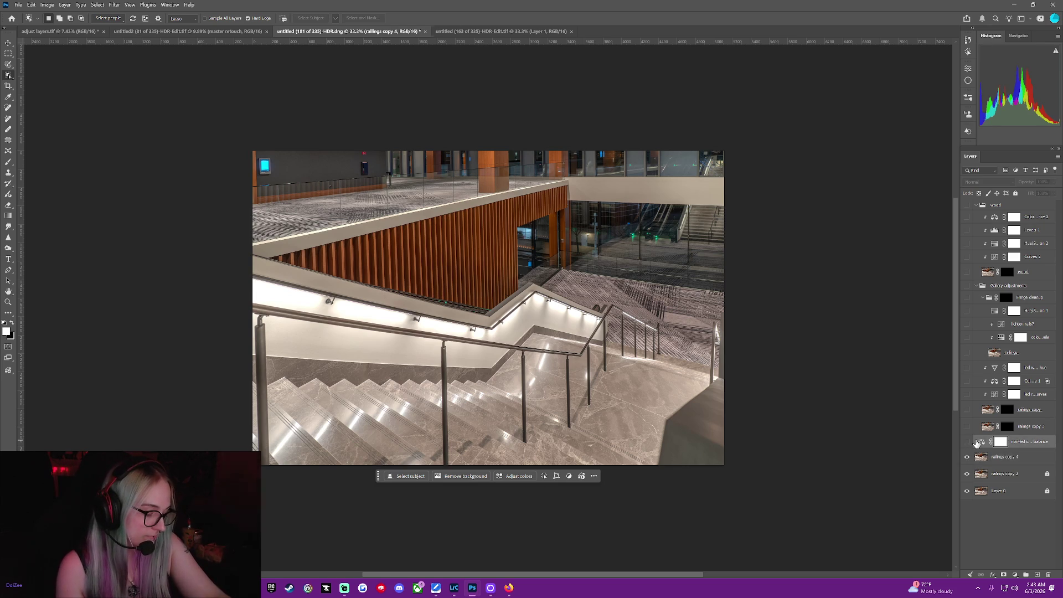
pyautogui.click(907, 512)
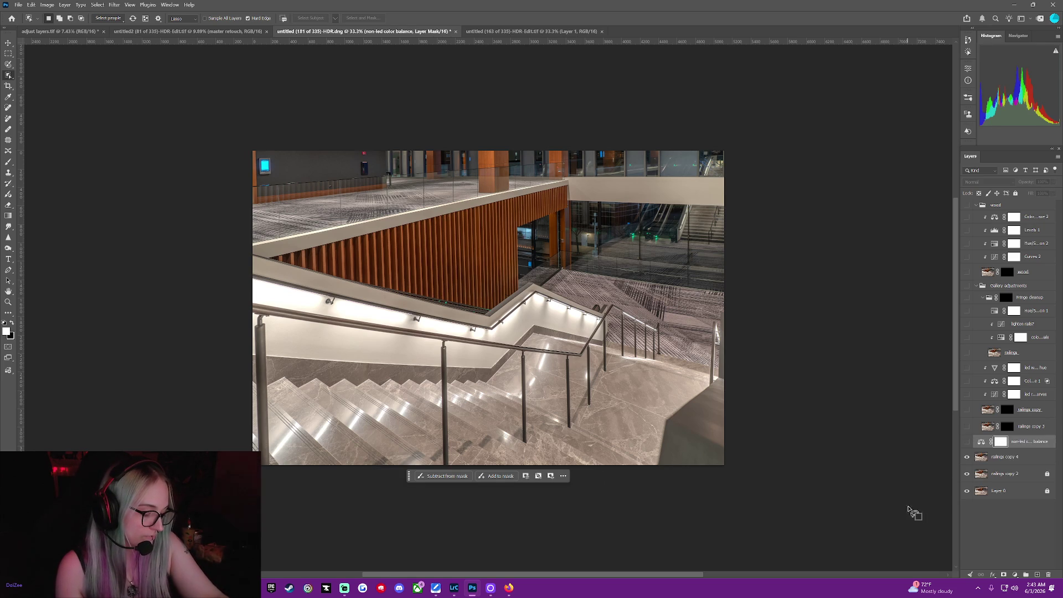
pyautogui.rightClick(1034, 444)
pyautogui.click(1013, 427)
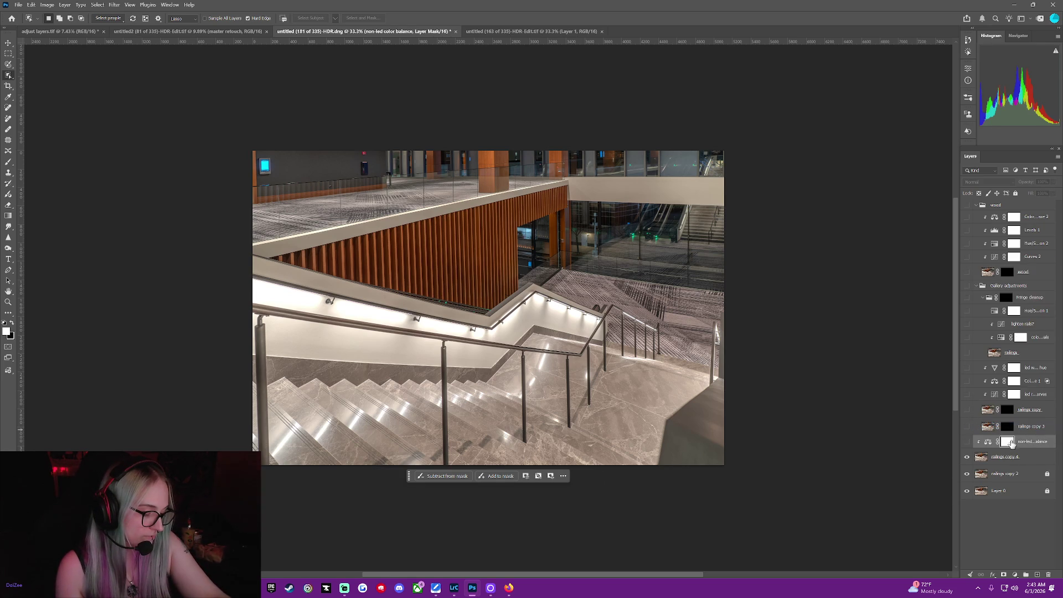
pyautogui.click(1008, 444)
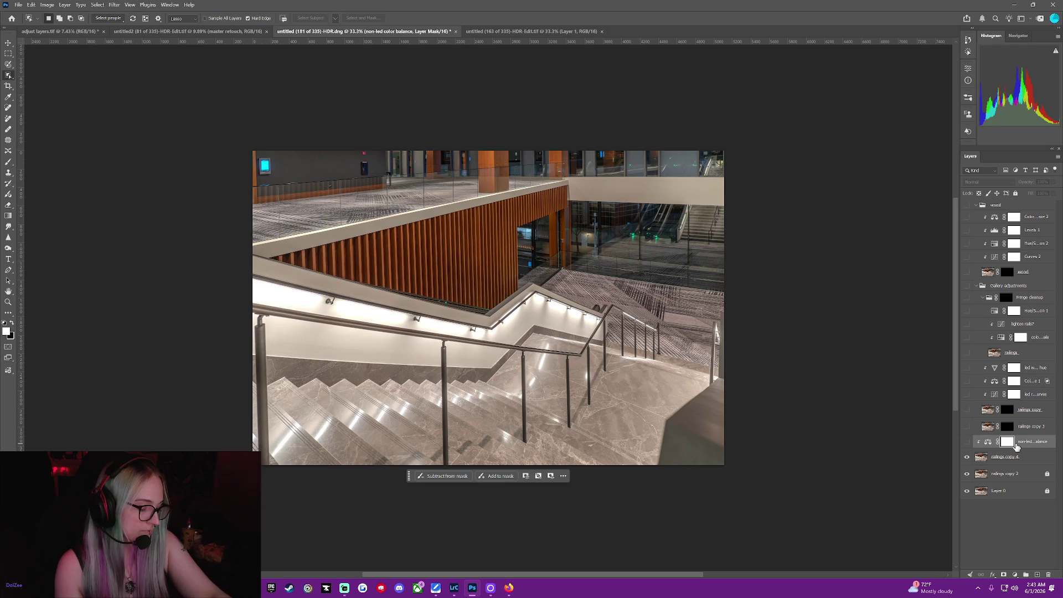
pyautogui.hotkey('ctrl', 'i')
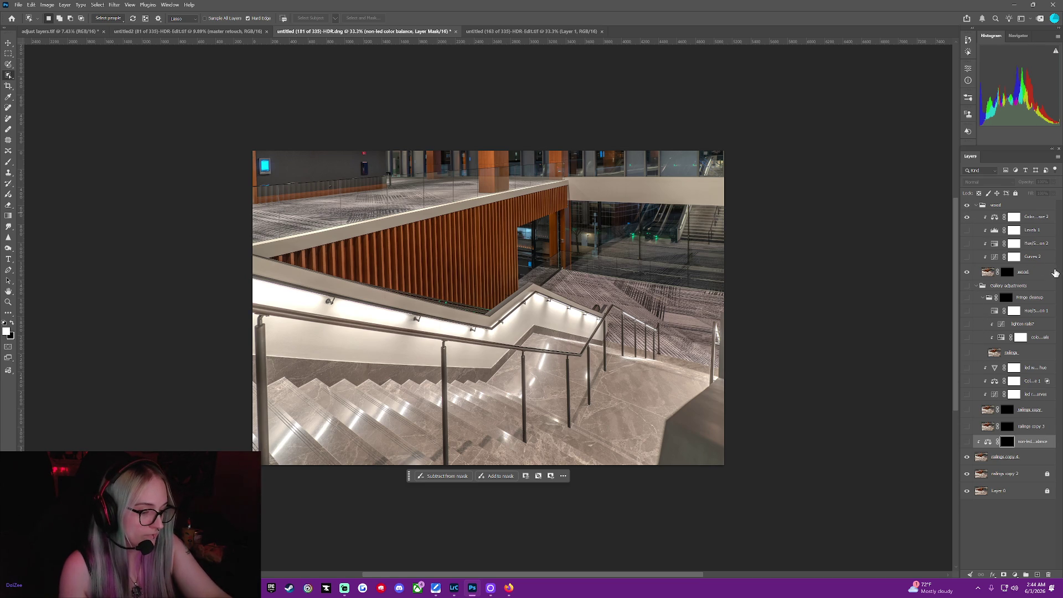
# Solo the non-led color balance, then railings copy 2, restoring all layers after each.
pyautogui.rightClick(967, 446)
pyautogui.click(996, 454)
pyautogui.rightClick(969, 446)
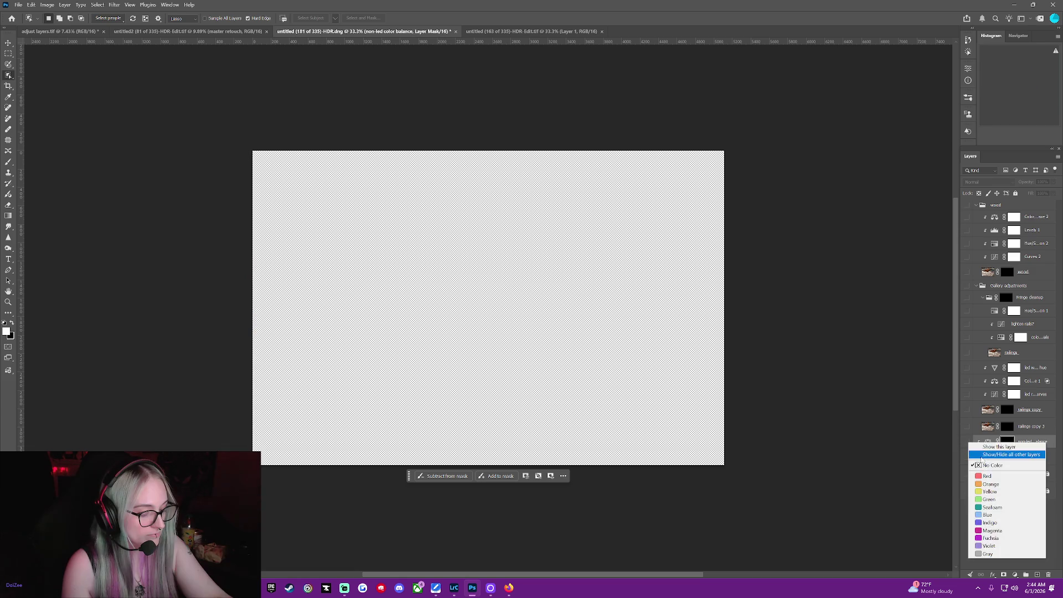
pyautogui.click(997, 454)
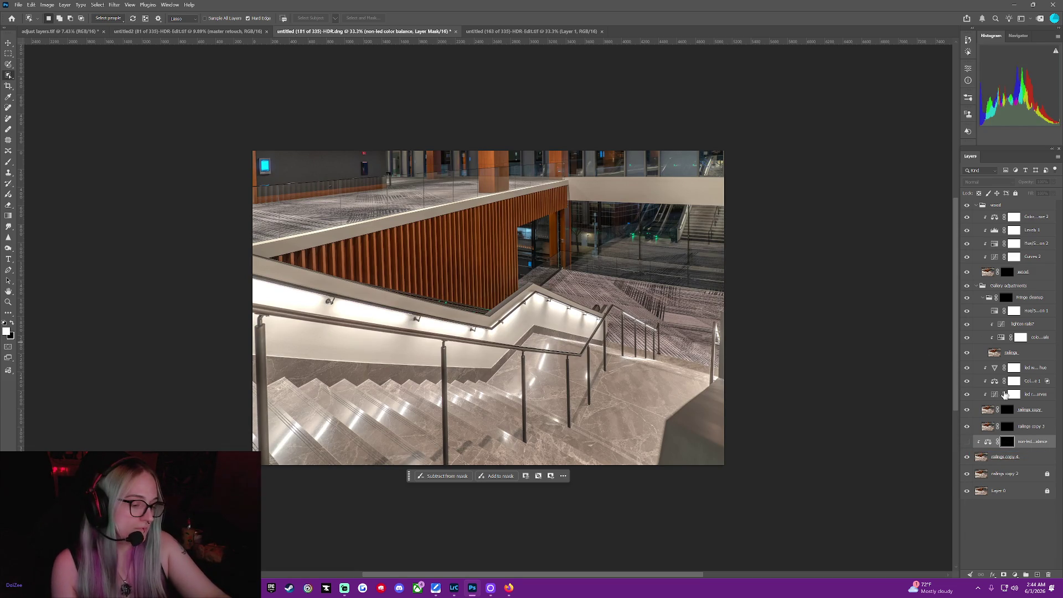
pyautogui.rightClick(973, 475)
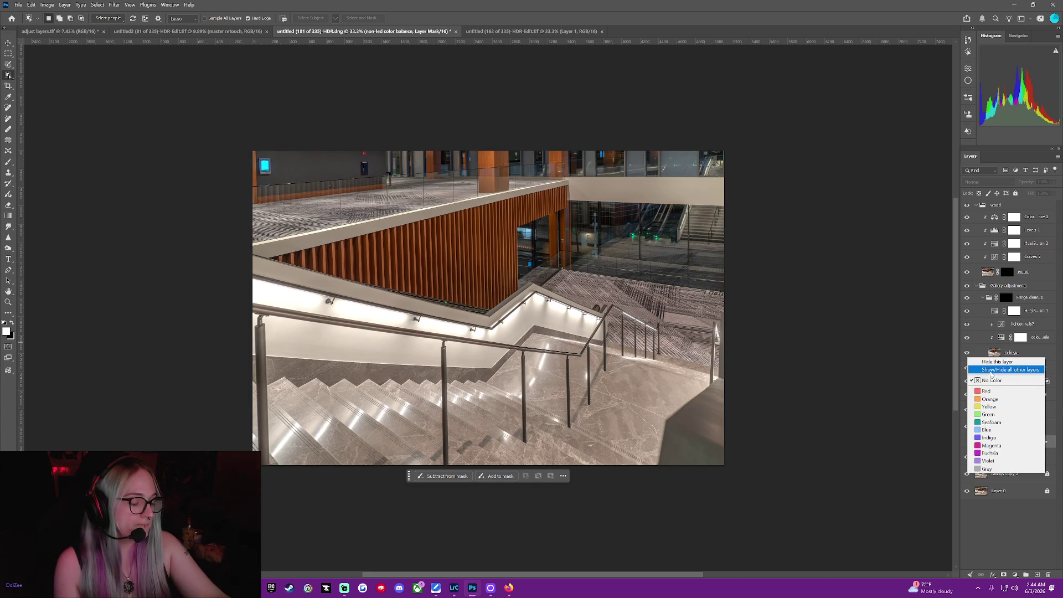
pyautogui.click(990, 374)
pyautogui.rightClick(966, 474)
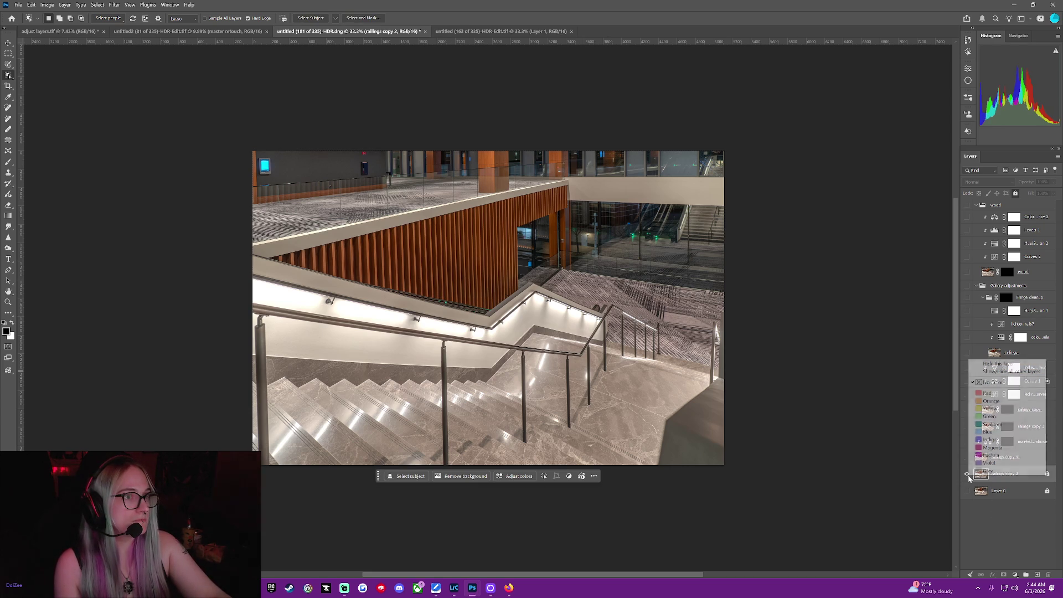
pyautogui.click(996, 372)
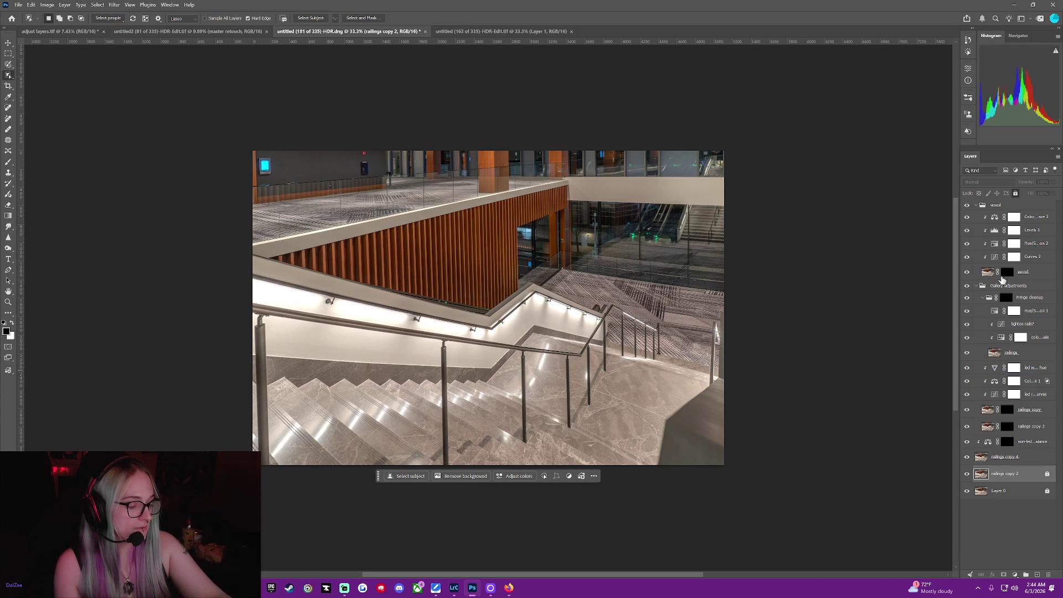
pyautogui.click(1007, 272)
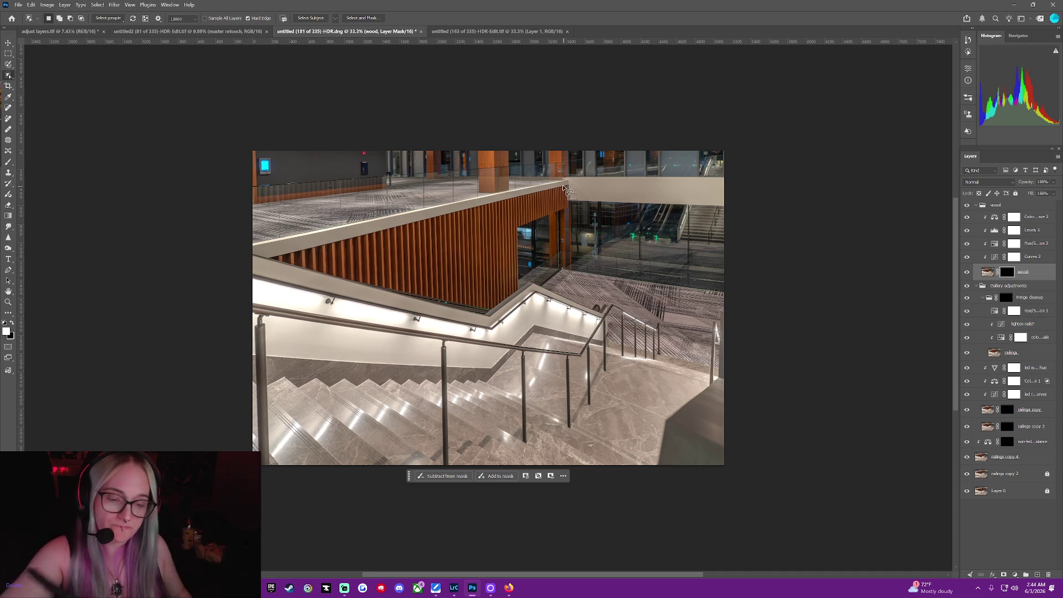
# Lasso around the wood panel's edges, then clear that selection.
pyautogui.moveTo(564, 188); pyautogui.dragTo(560, 214)
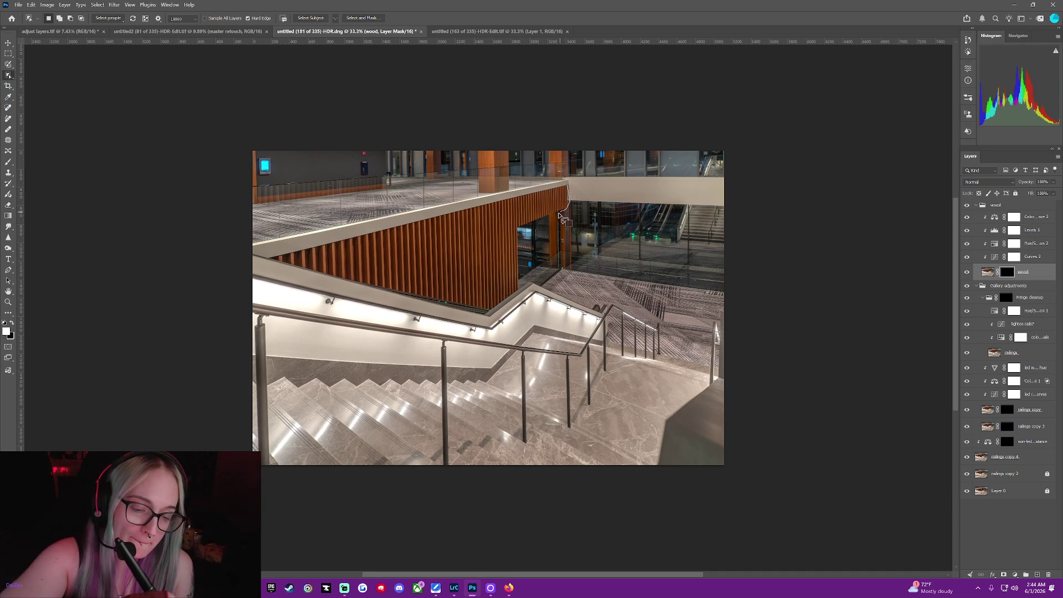
pyautogui.moveTo(521, 261); pyautogui.dragTo(490, 311)
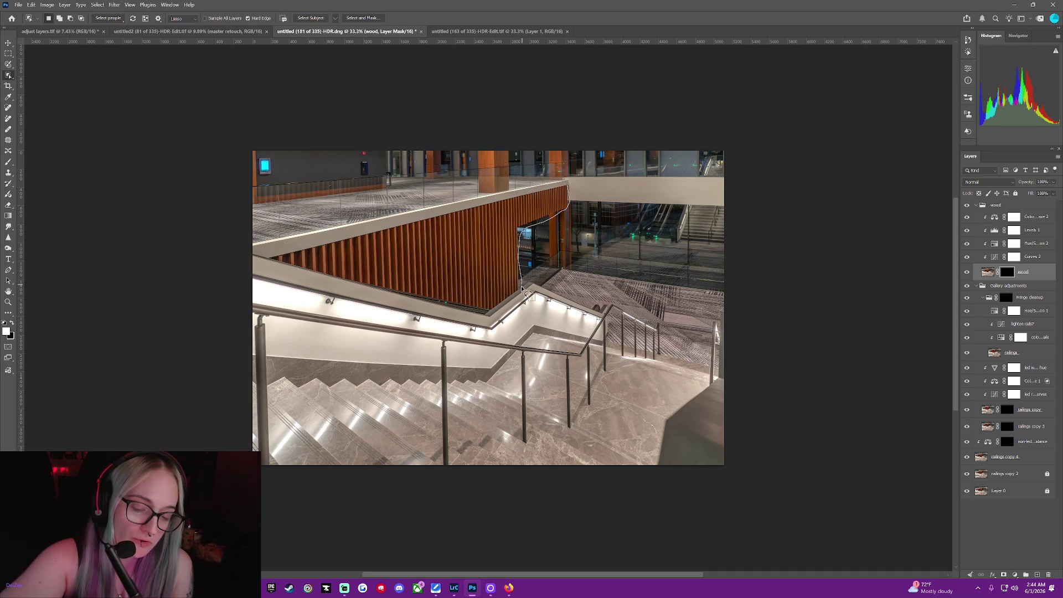
pyautogui.moveTo(470, 313); pyautogui.dragTo(405, 297)
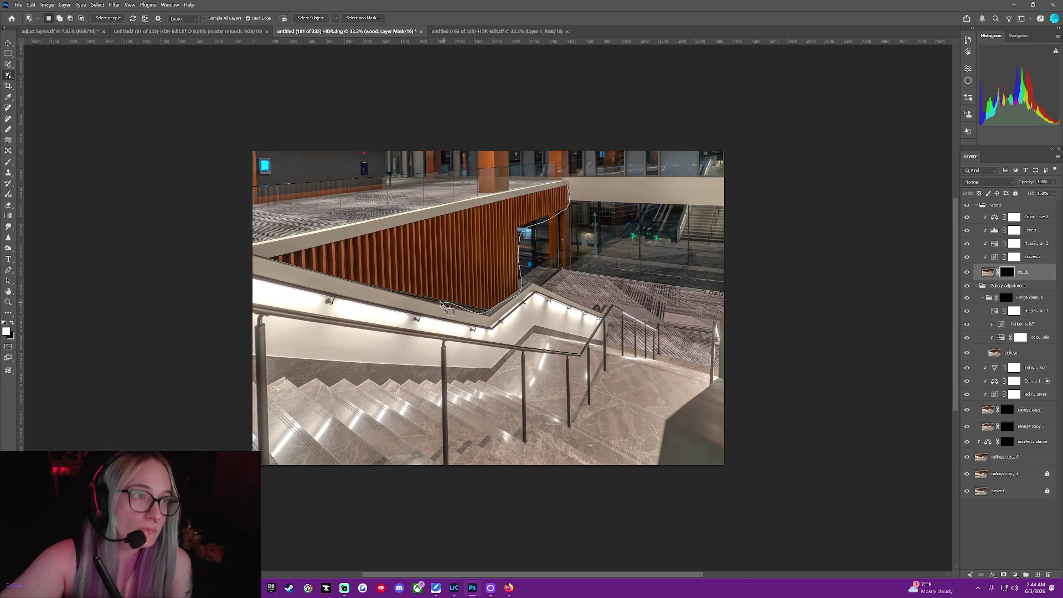
pyautogui.moveTo(294, 268); pyautogui.dragTo(292, 256)
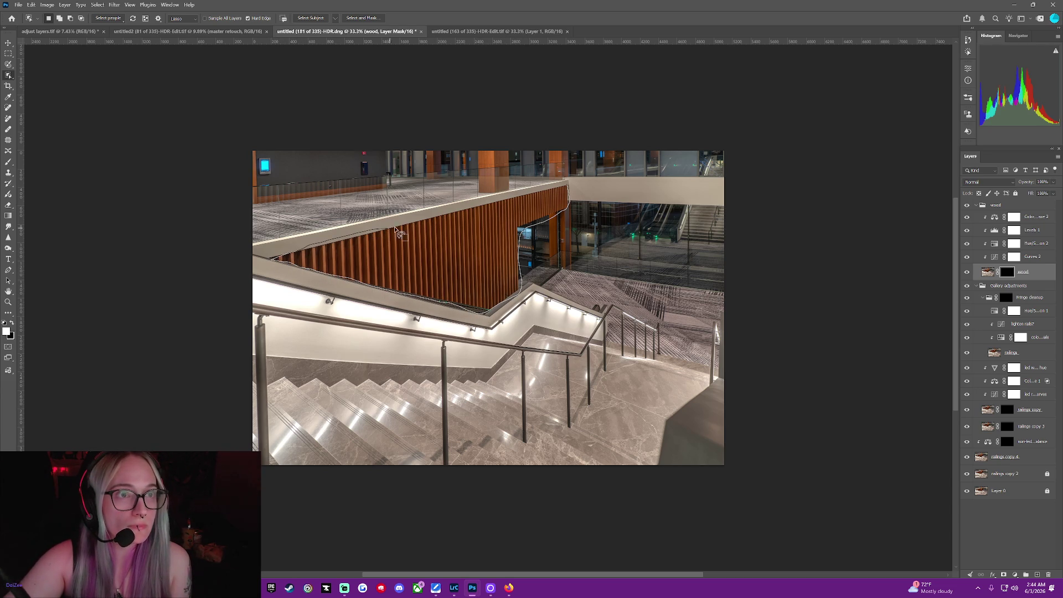
pyautogui.moveTo(394, 229); pyautogui.dragTo(471, 208)
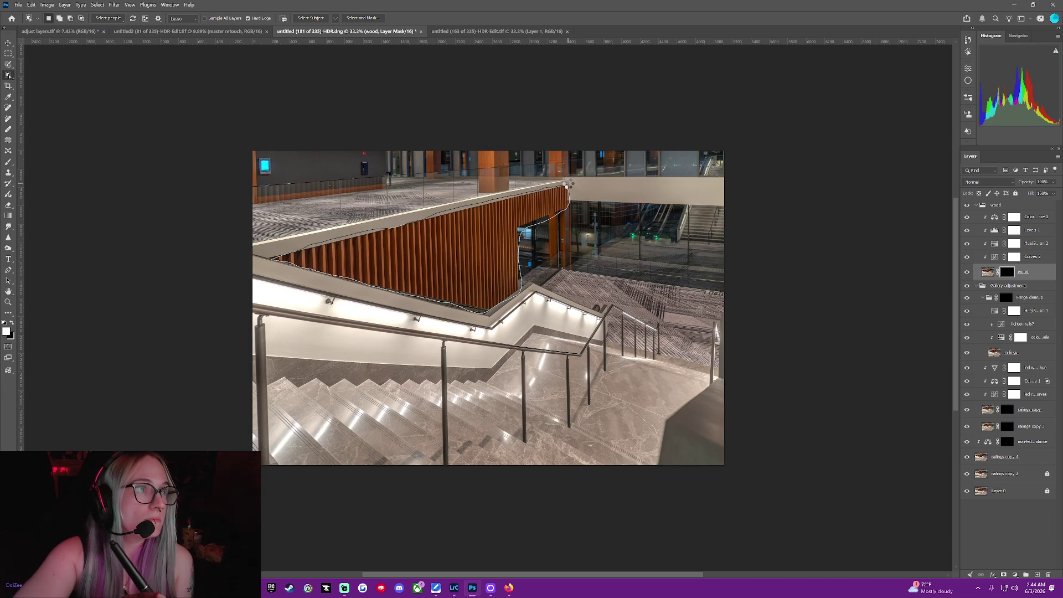
pyautogui.moveTo(566, 183); pyautogui.dragTo(570, 194)
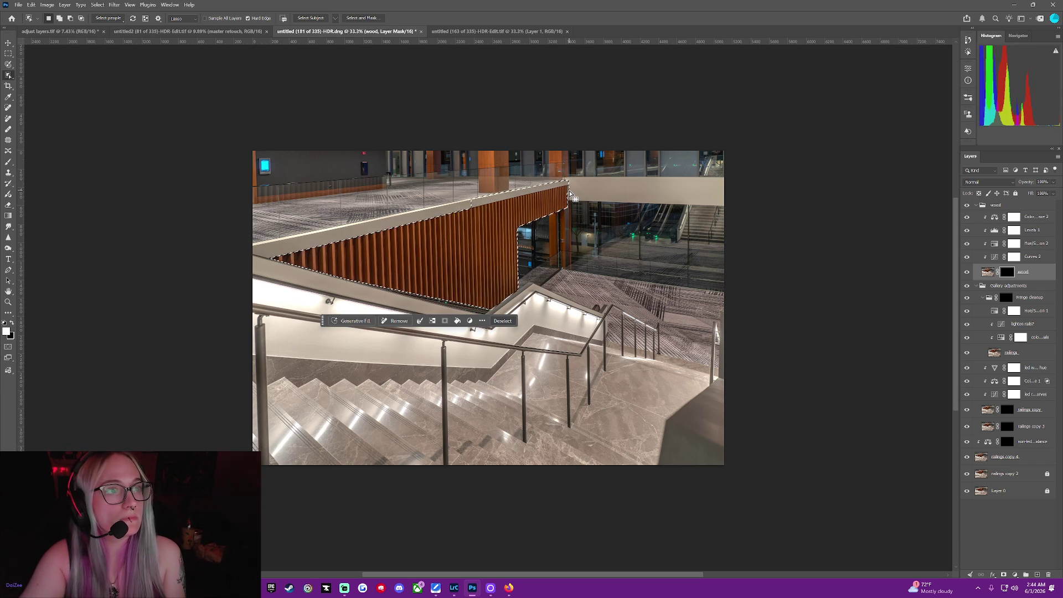
pyautogui.click(503, 321)
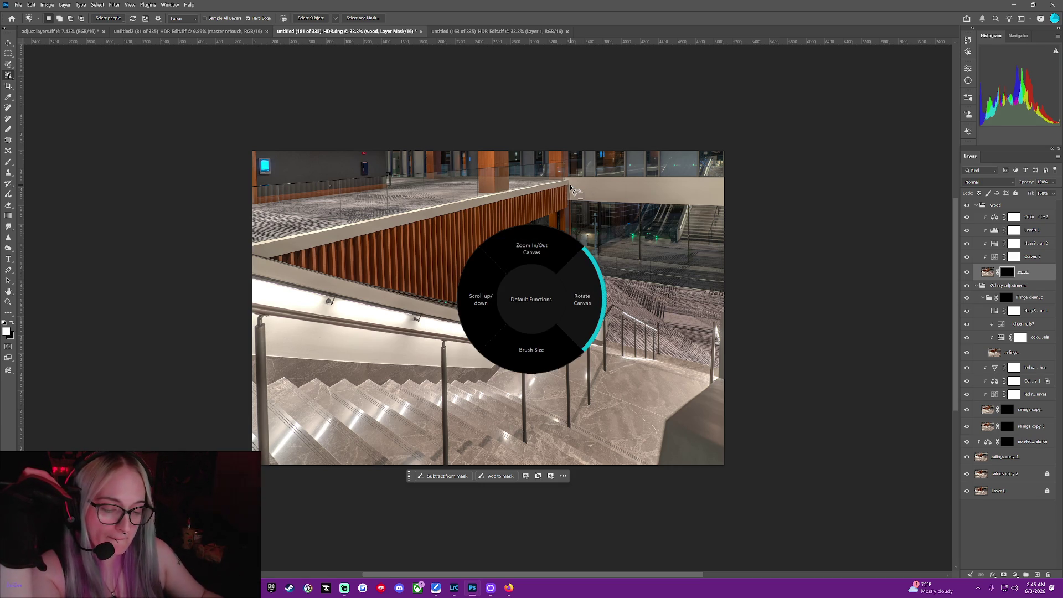
# Check the mask overlay, then lasso a new closed outline around the wood panel.
pyautogui.press('\\')
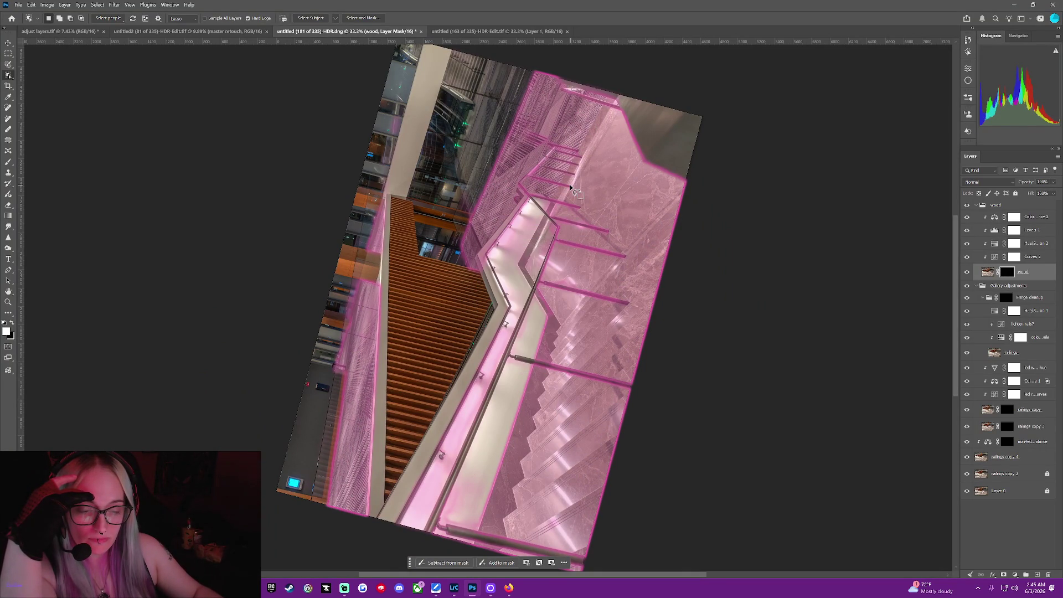
pyautogui.press('\\')
pyautogui.hotkey('ctrl', '+')
pyautogui.hotkey('ctrl', '-')
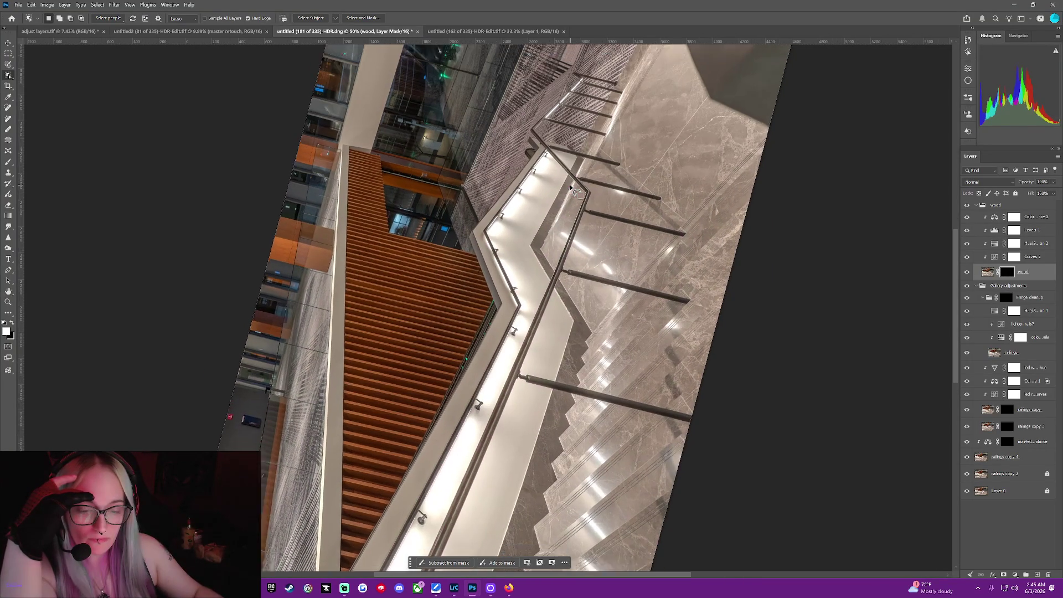
pyautogui.press('\\')
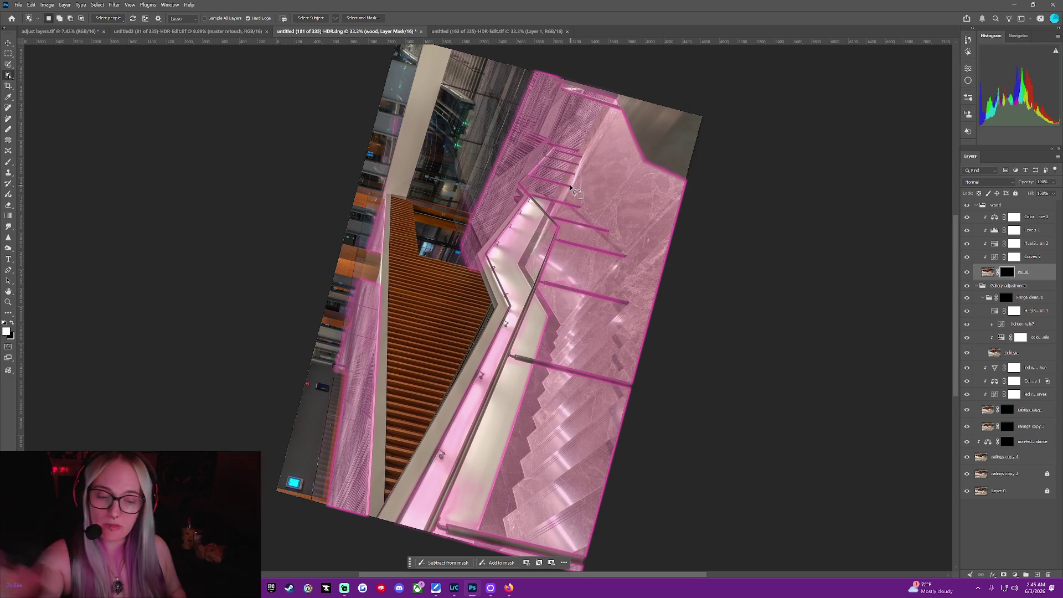
pyautogui.press('\\')
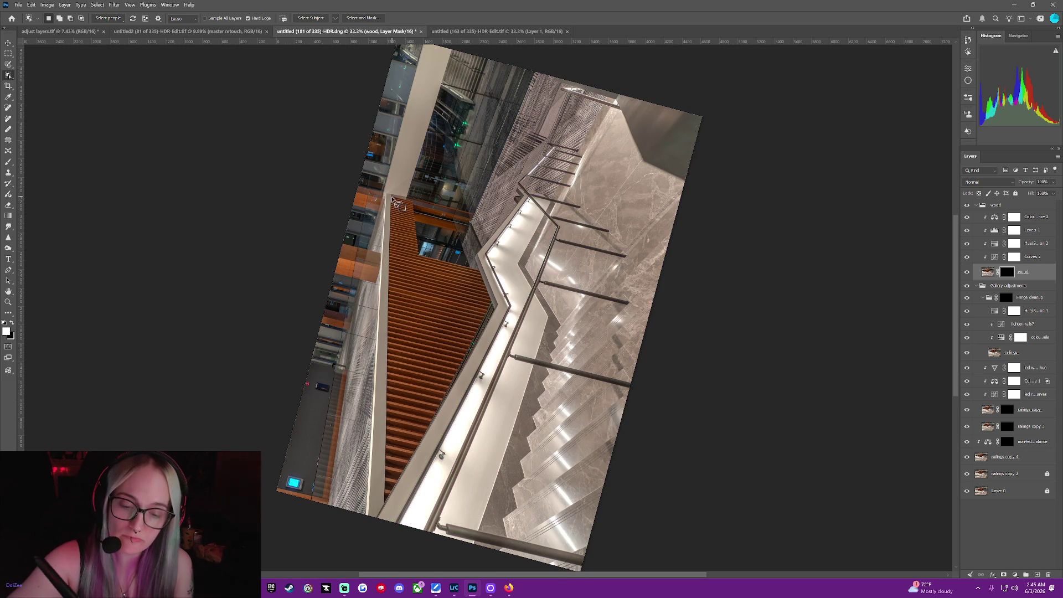
pyautogui.moveTo(390, 288); pyautogui.dragTo(387, 437)
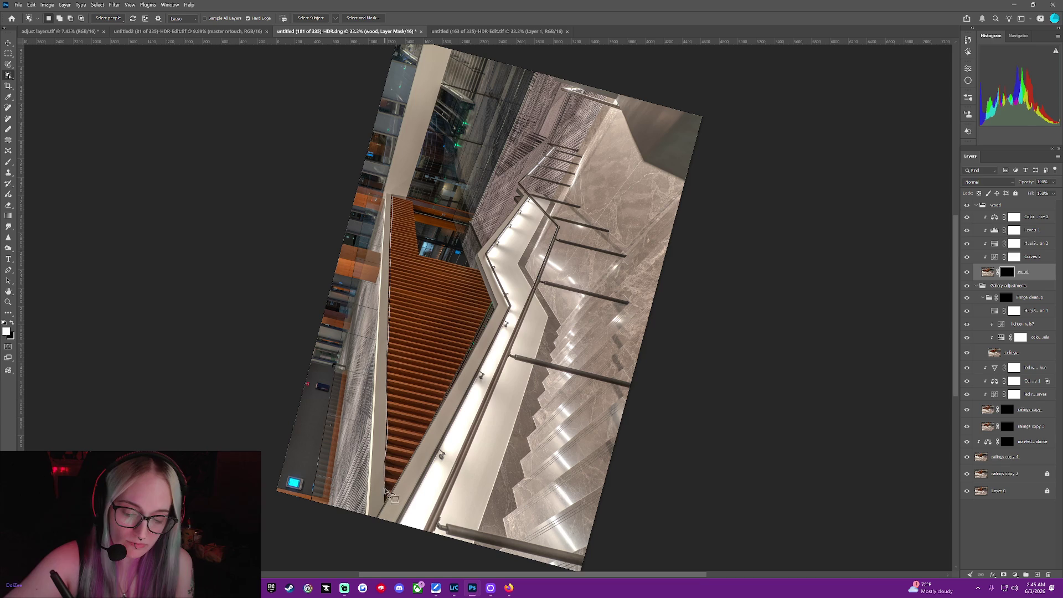
pyautogui.moveTo(446, 402); pyautogui.dragTo(490, 304)
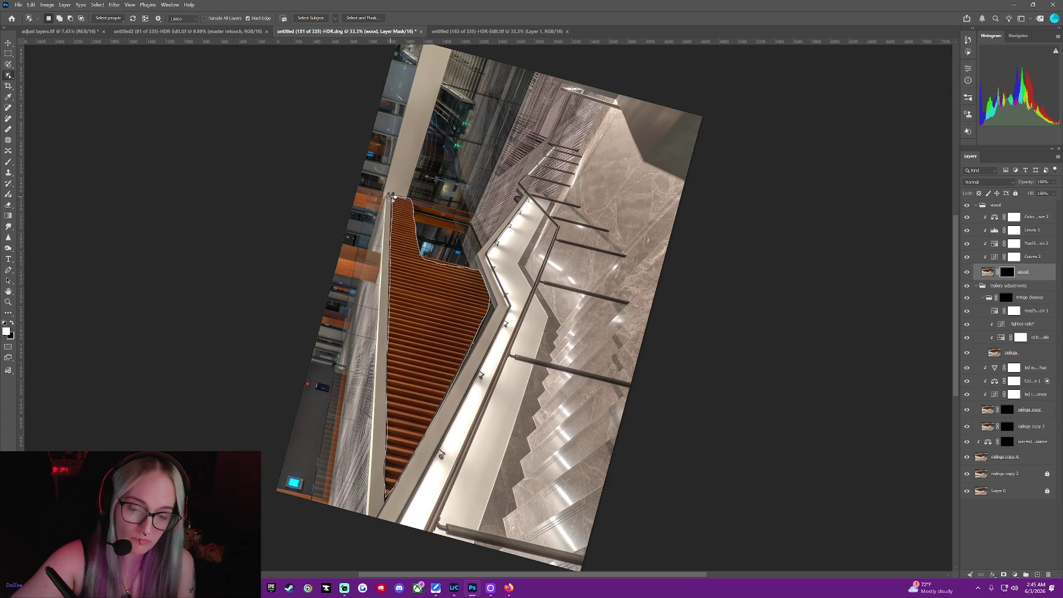
pyautogui.moveTo(392, 198); pyautogui.dragTo(390, 197)
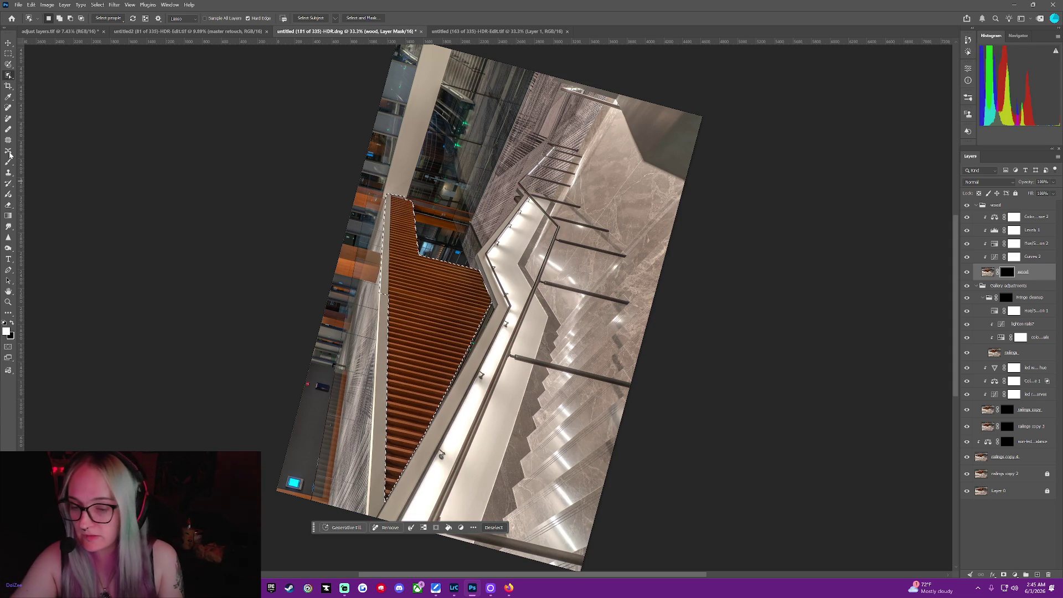
# Paint white over the selected wood panel on the mask with a 1200 brush, then deselect.
pyautogui.click(8, 162)
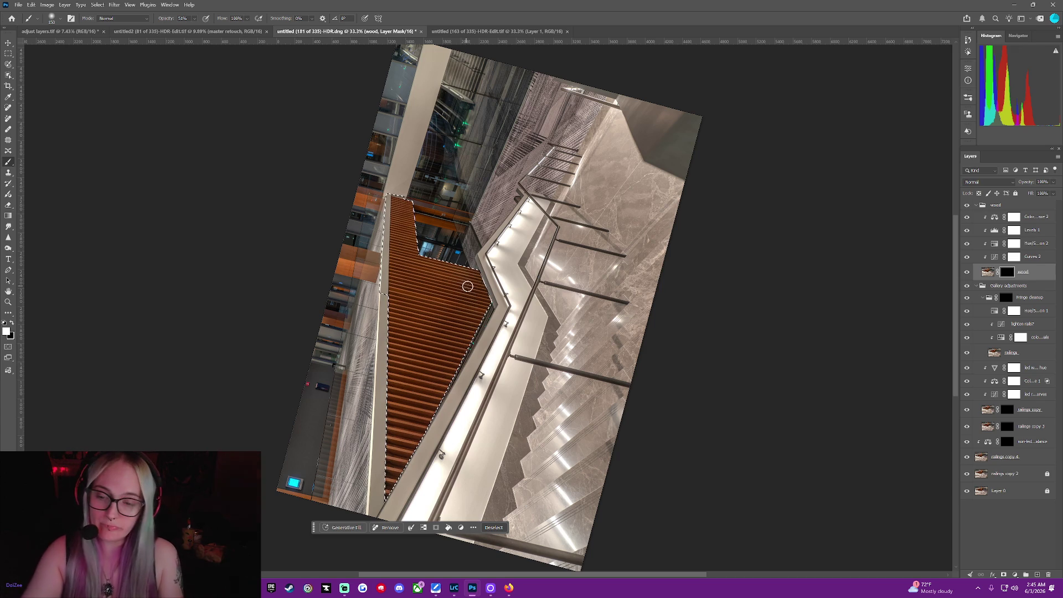
pyautogui.middleClick(467, 286)
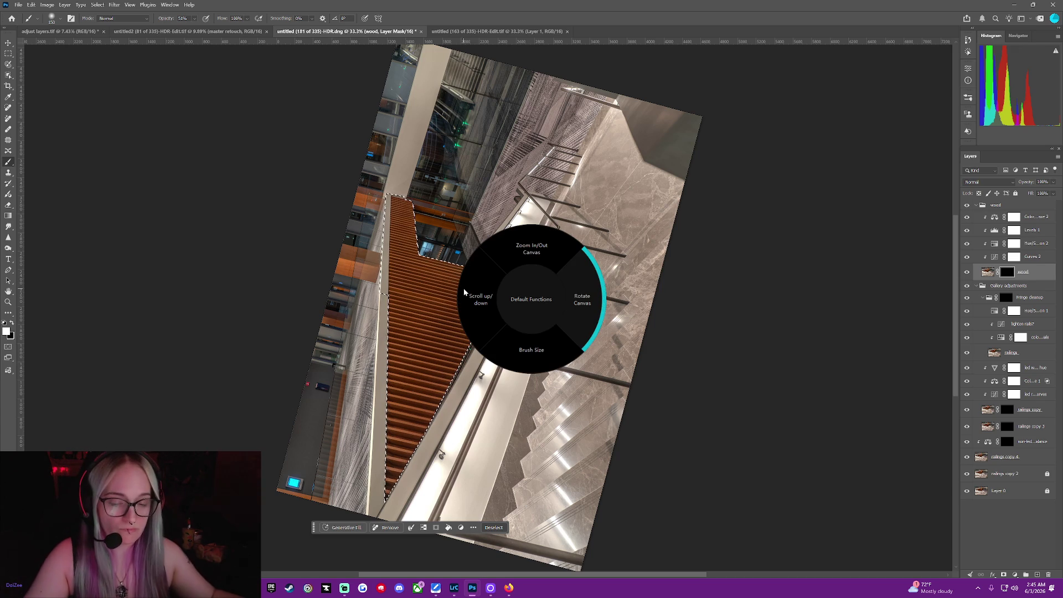
pyautogui.click(461, 284)
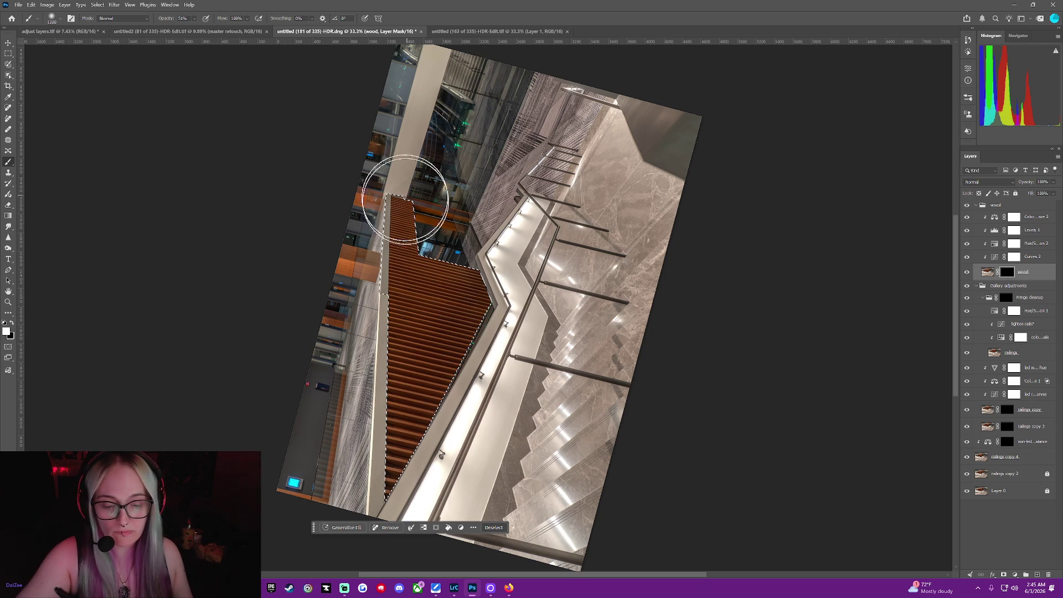
pyautogui.moveTo(405, 191); pyautogui.dragTo(470, 332)
pyautogui.click(493, 528)
# Switch to black, set brush size 80 and opacity 100%, and reload the selection from the mask.
pyautogui.press('x')
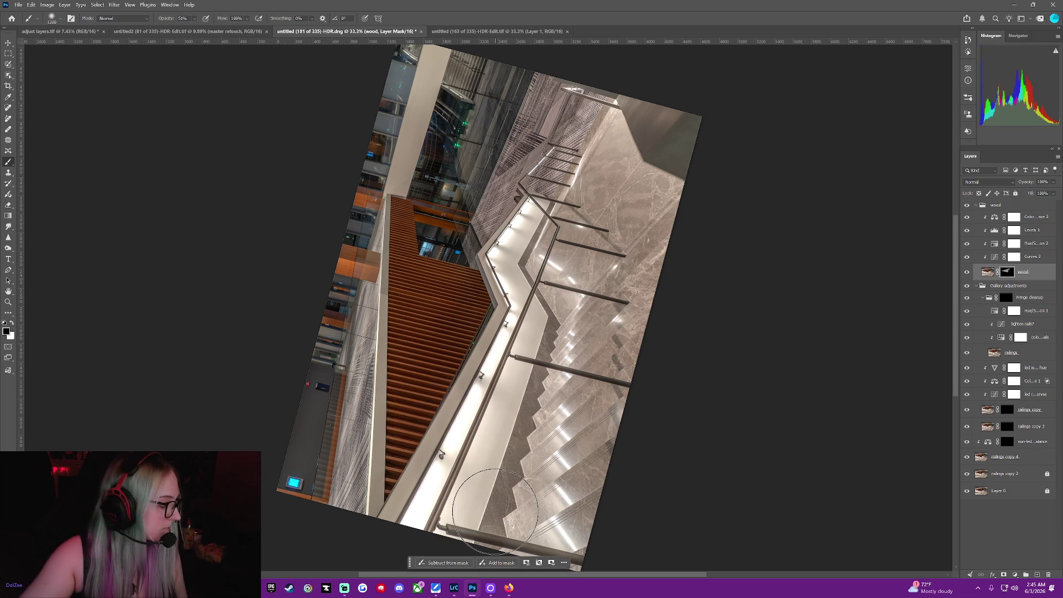
pyautogui.press('[')
pyautogui.press('[')
pyautogui.press('[')
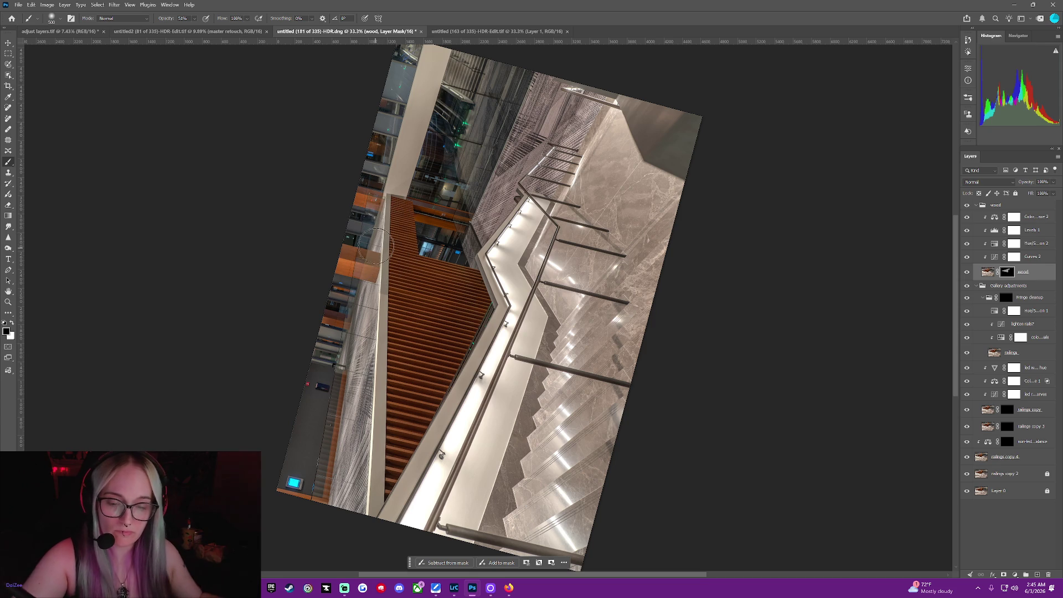
pyautogui.press('[')
pyautogui.press('[')
pyautogui.press('[')
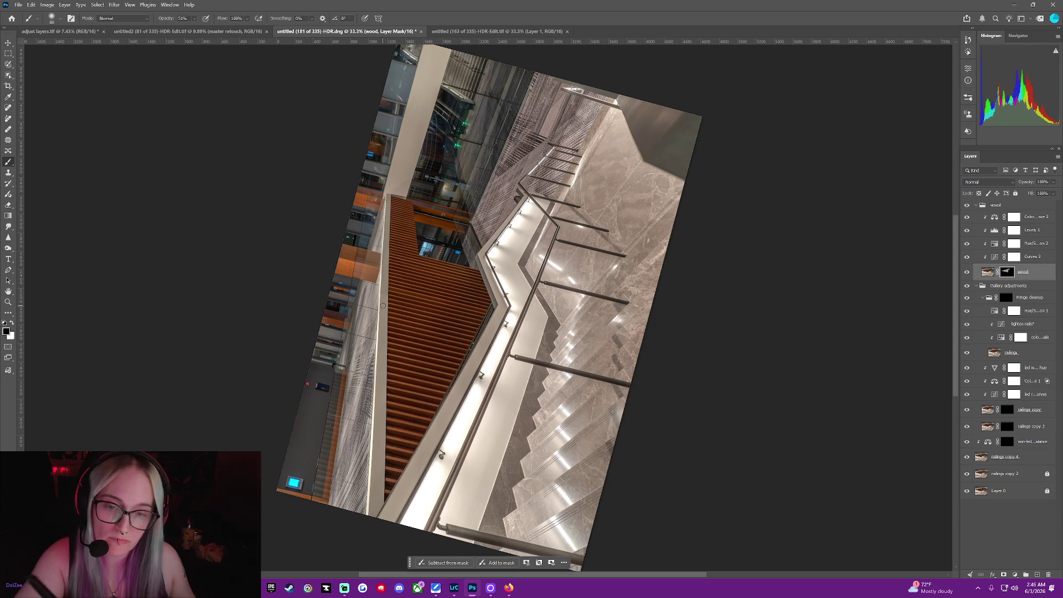
pyautogui.moveTo(164, 21); pyautogui.dragTo(219, 23)
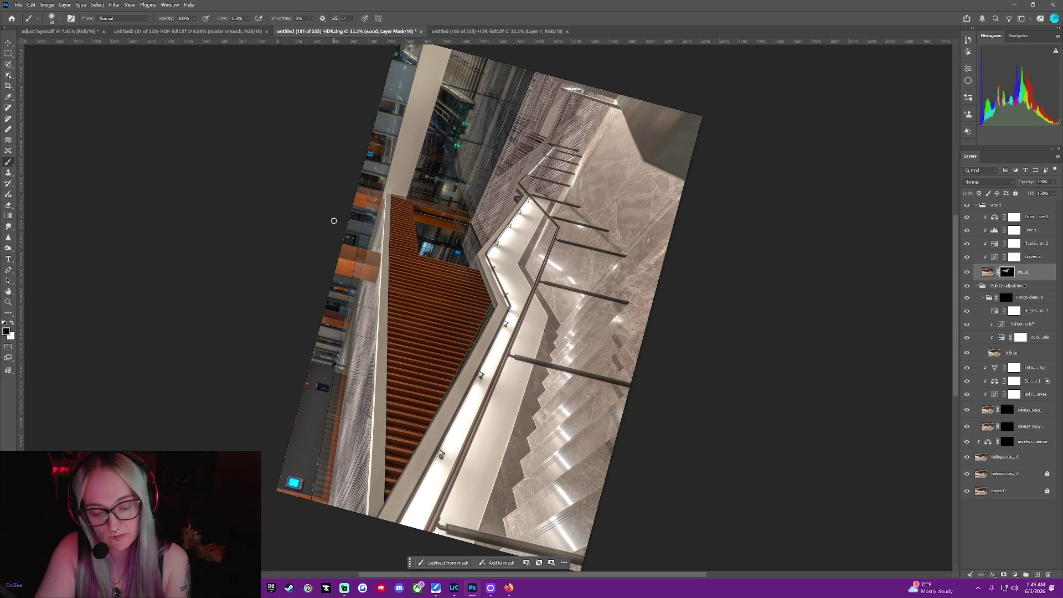
pyautogui.hotkey('ctrl', 'alt', '\\')
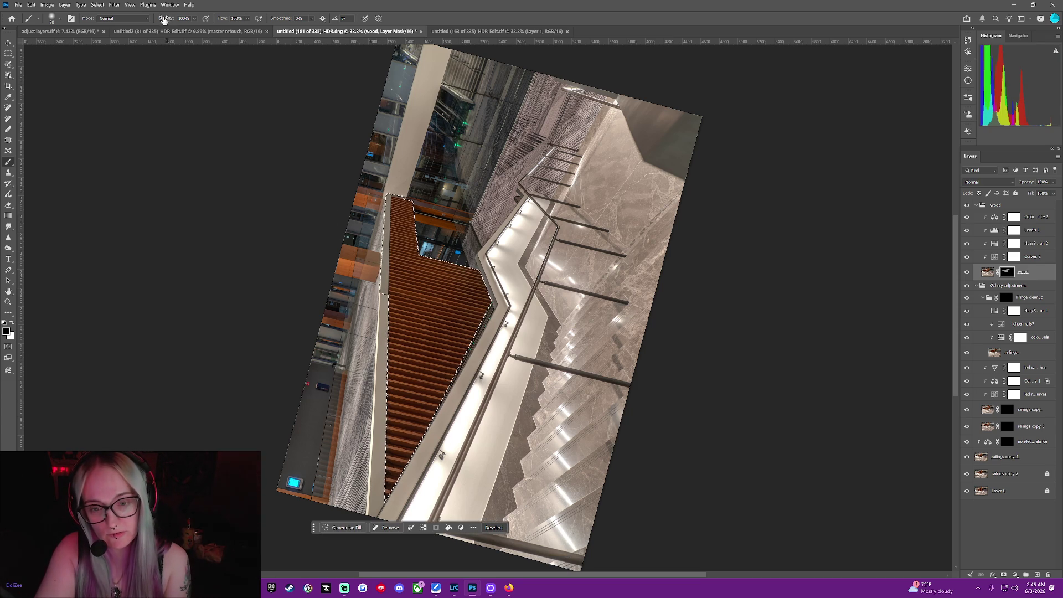
# Paint the slatted panel white into the mask with a 500 brush, deselect, and resize the brush to 350.
pyautogui.press('x')
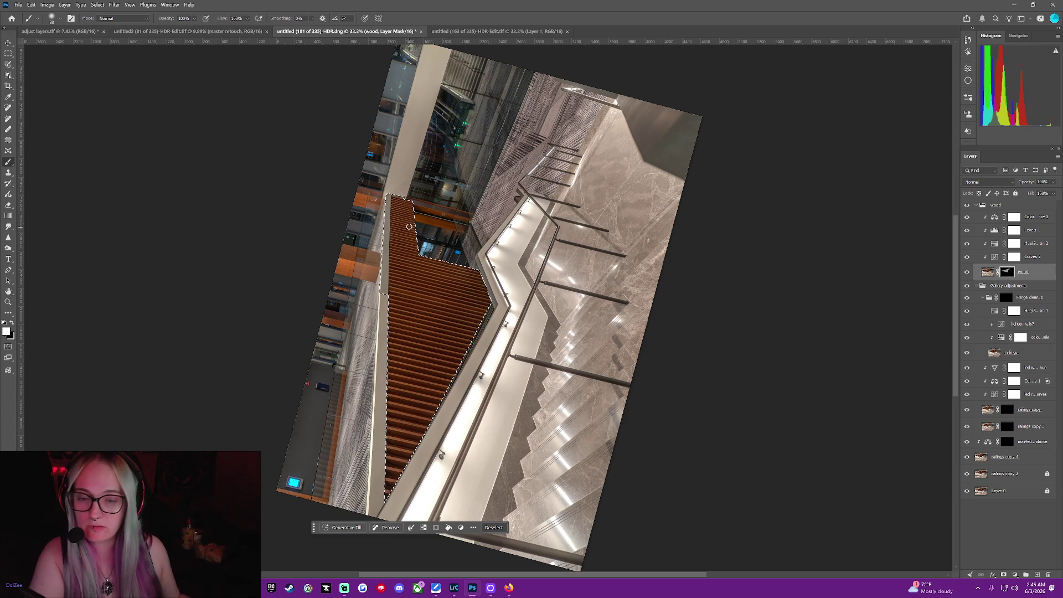
pyautogui.press(']')
pyautogui.press(']')
pyautogui.press(']')
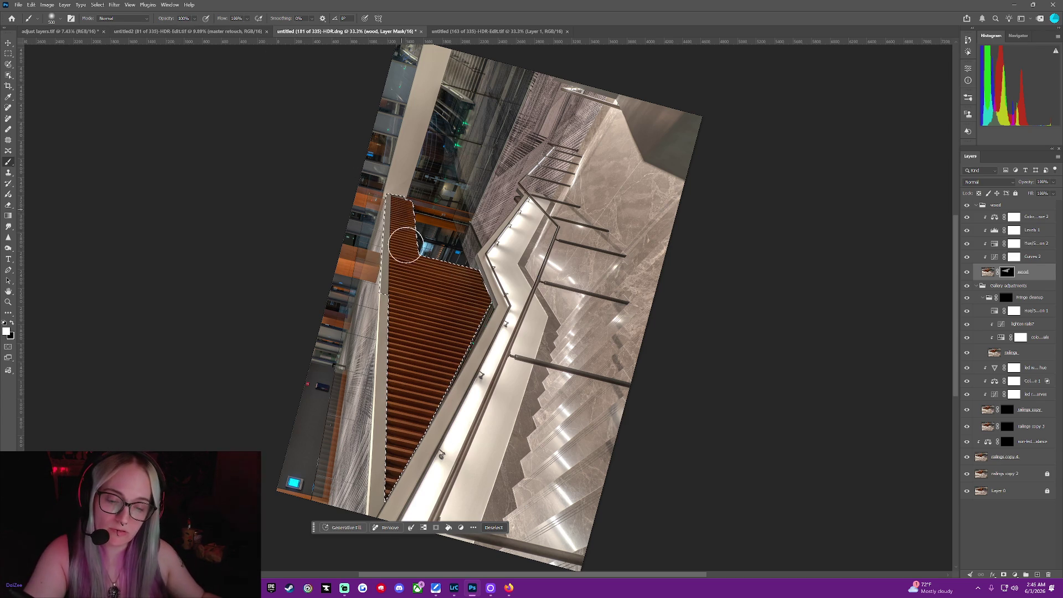
pyautogui.press(']')
pyautogui.press(']')
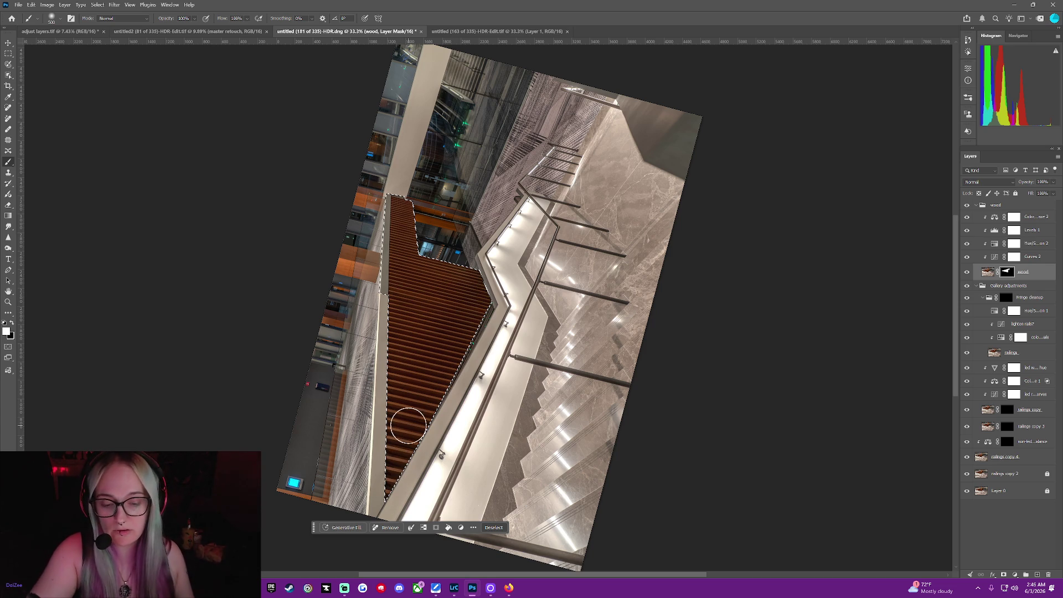
pyautogui.click(494, 528)
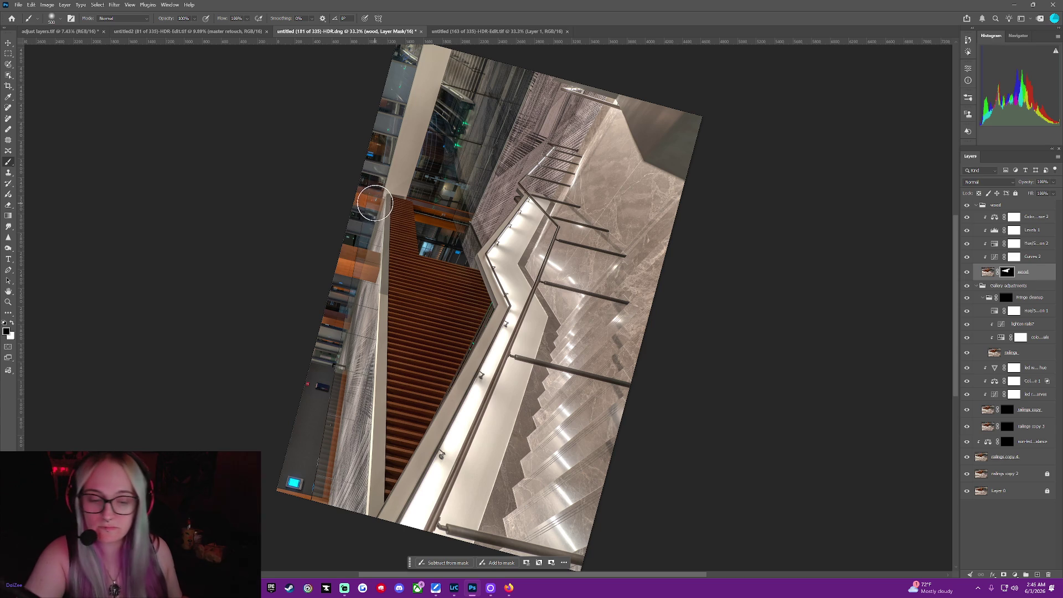
pyautogui.press('[')
pyautogui.press('[')
pyautogui.press('[')
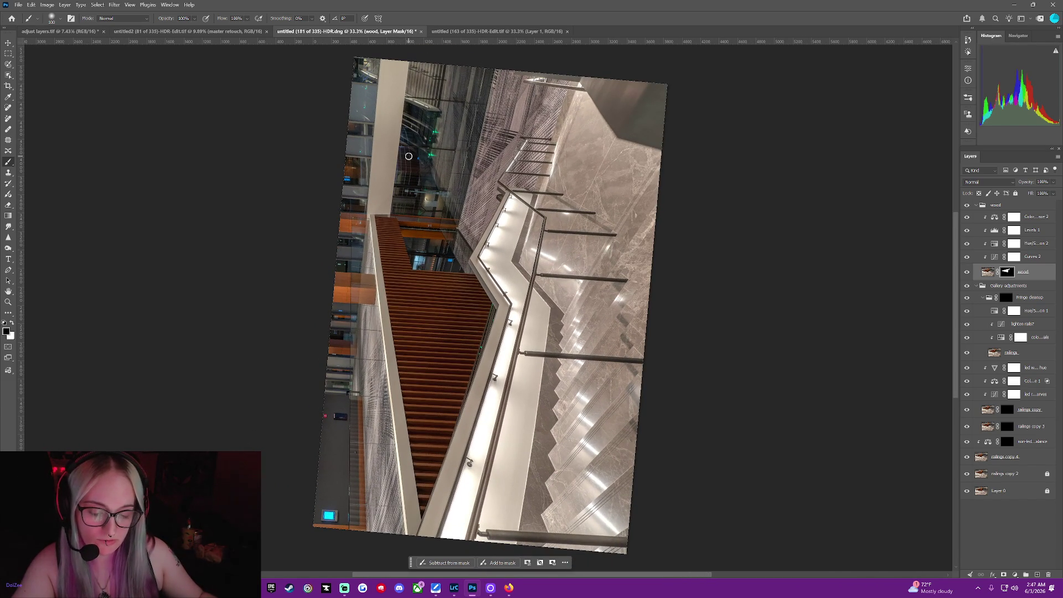
# Lasso the wood strip along the lower-left wall and paint it white into the mask.
pyautogui.click(7, 76)
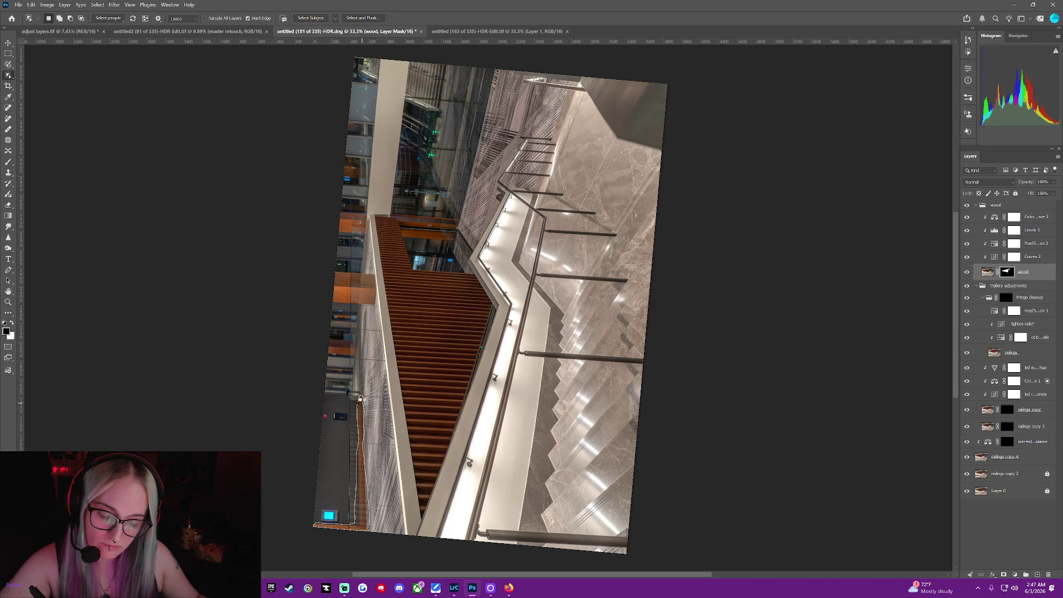
pyautogui.moveTo(360, 399); pyautogui.dragTo(359, 396)
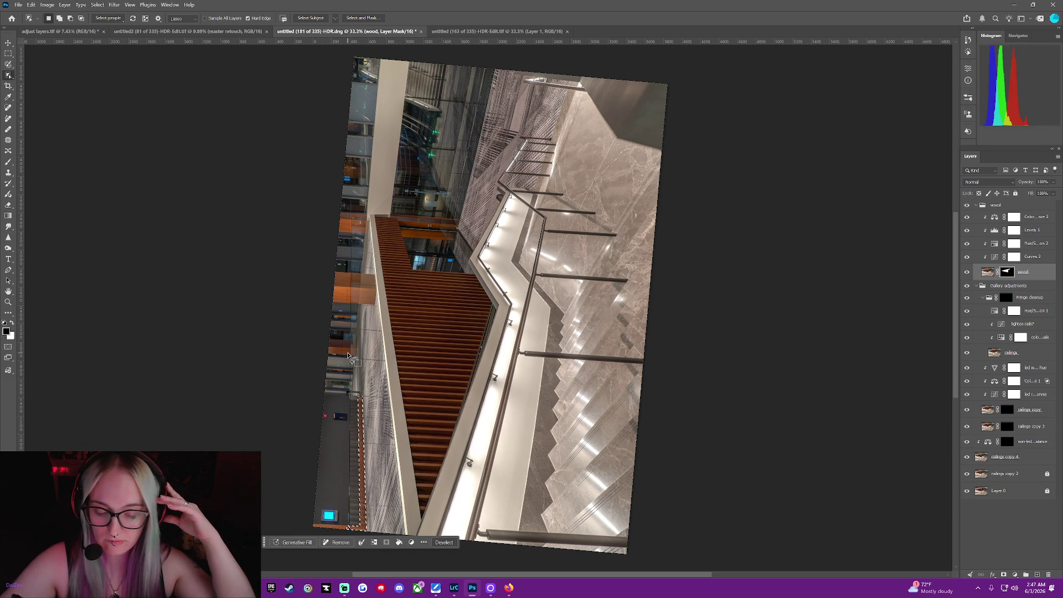
pyautogui.click(8, 164)
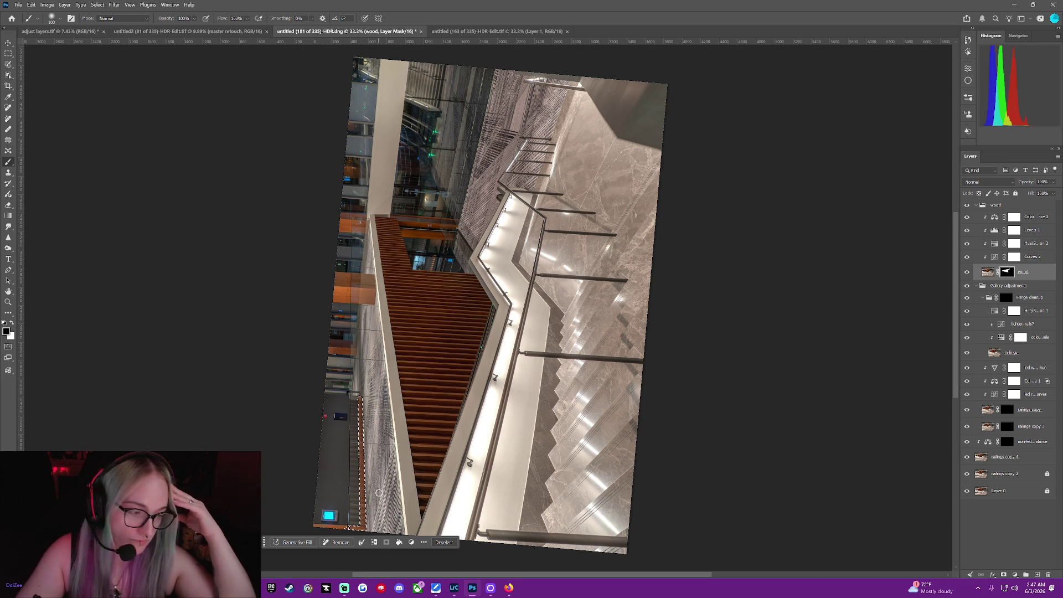
pyautogui.press('x')
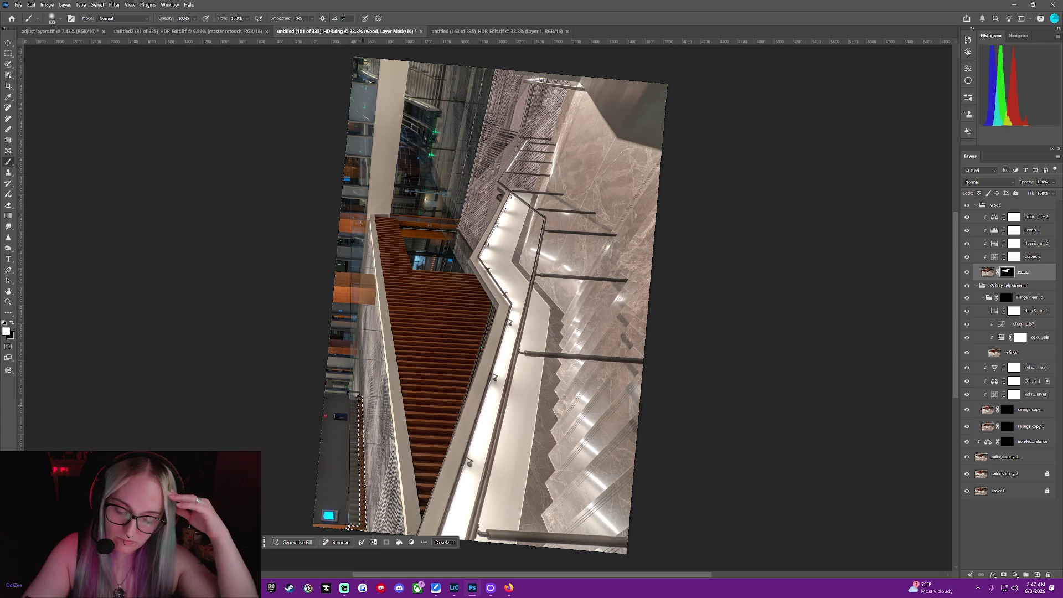
pyautogui.click(444, 542)
# Add the wood near the bottom-left corner to the mask, then straighten and zoom the view.
pyautogui.press('w')
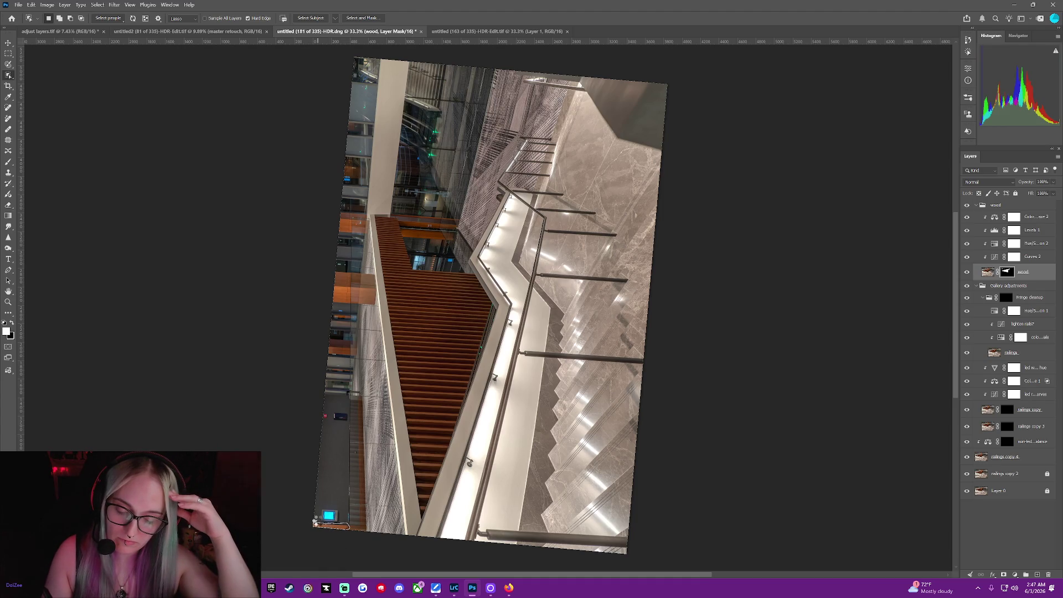
pyautogui.moveTo(314, 522); pyautogui.dragTo(313, 518)
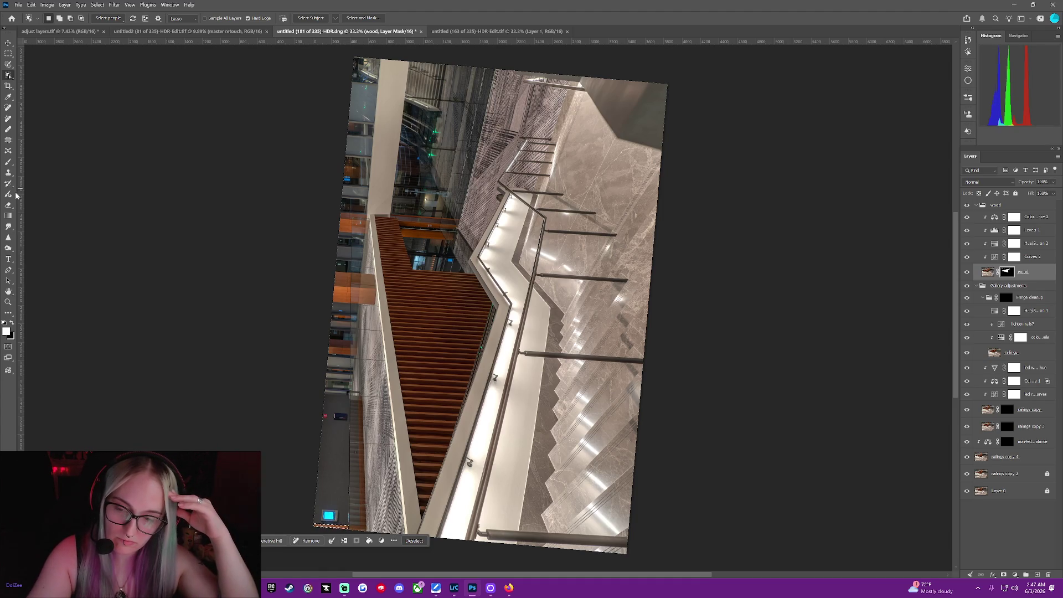
pyautogui.click(8, 163)
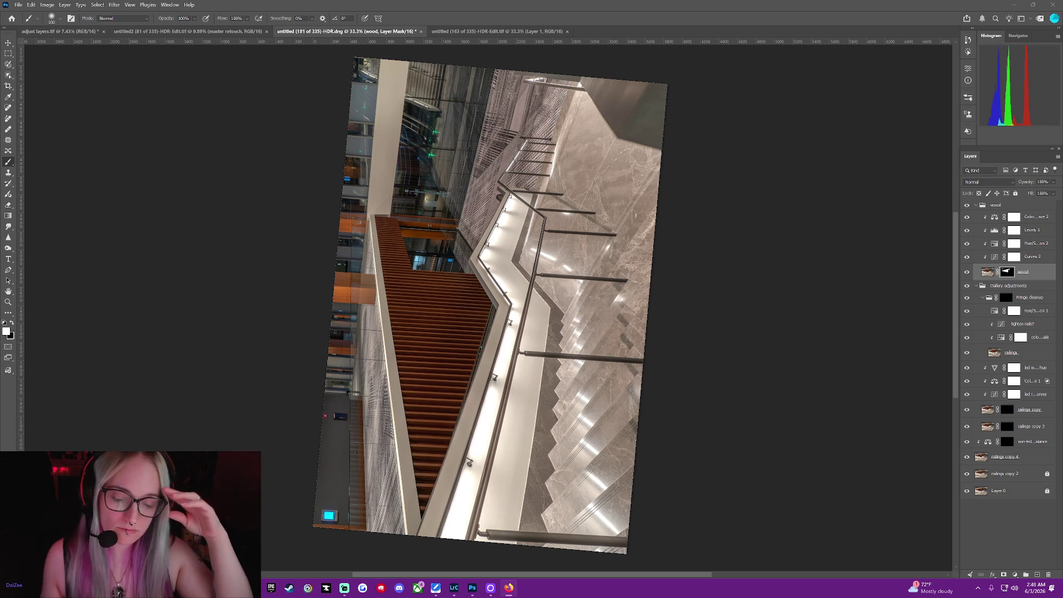
pyautogui.hotkey('ctrl', 'a')
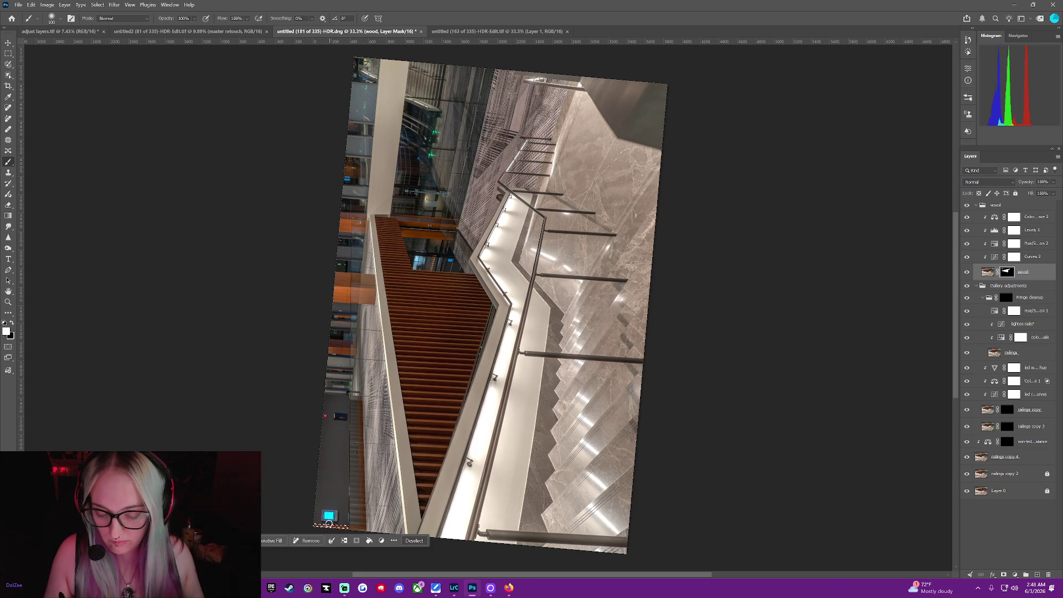
pyautogui.click(412, 540)
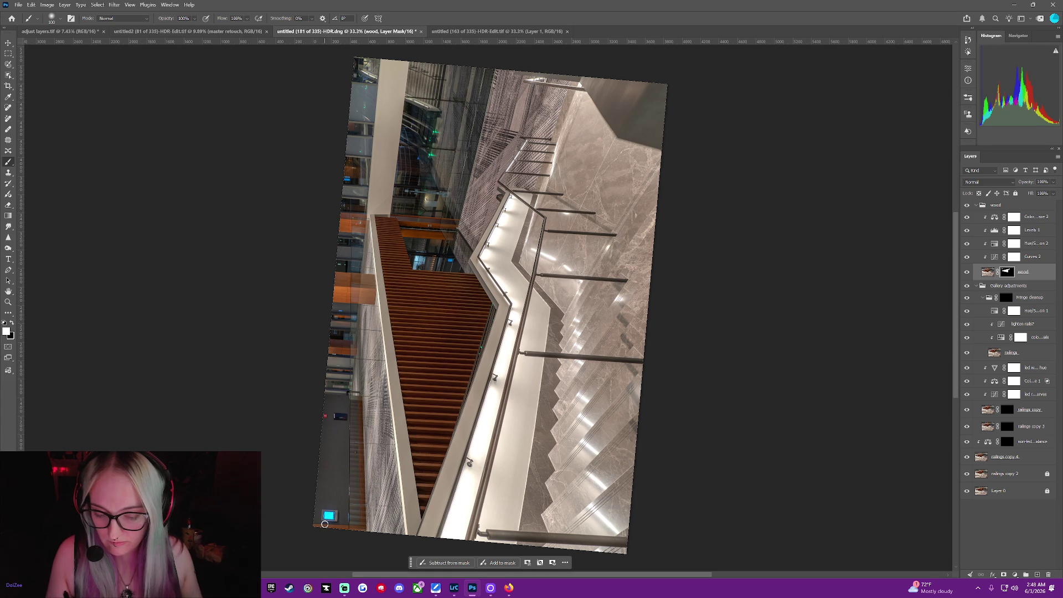
pyautogui.press('Escape')
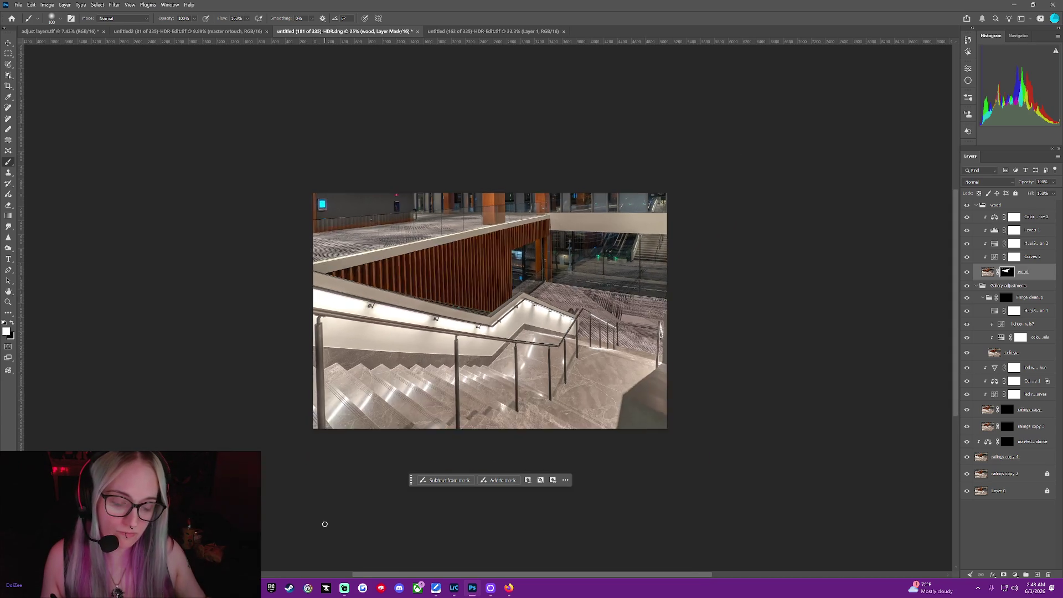
pyautogui.hotkey('ctrl', '+')
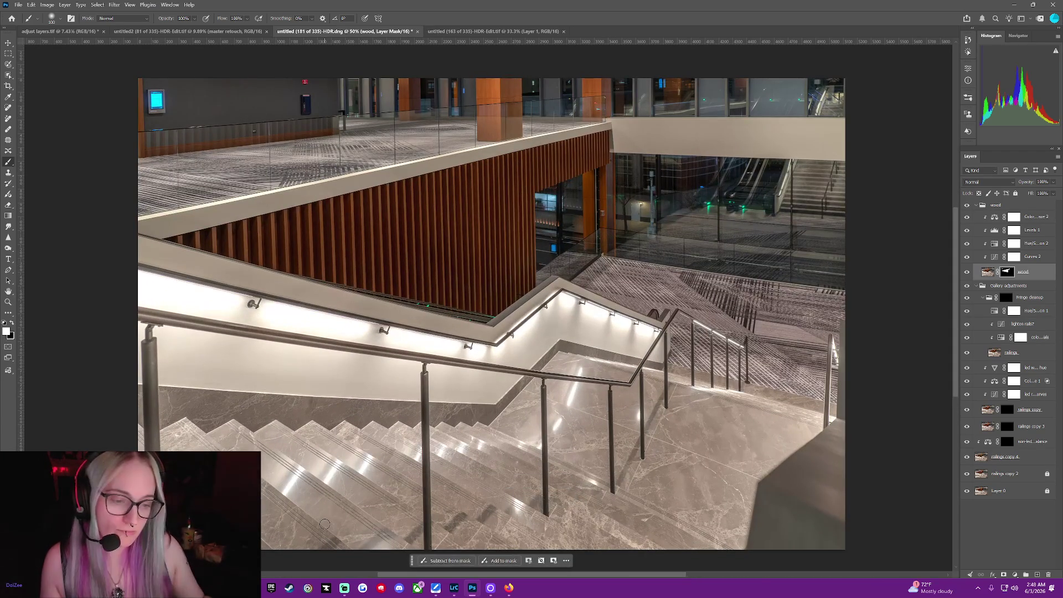
# Outline the edge strip of the distant wood pillar and paint it into the mask.
pyautogui.scroll(3, 324, 524)
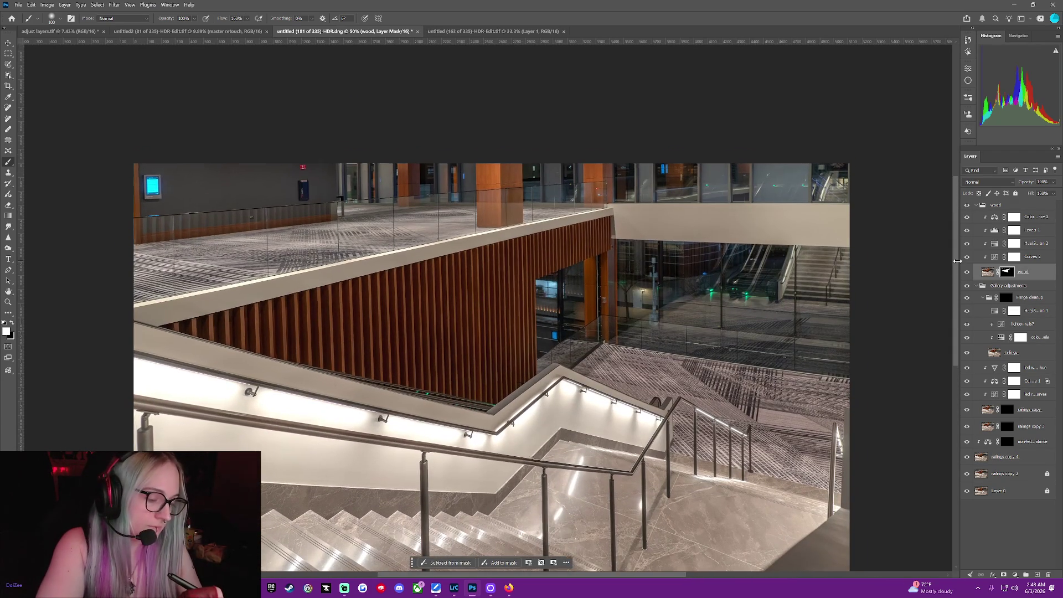
pyautogui.hotkey('ctrl', '+')
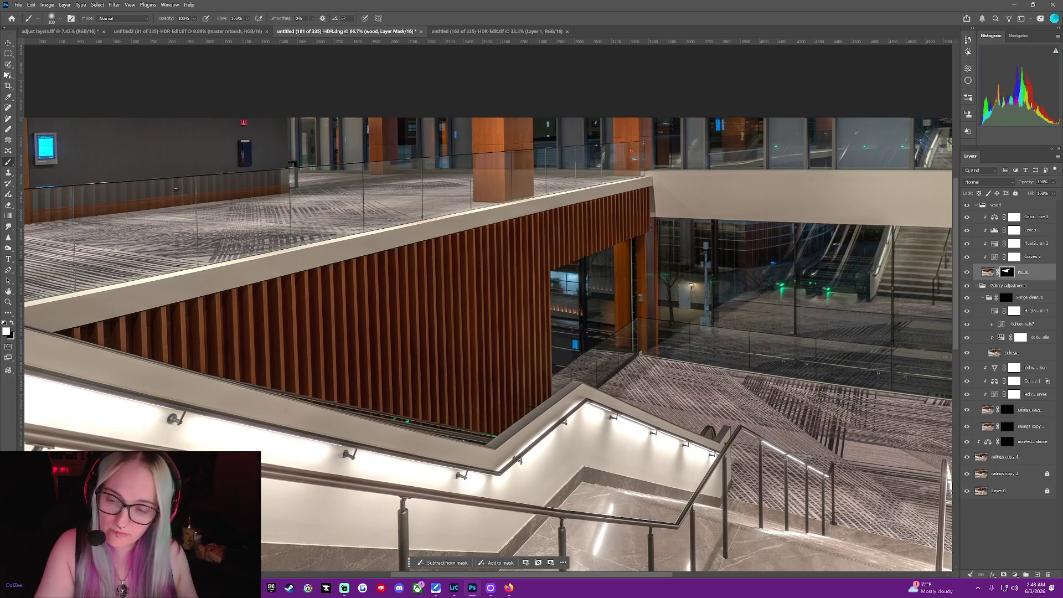
pyautogui.click(6, 77)
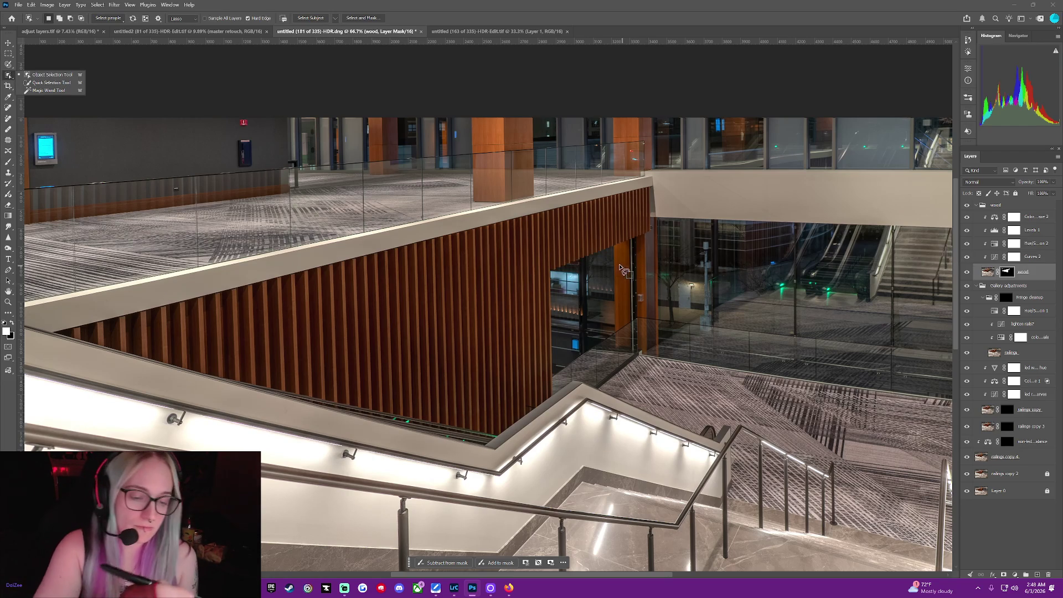
pyautogui.moveTo(615, 251)
pyautogui.mouseDown()
pyautogui.moveTo(626, 352)
pyautogui.moveTo(657, 267)
pyautogui.mouseUp()
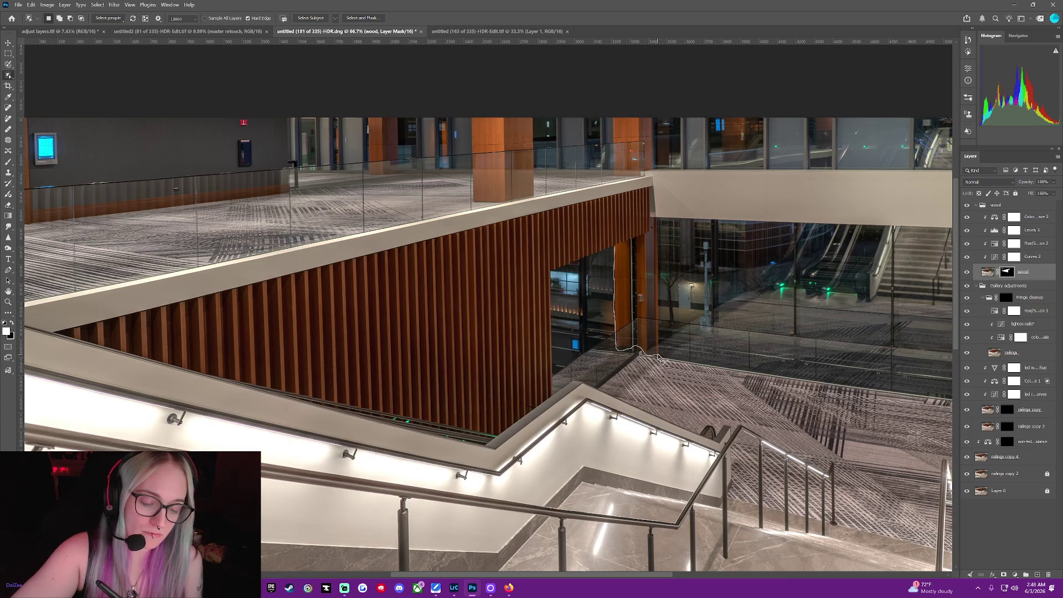
pyautogui.moveTo(653, 223); pyautogui.dragTo(638, 237)
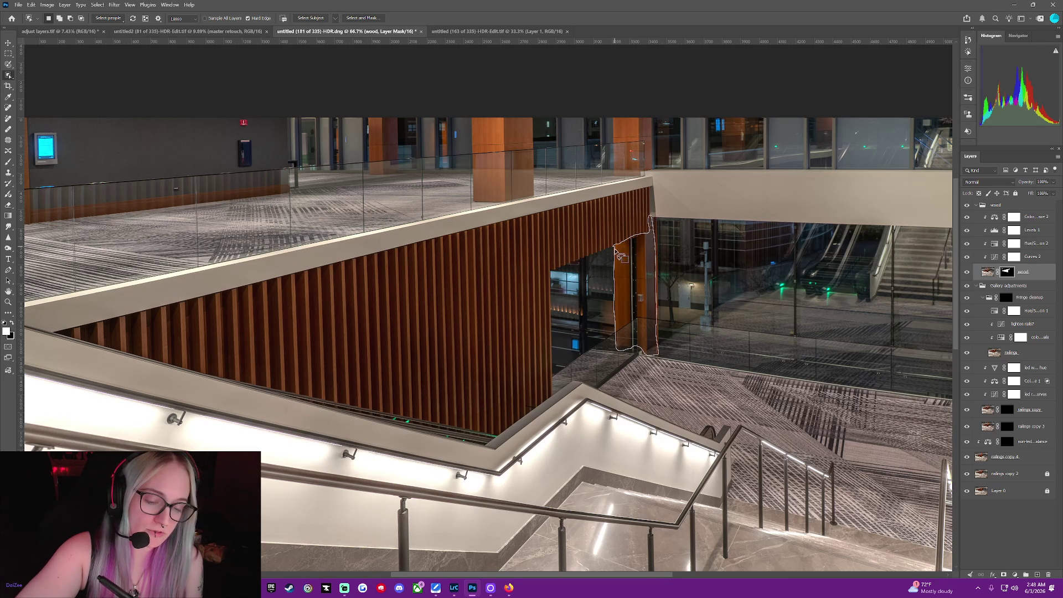
pyautogui.moveTo(617, 249); pyautogui.dragTo(616, 245)
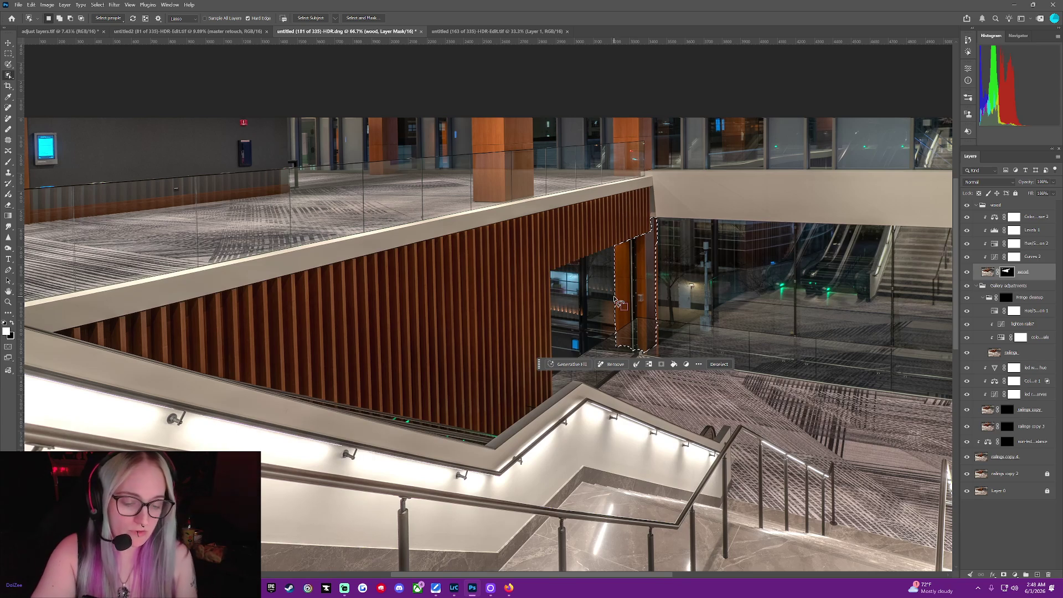
pyautogui.click(720, 365)
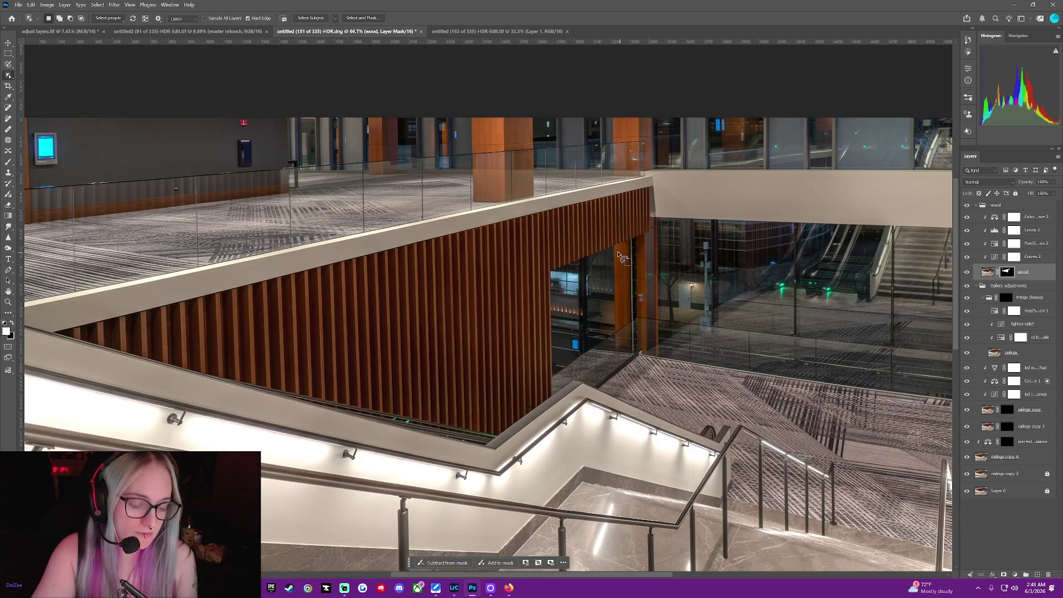
pyautogui.moveTo(631, 280); pyautogui.dragTo(632, 341)
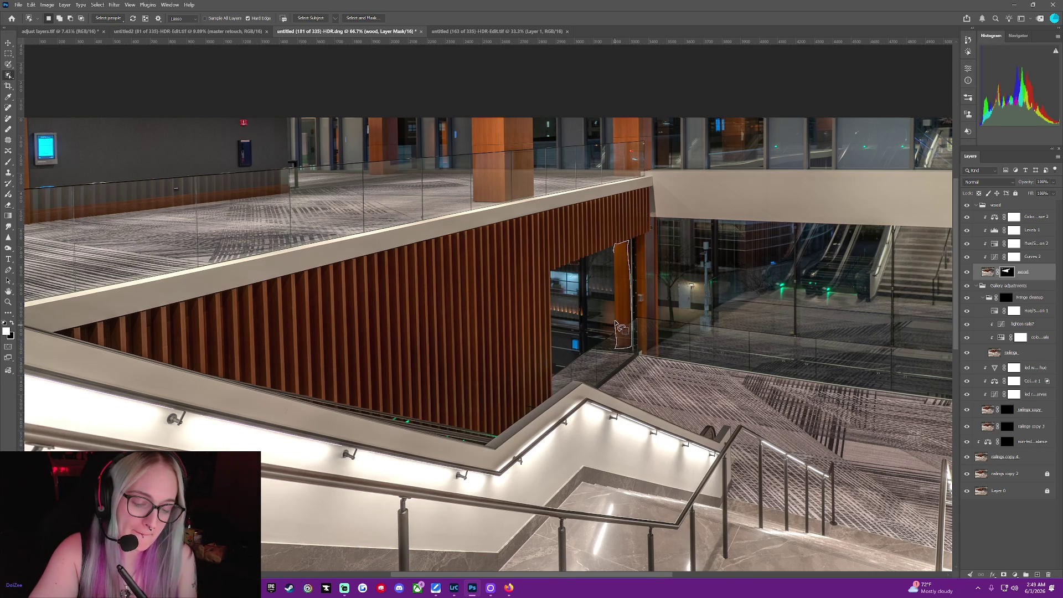
pyautogui.moveTo(616, 250); pyautogui.dragTo(613, 247)
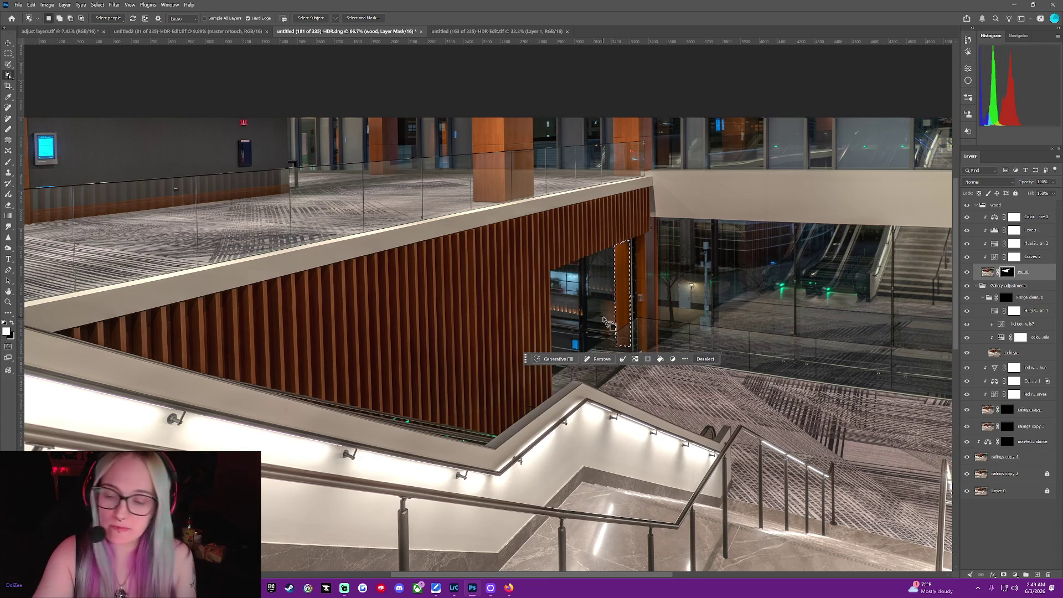
pyautogui.click(5, 161)
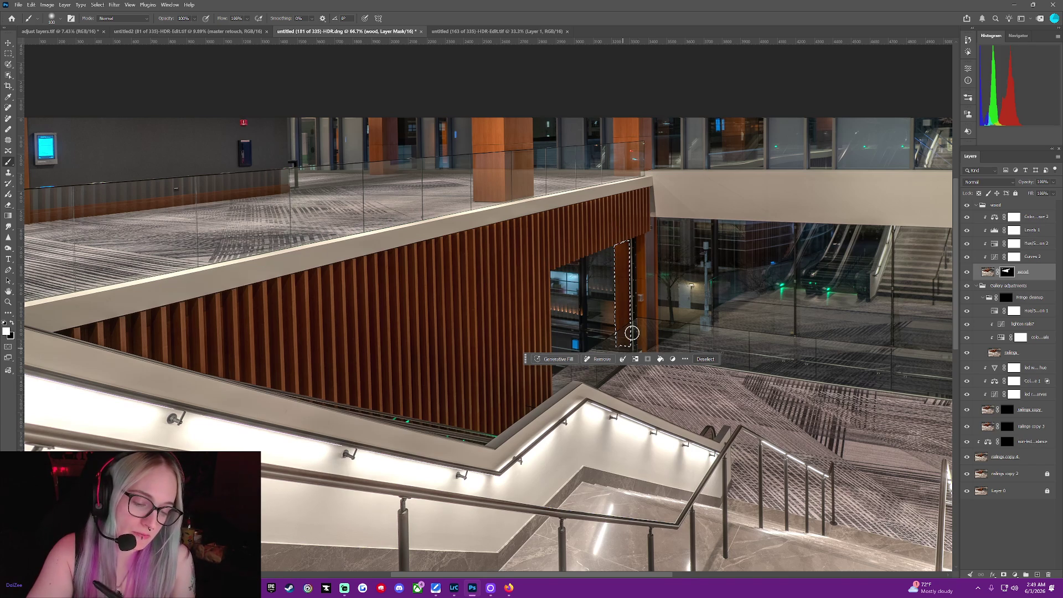
pyautogui.click(704, 356)
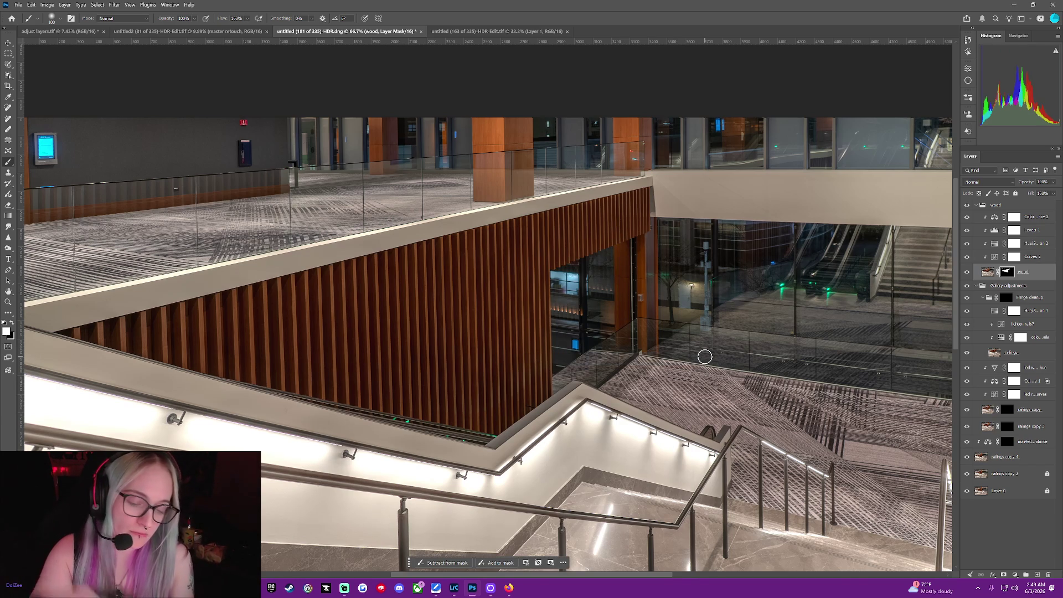
# Trace the pillar's right edge and paint that strip into the mask.
pyautogui.click(10, 75)
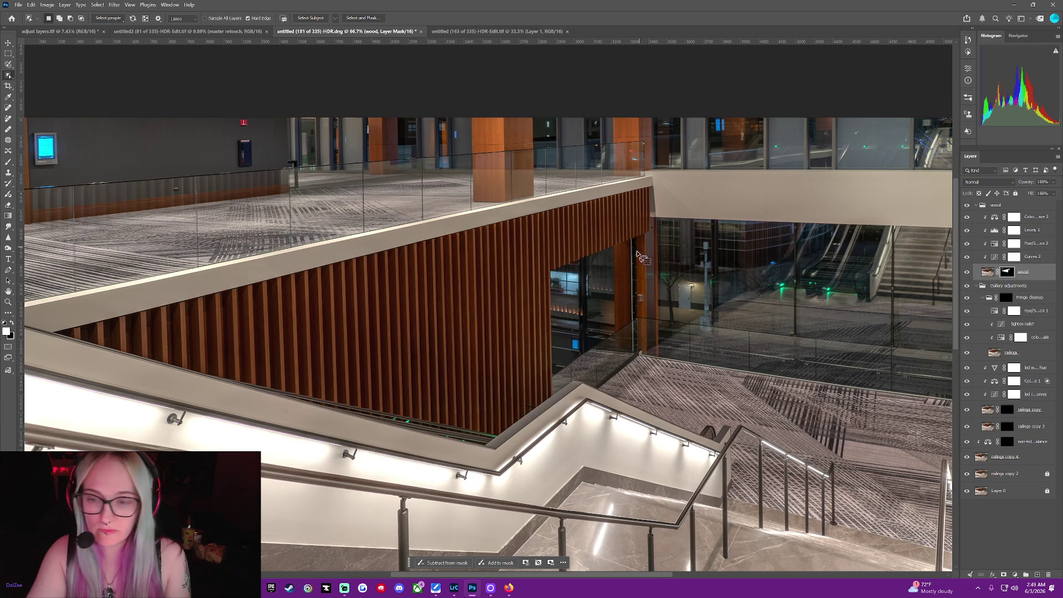
pyautogui.moveTo(635, 239)
pyautogui.mouseDown()
pyautogui.moveTo(637, 351)
pyautogui.moveTo(653, 237)
pyautogui.mouseUp()
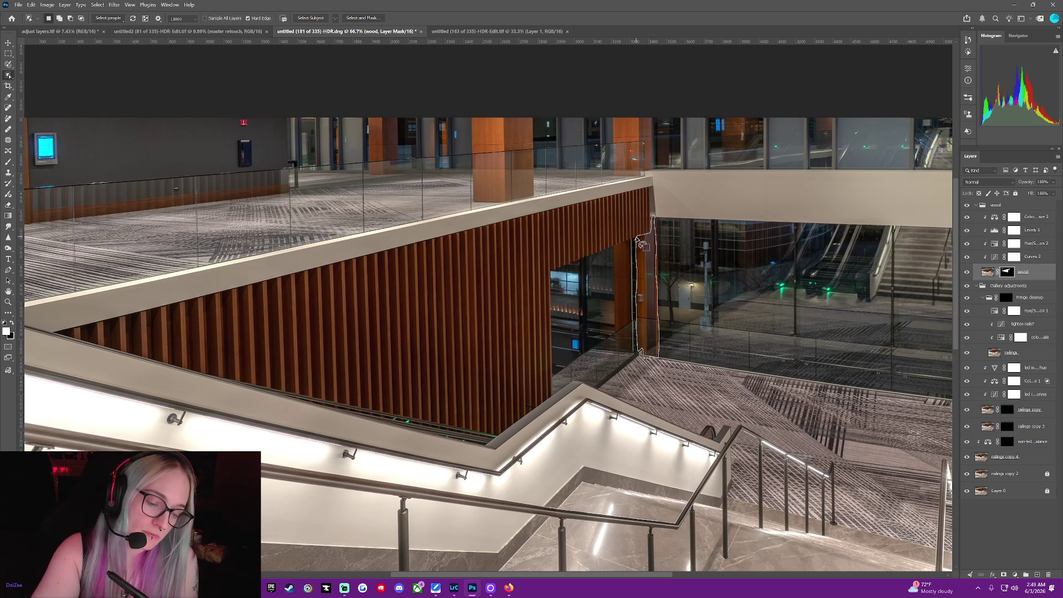
pyautogui.moveTo(634, 237); pyautogui.dragTo(635, 238)
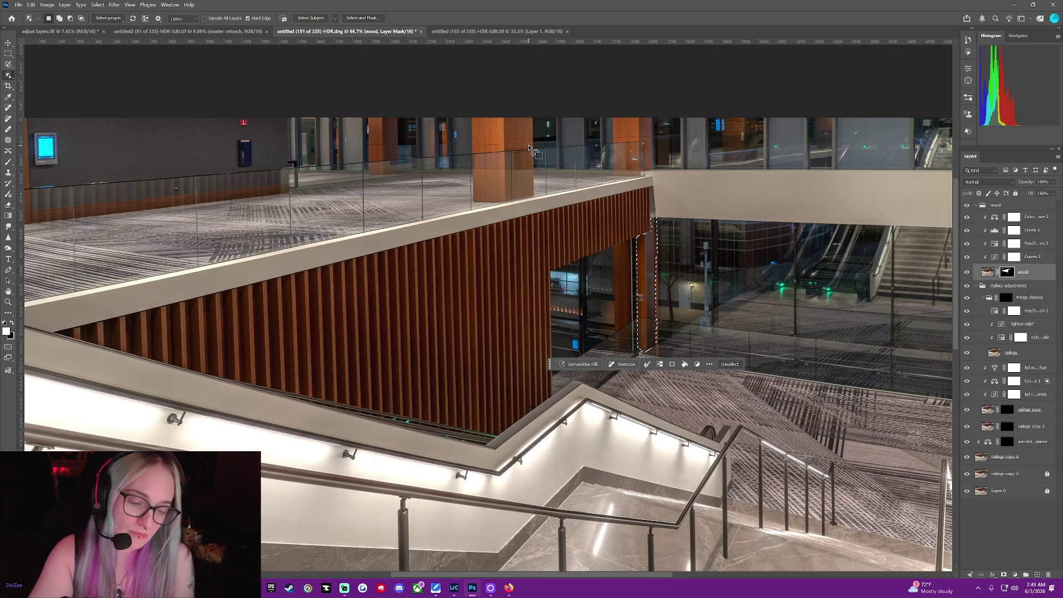
pyautogui.click(6, 161)
pyautogui.moveTo(645, 244); pyautogui.dragTo(646, 359)
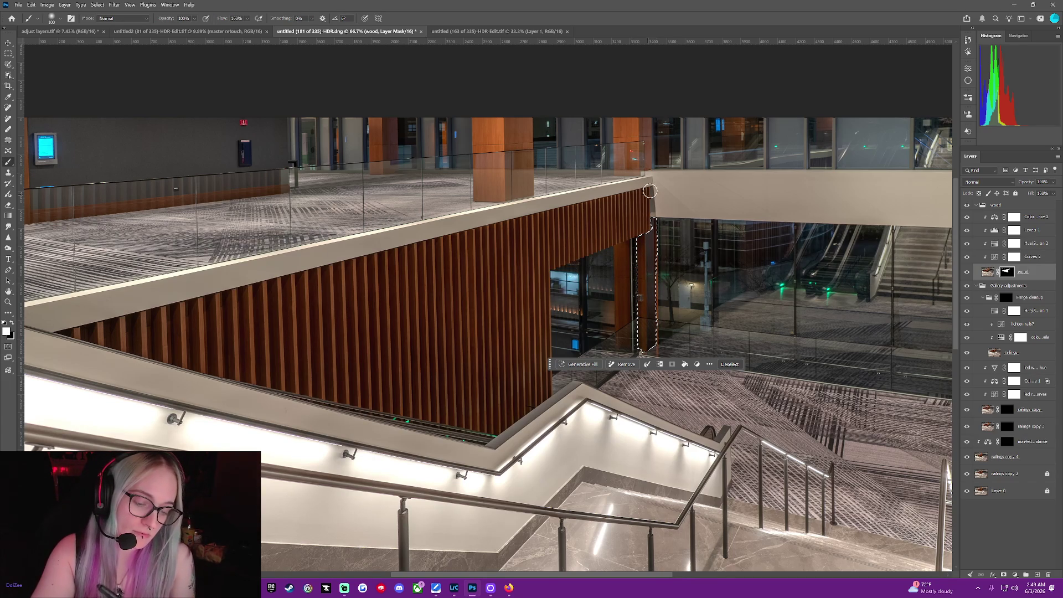
pyautogui.click(729, 364)
# Zoom in closely on the wood pillar and shrink the brush for detail work.
pyautogui.middleClick(532, 299)
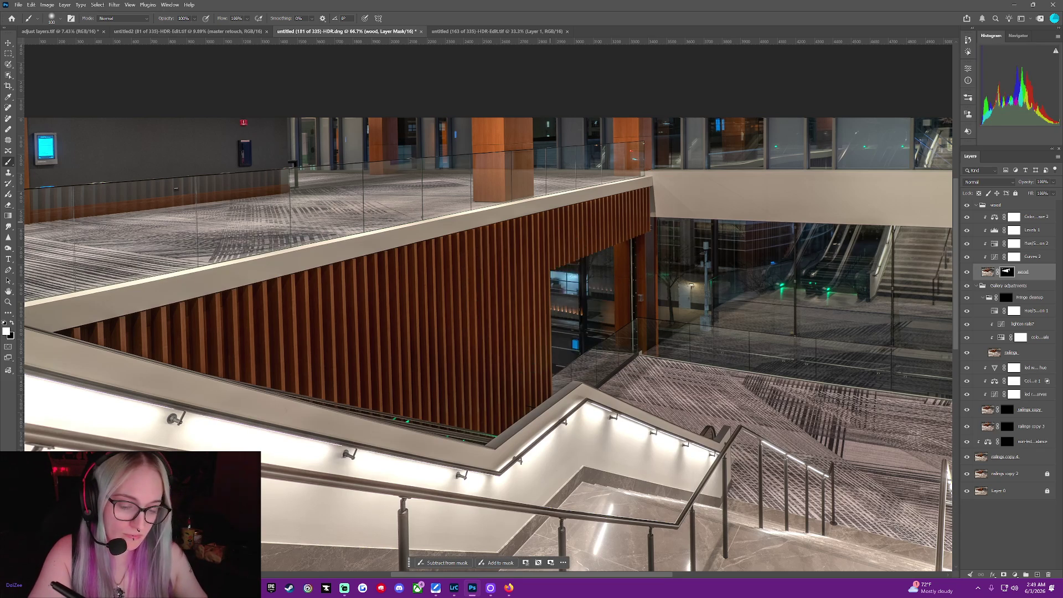
pyautogui.hotkey('ctrl', '+')
pyautogui.hotkey('ctrl', '+')
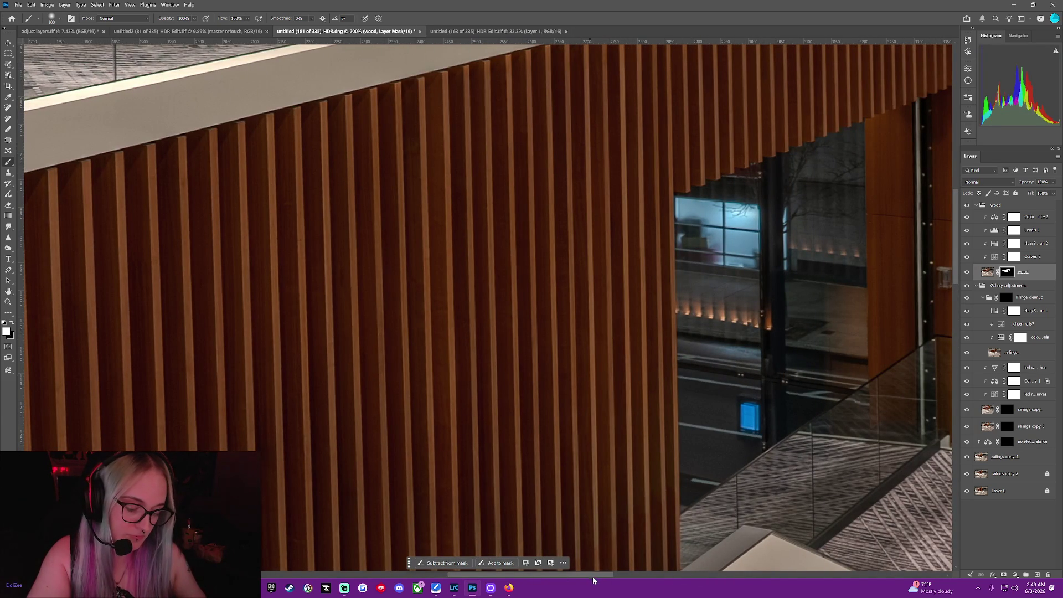
pyautogui.moveTo(591, 576); pyautogui.dragTo(672, 576)
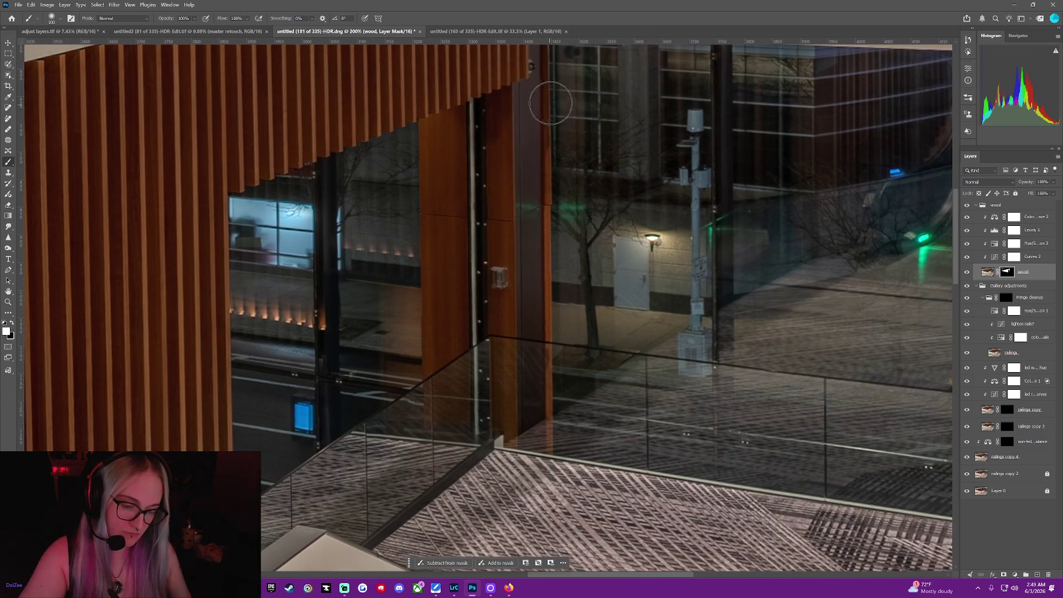
pyautogui.middleClick(536, 181)
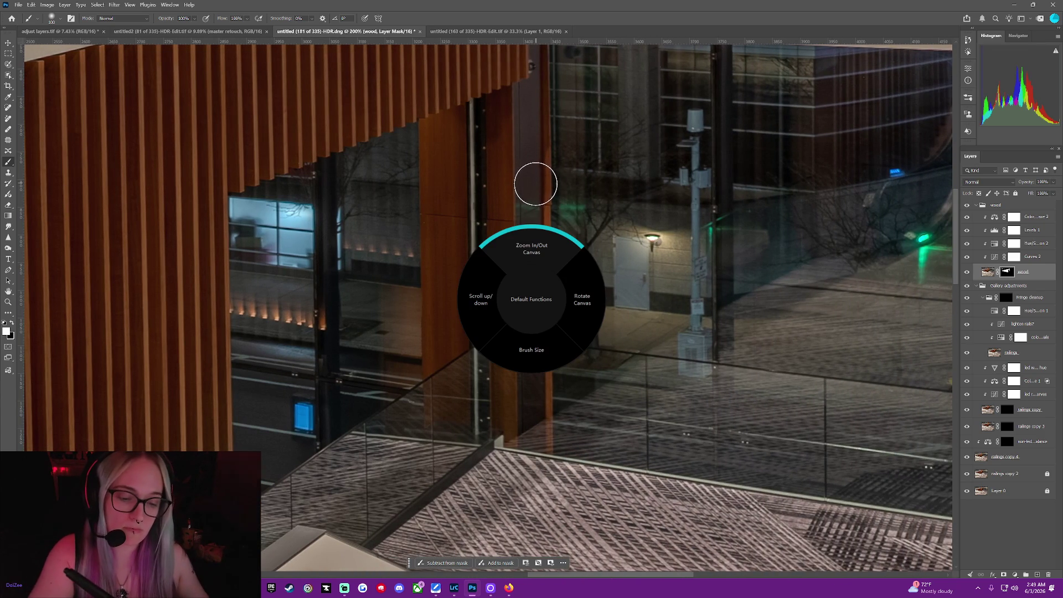
pyautogui.press('[')
pyautogui.press('[')
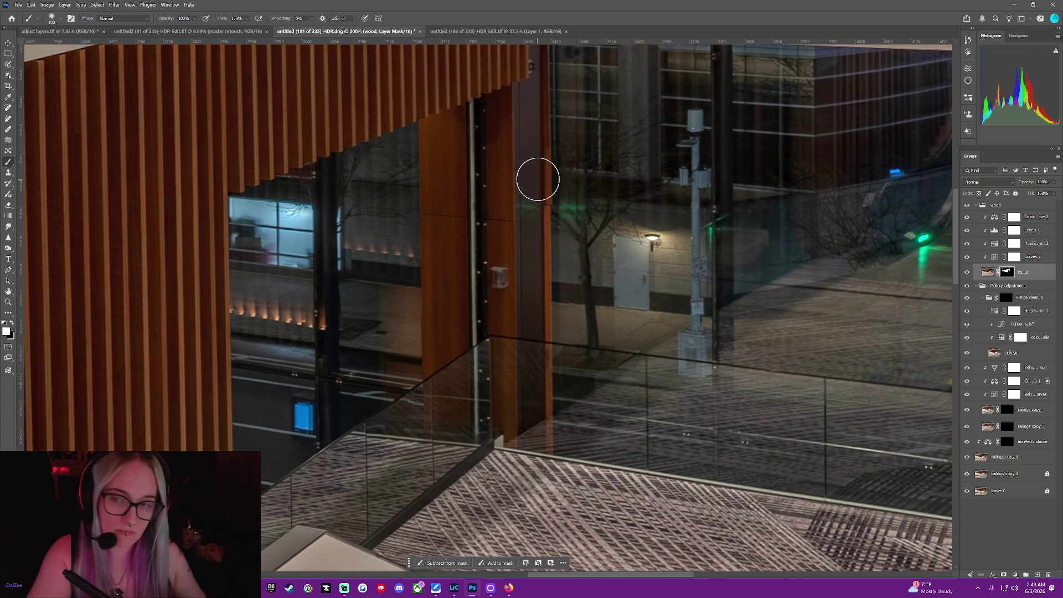
pyautogui.press('[')
pyautogui.press('[')
pyautogui.press('[')
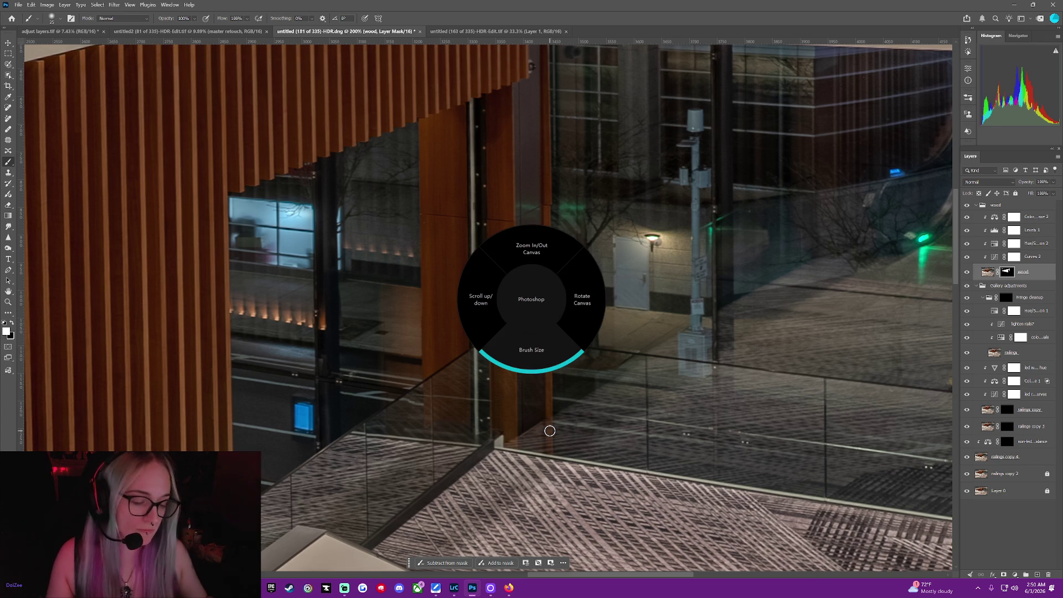
pyautogui.scroll(-3, 550, 430)
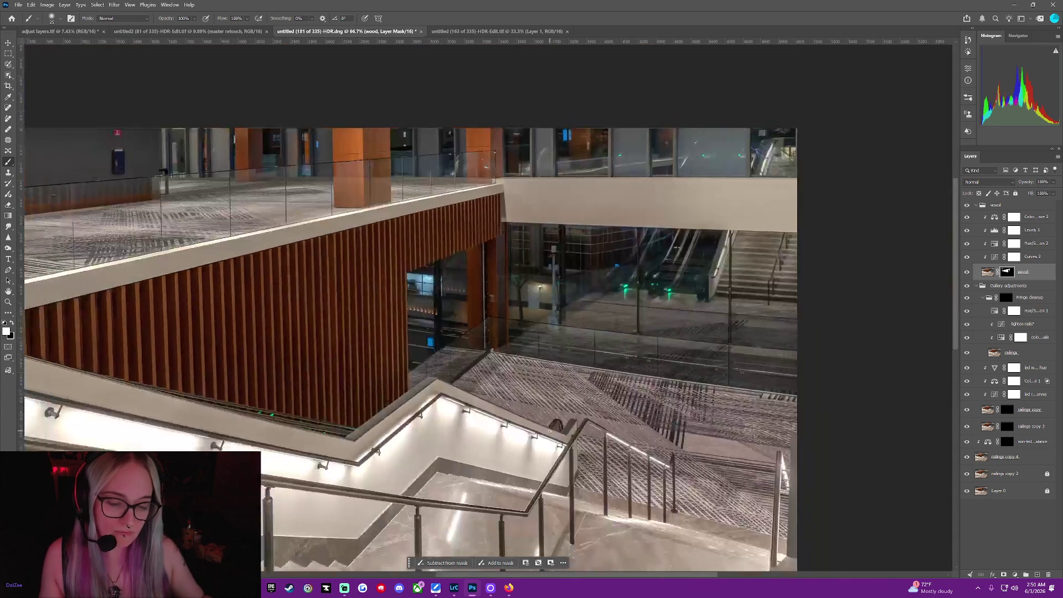
# Bring the upper-level pillars into view, select a distant pillar, and size the brush to 300.
pyautogui.hotkey('ctrl', '-')
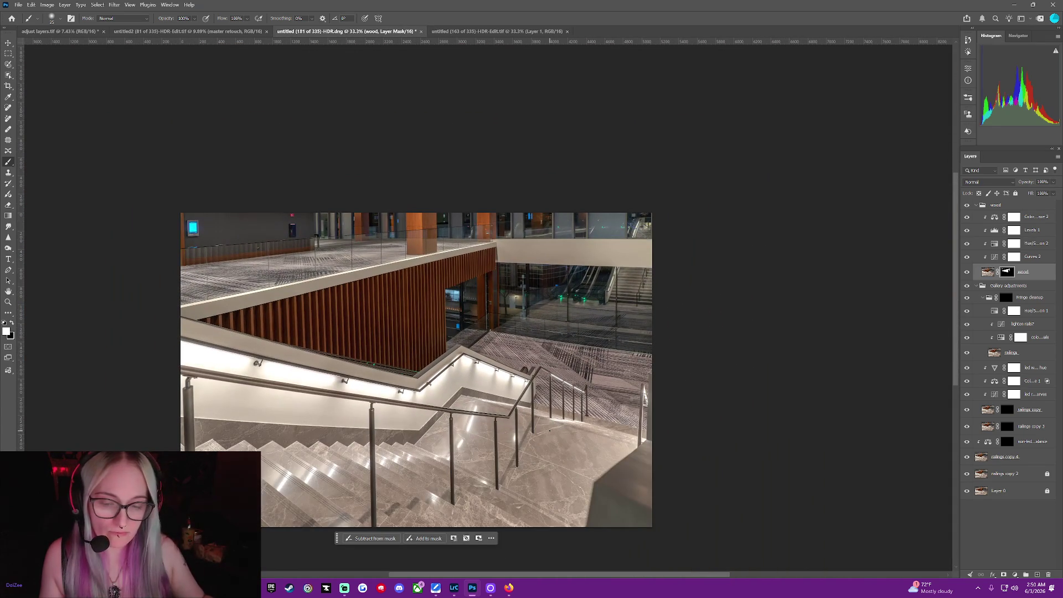
pyautogui.hotkey('ctrl', '+')
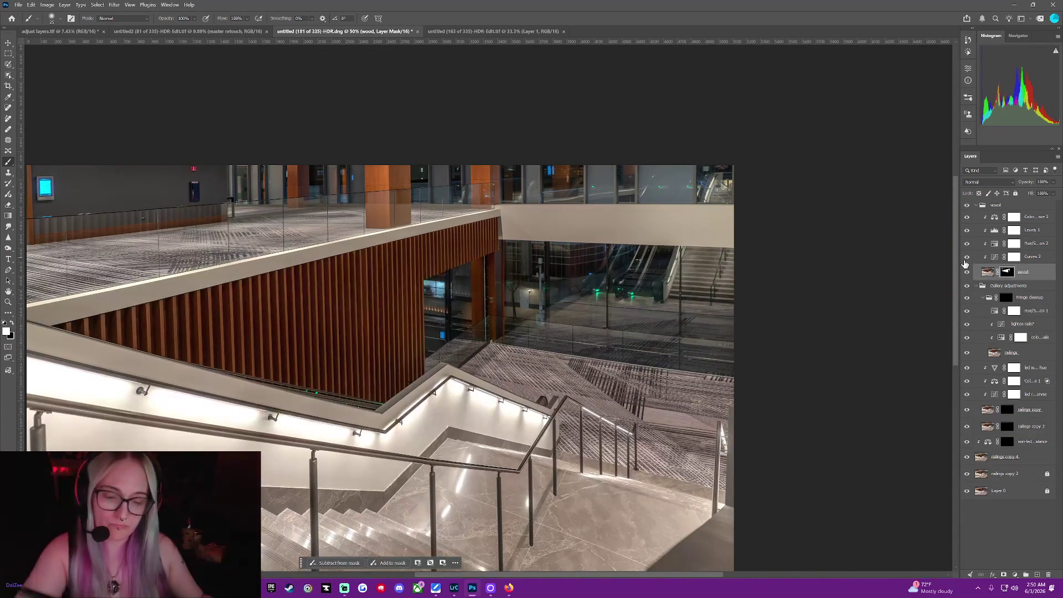
pyautogui.moveTo(954, 264); pyautogui.dragTo(954, 211)
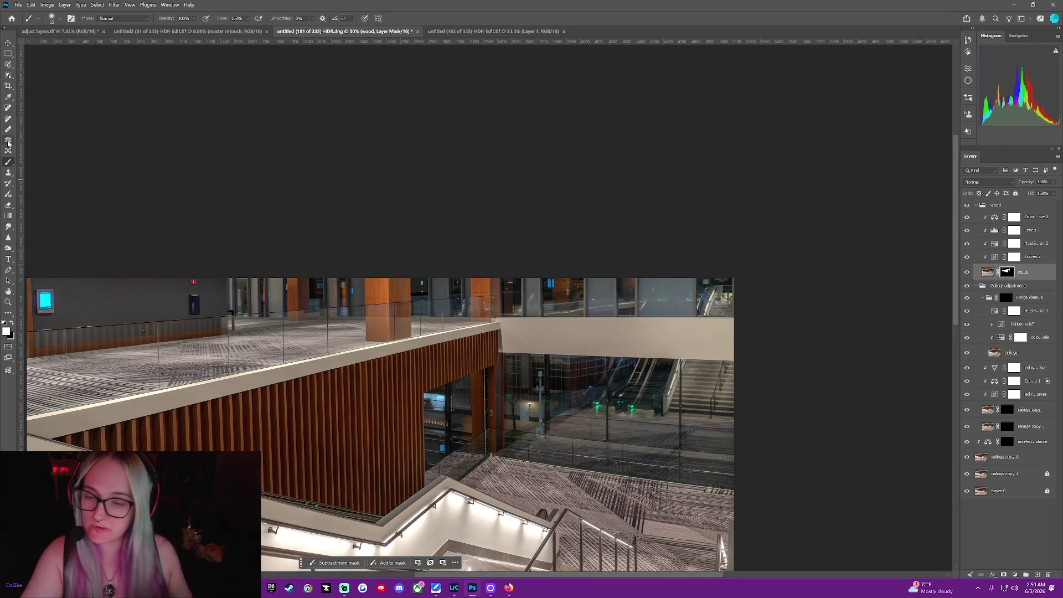
pyautogui.click(10, 76)
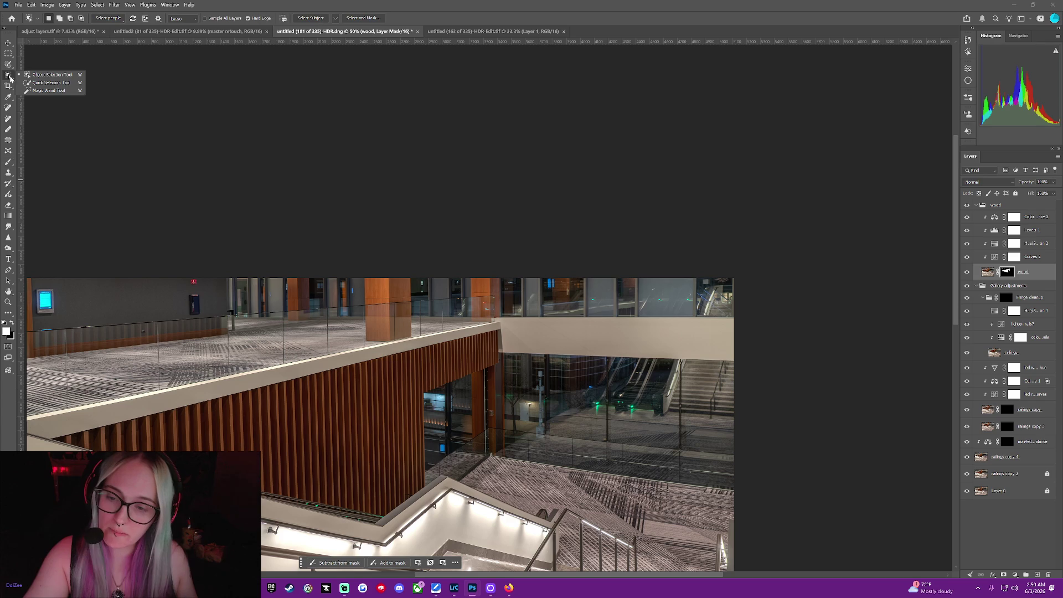
pyautogui.click(473, 294)
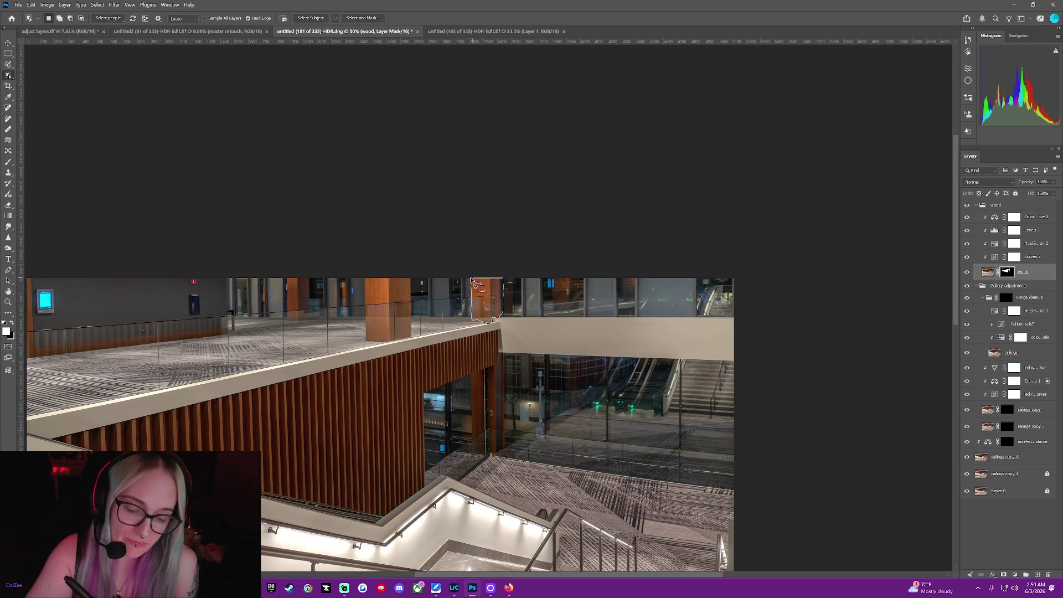
pyautogui.moveTo(471, 274); pyautogui.dragTo(470, 276)
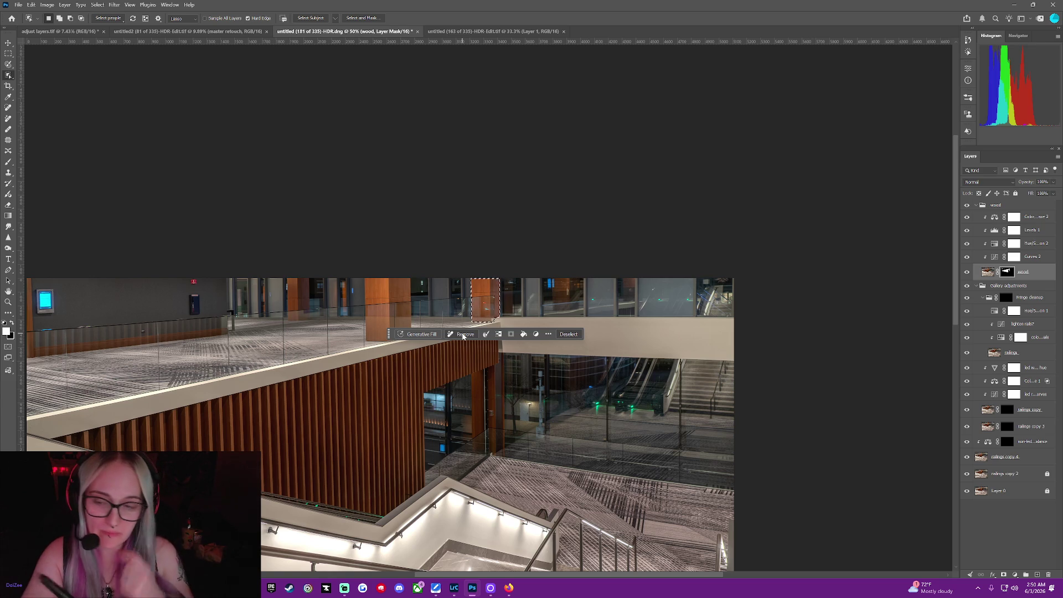
pyautogui.click(8, 161)
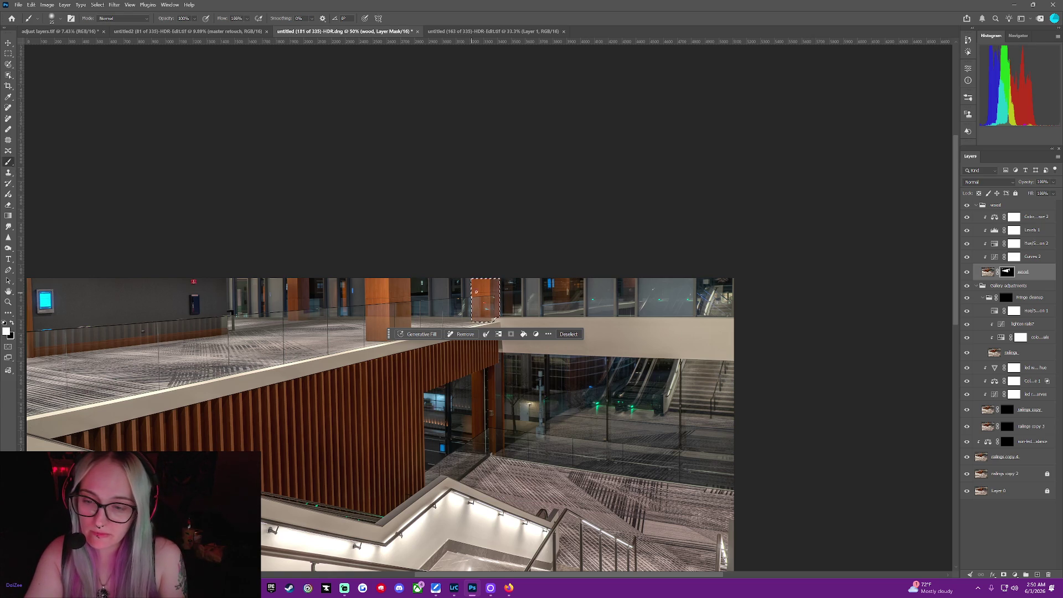
pyautogui.scroll(-2, 490, 293)
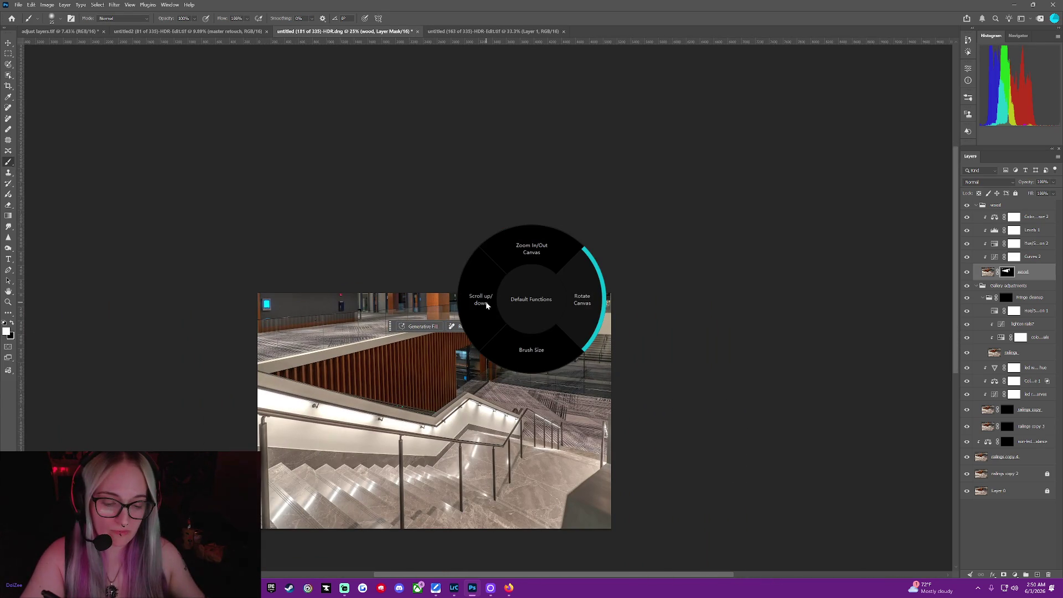
pyautogui.press(']')
pyautogui.press(']')
pyautogui.press(']')
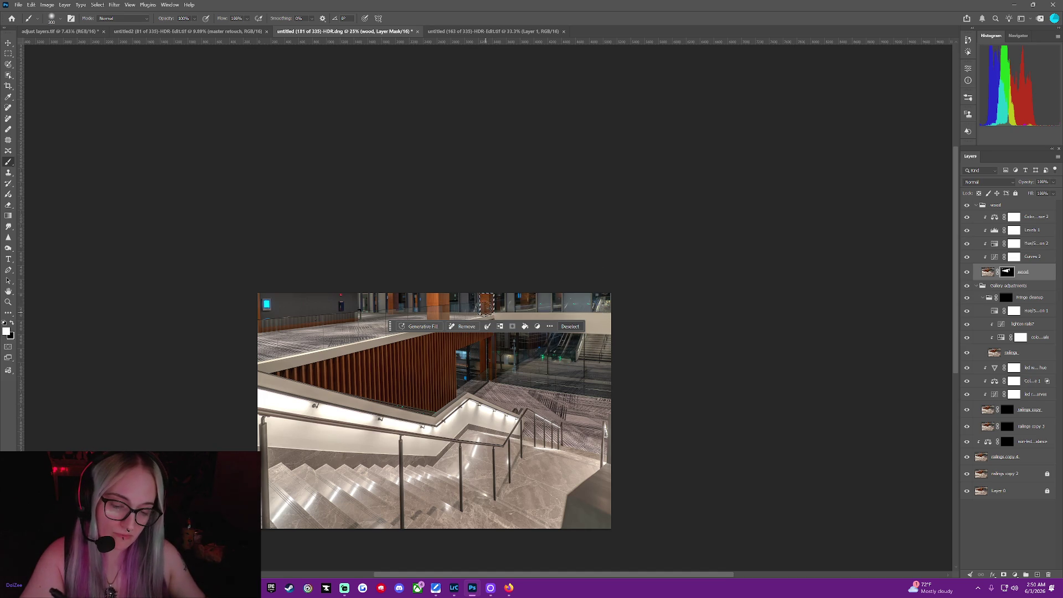
pyautogui.click(569, 326)
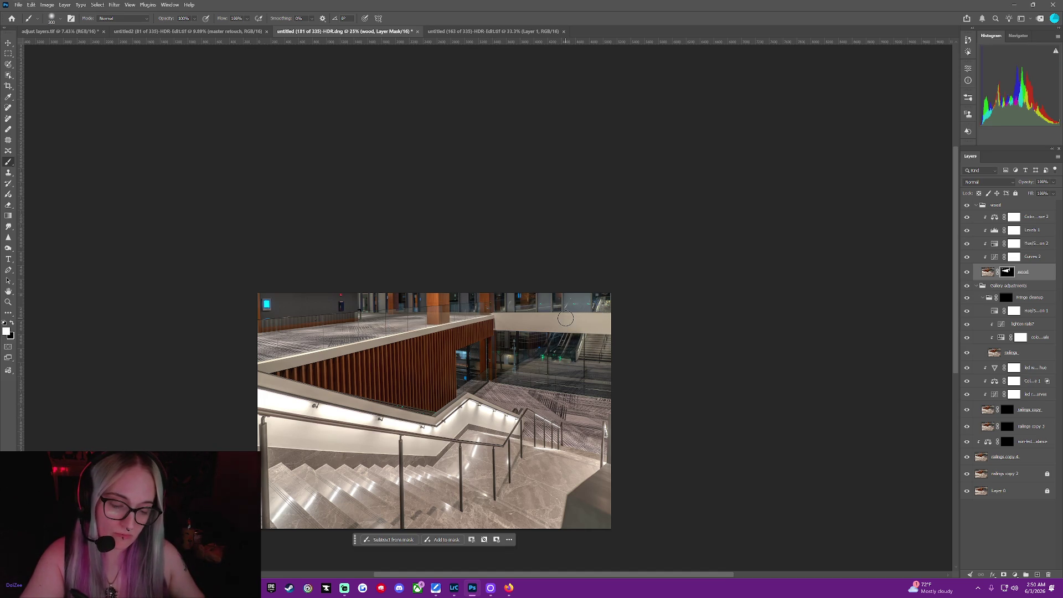
# Re-trace the distant wood pillar, checking it with the mask overlay, and pick the Brush.
pyautogui.click(8, 75)
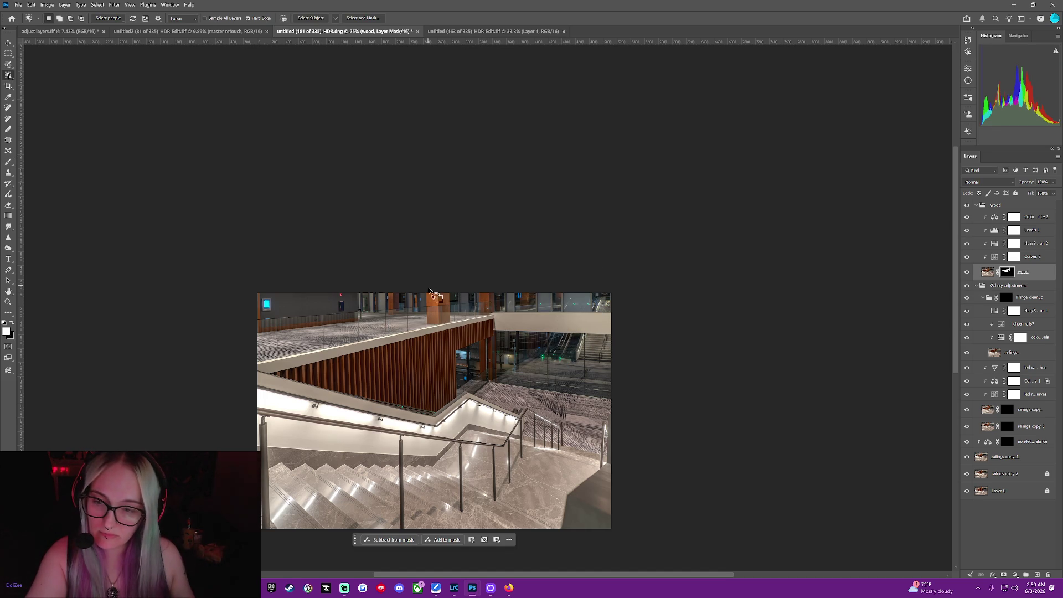
pyautogui.moveTo(424, 297); pyautogui.dragTo(445, 325)
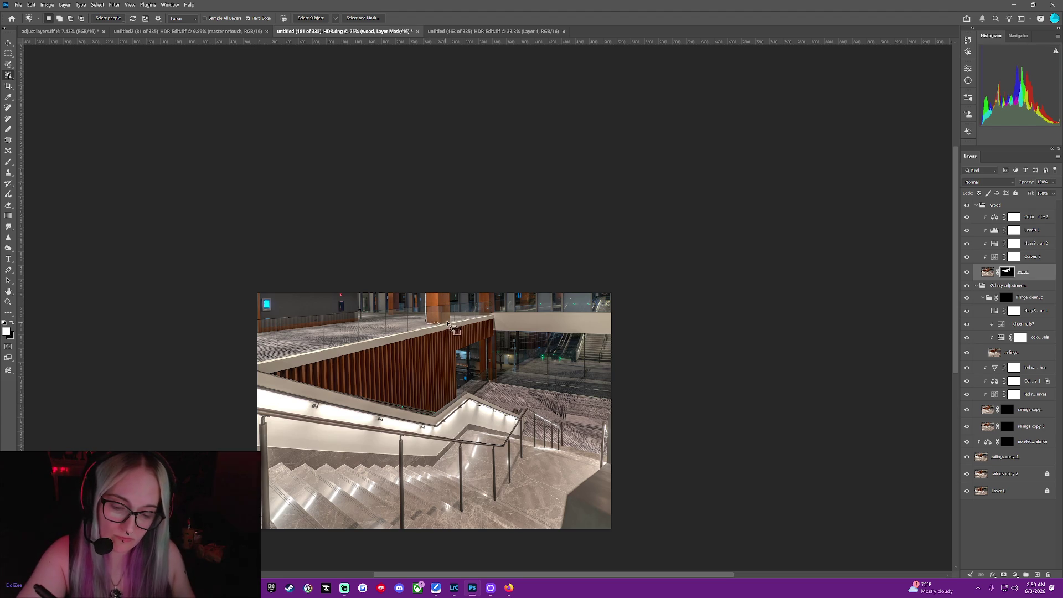
pyautogui.moveTo(427, 298); pyautogui.dragTo(427, 307)
pyautogui.click(521, 334)
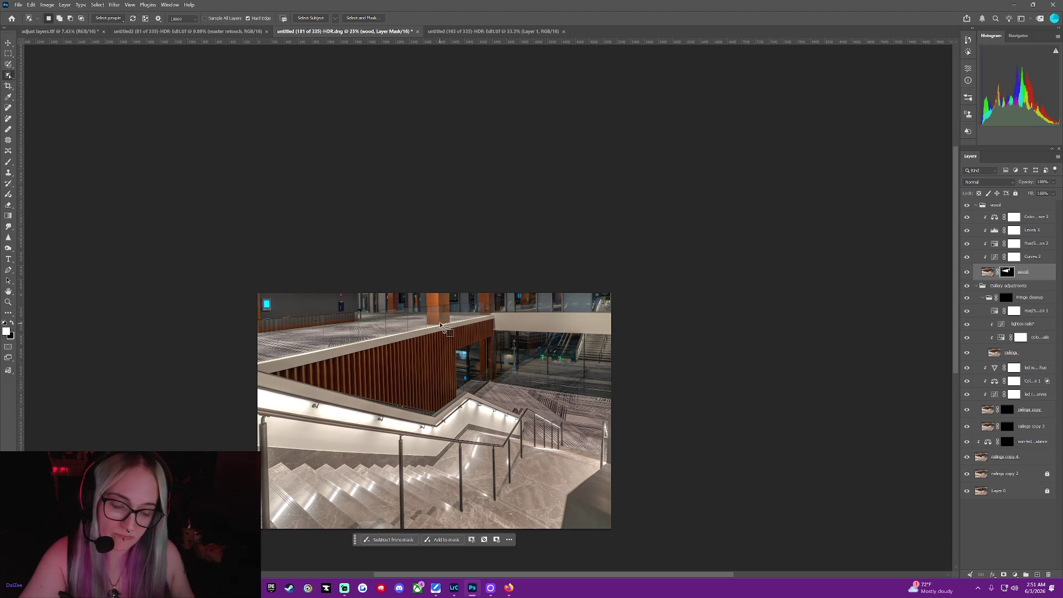
pyautogui.press('\\')
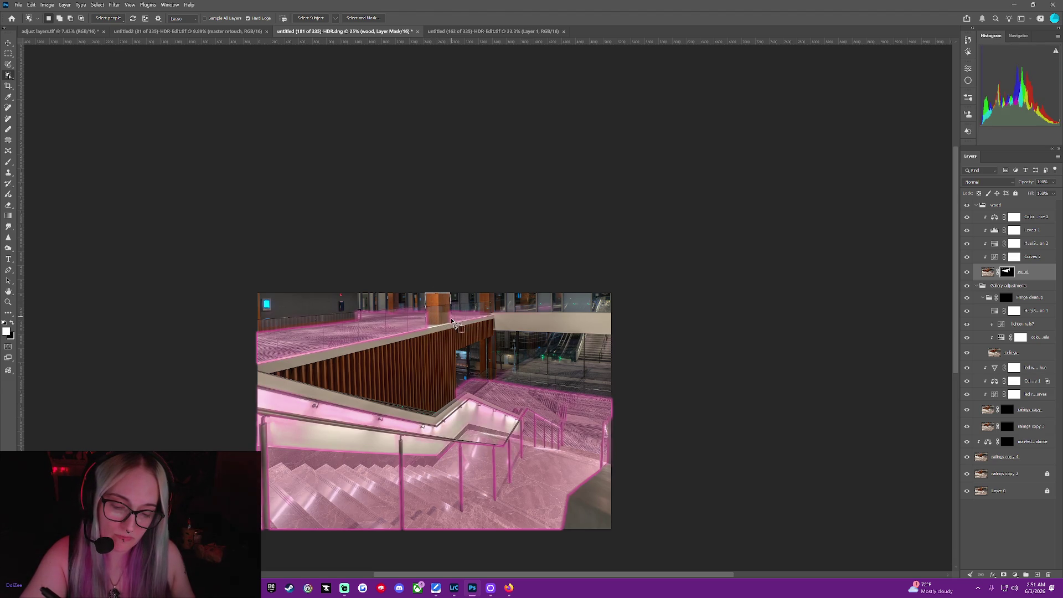
pyautogui.moveTo(426, 327); pyautogui.dragTo(427, 326)
pyautogui.press('\\')
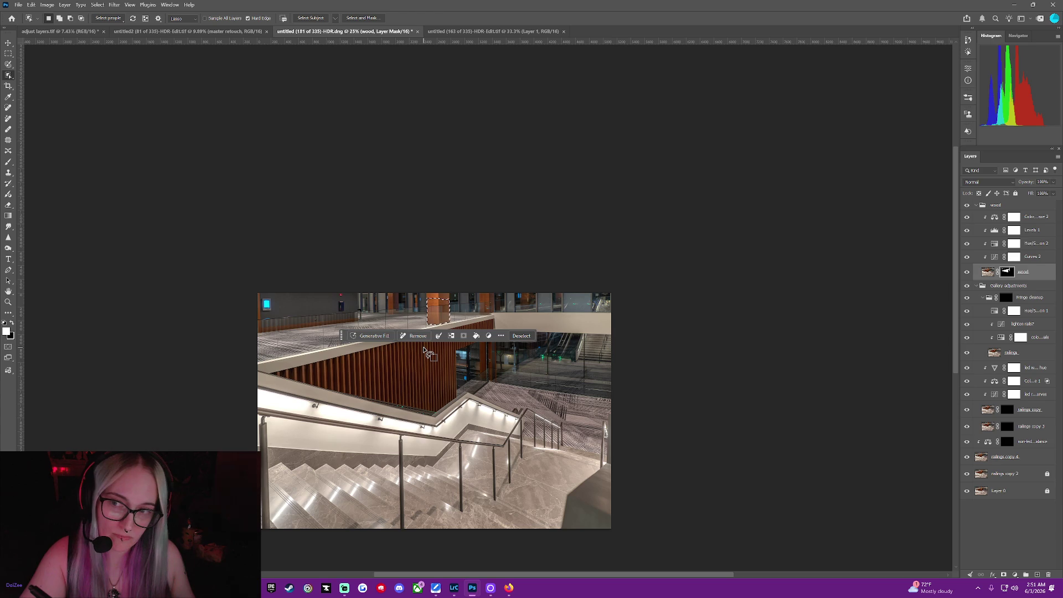
pyautogui.press('b')
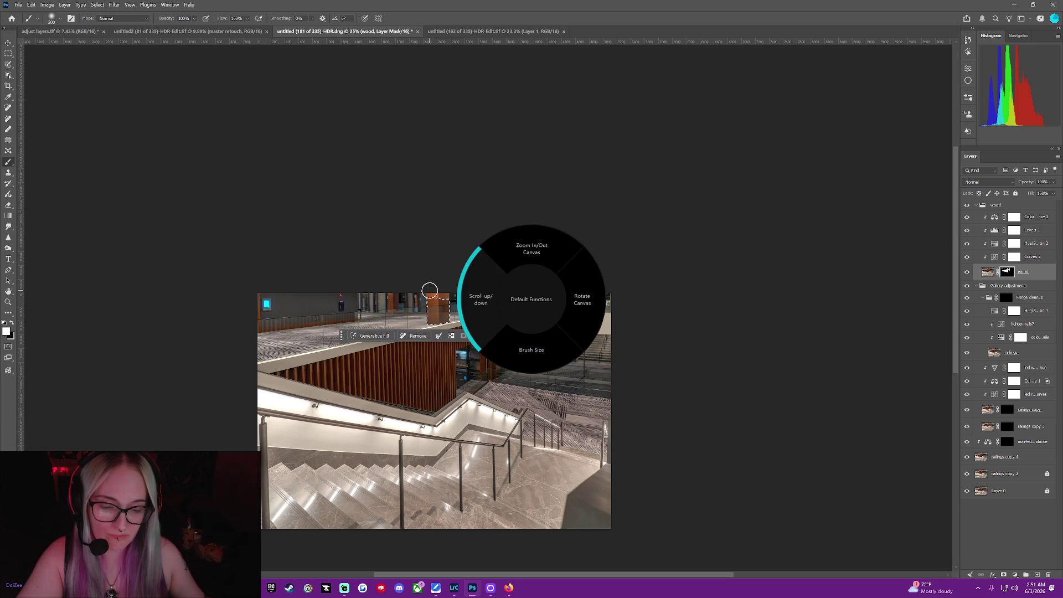
# Drop the old selection and outline the top of the distant wood pillar.
pyautogui.scroll(3, 430, 290)
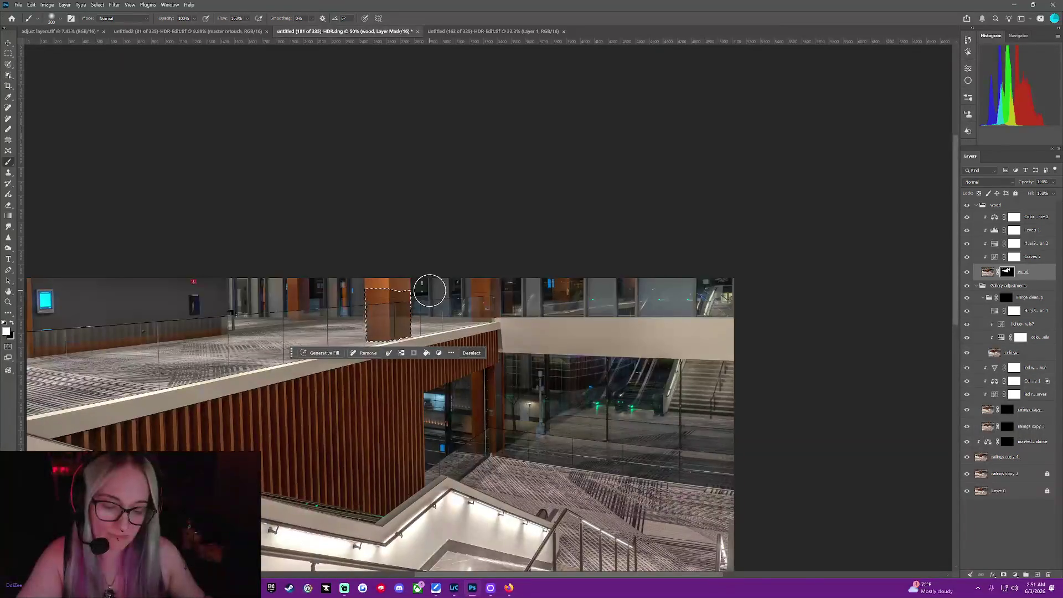
pyautogui.scroll(1, 300, 140)
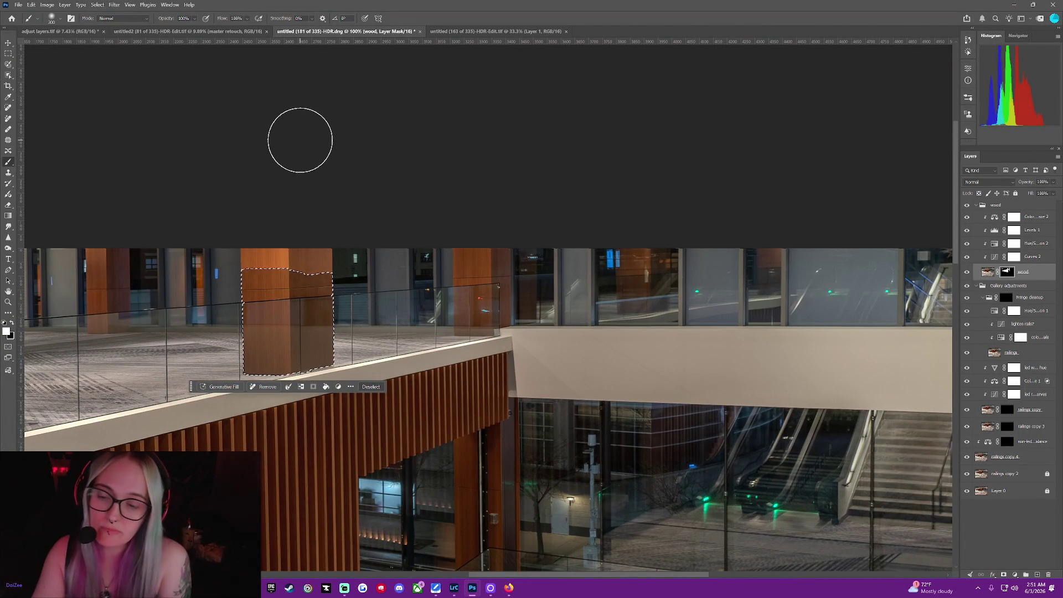
pyautogui.click(376, 388)
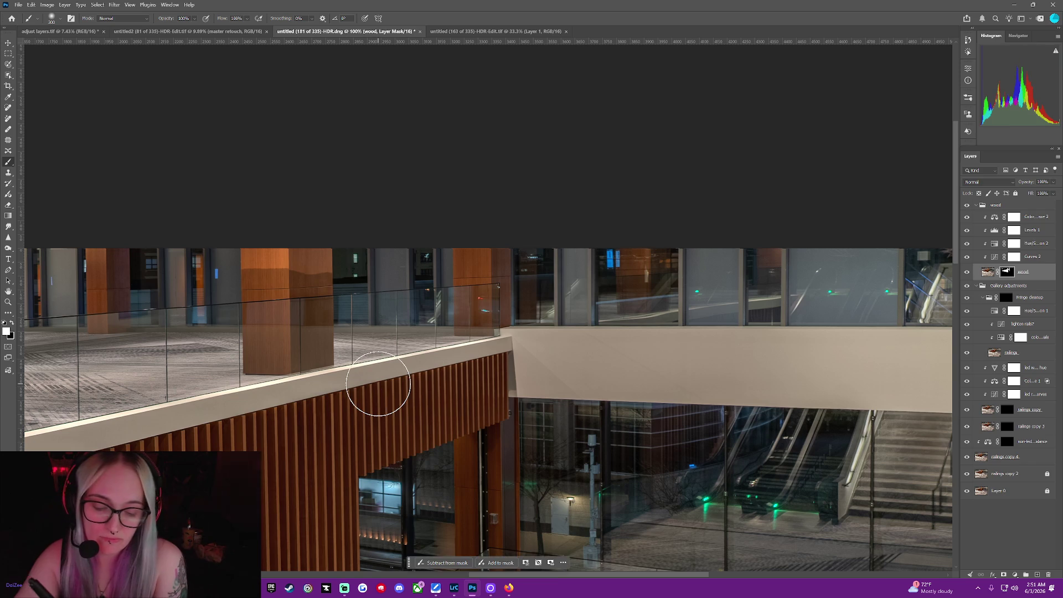
pyautogui.click(9, 76)
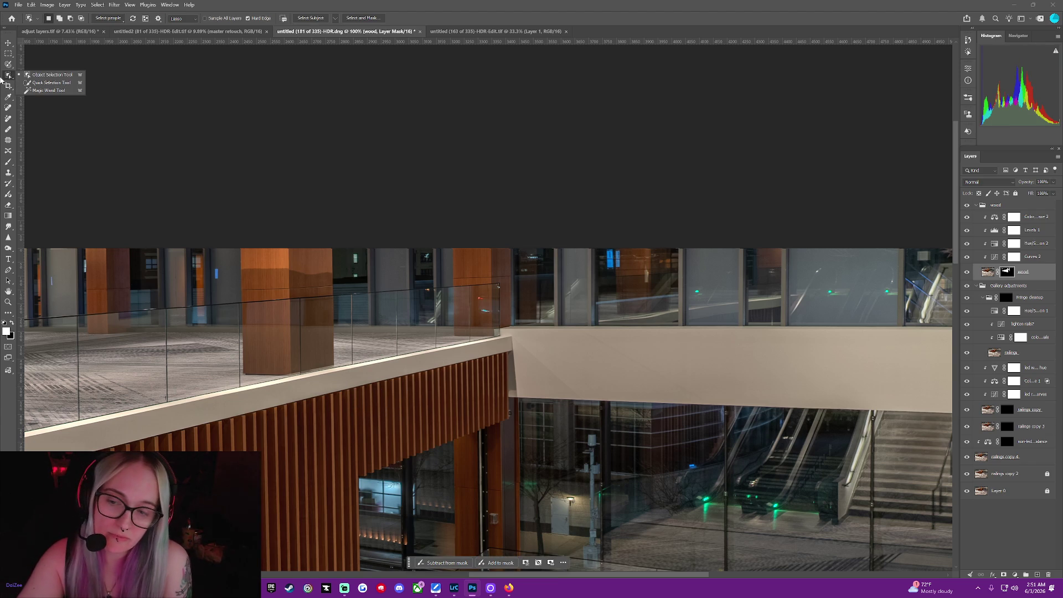
pyautogui.moveTo(240, 249); pyautogui.dragTo(245, 275)
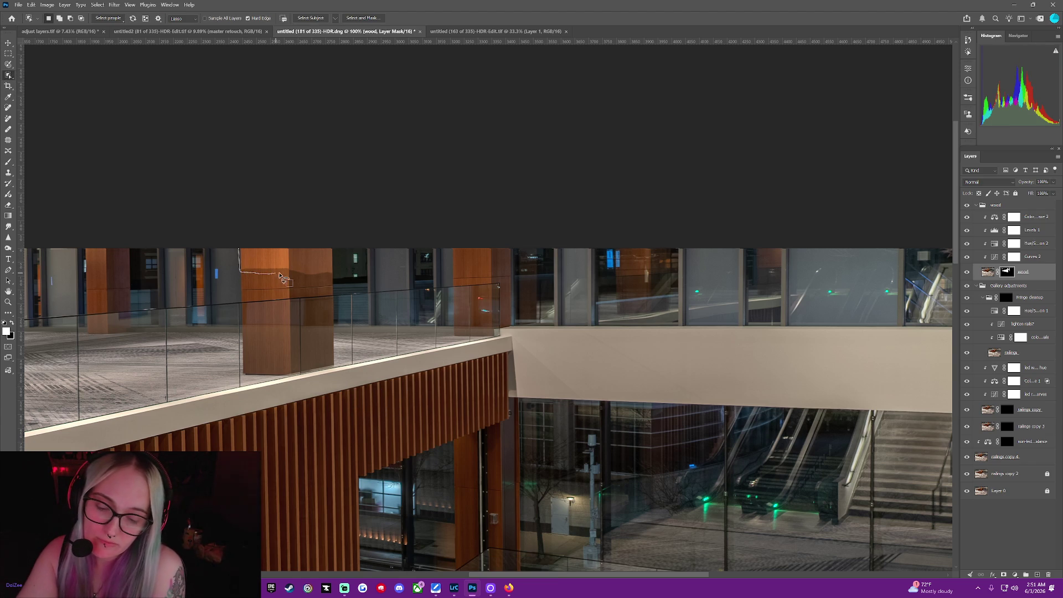
pyautogui.moveTo(299, 244); pyautogui.dragTo(236, 249)
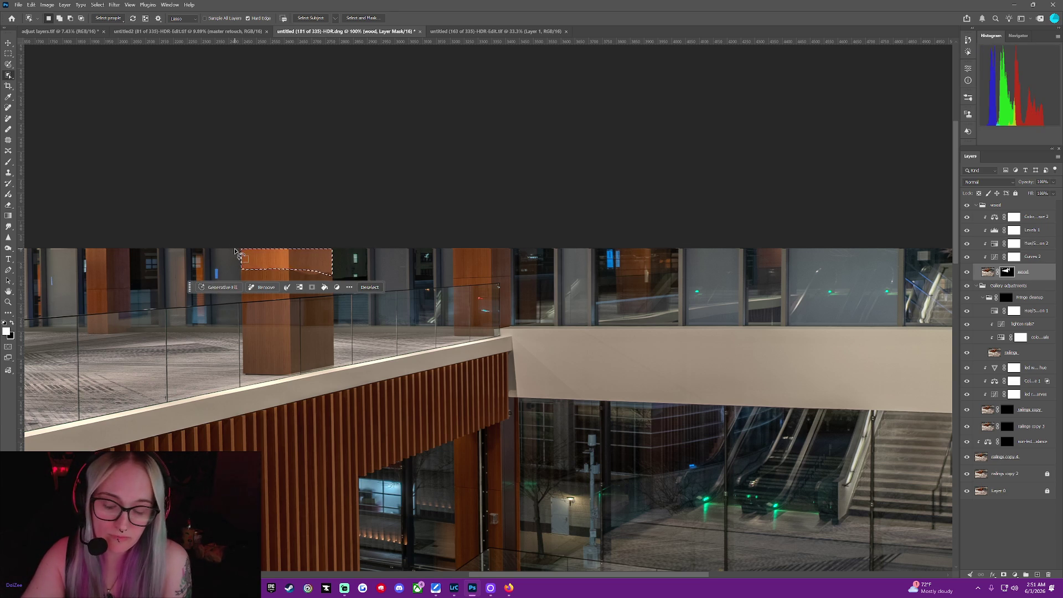
# Paint out the light streak on the pillar top in the wood mask.
pyautogui.click(5, 161)
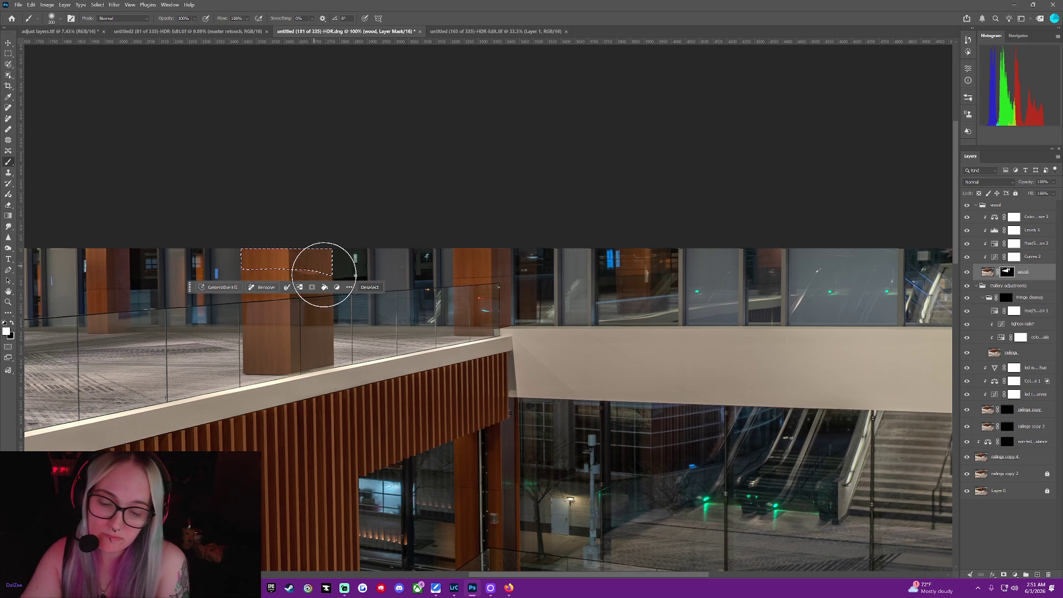
pyautogui.click(370, 287)
pyautogui.moveTo(298, 278); pyautogui.dragTo(299, 301)
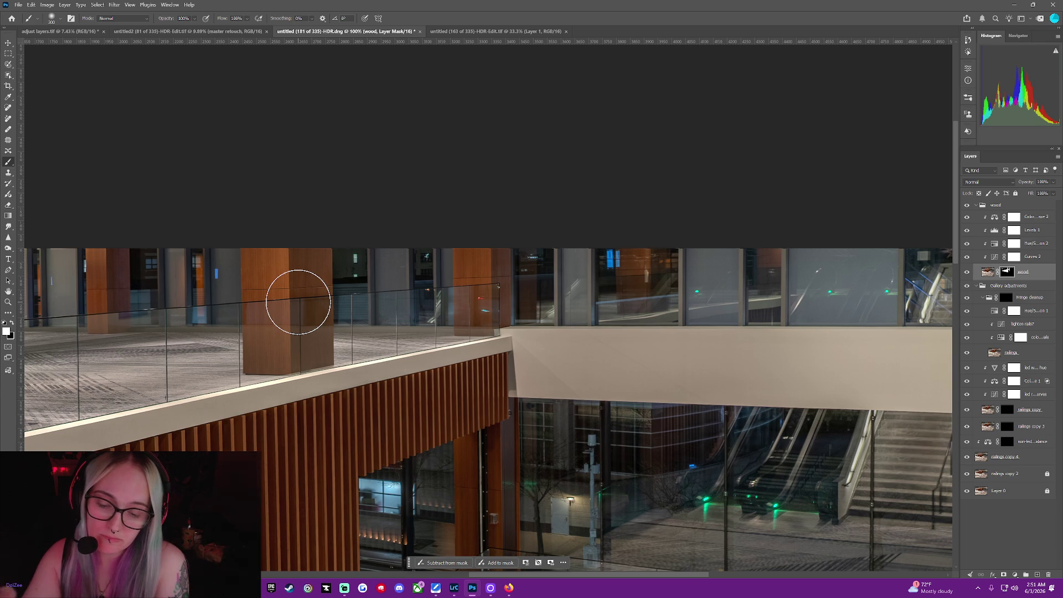
pyautogui.moveTo(543, 574)
pyautogui.mouseDown()
pyautogui.moveTo(461, 587)
pyautogui.moveTo(437, 565)
pyautogui.mouseUp()
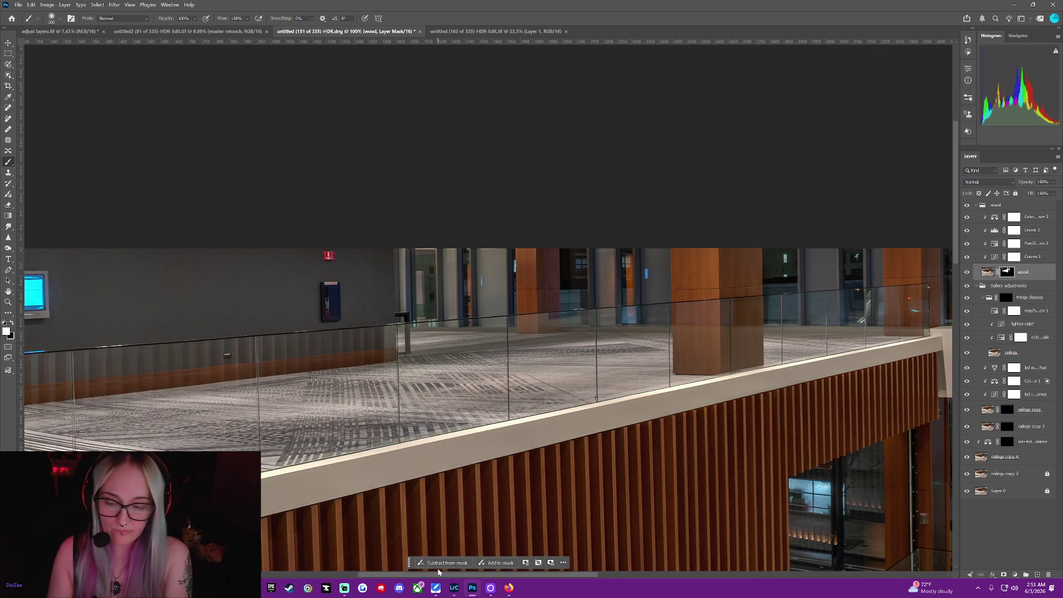
# Outline the far wooden column, paint its wood tone into the mask, and deselect.
pyautogui.click(7, 77)
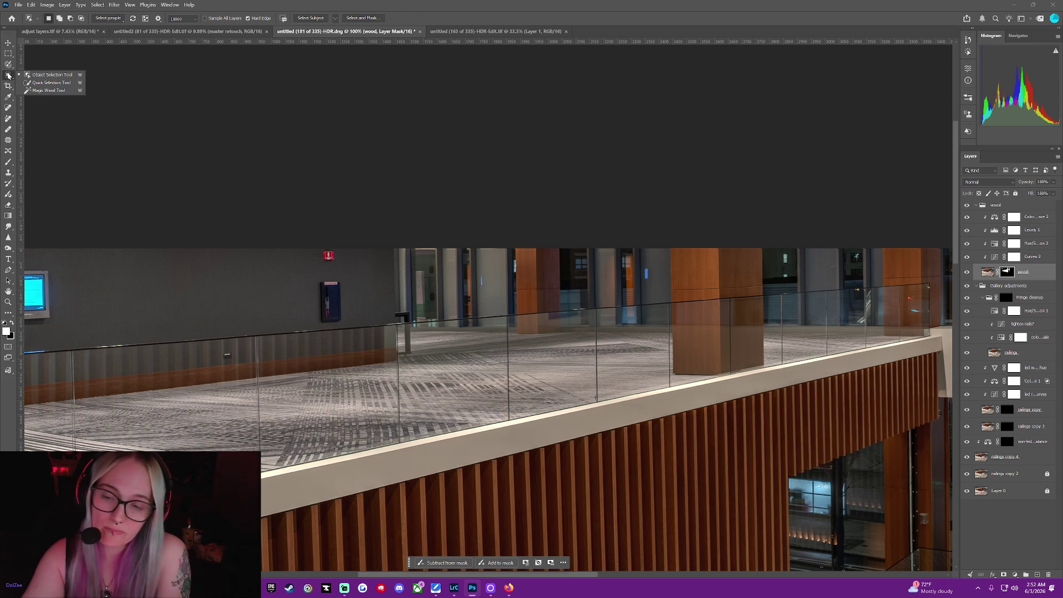
pyautogui.moveTo(514, 250); pyautogui.dragTo(515, 271)
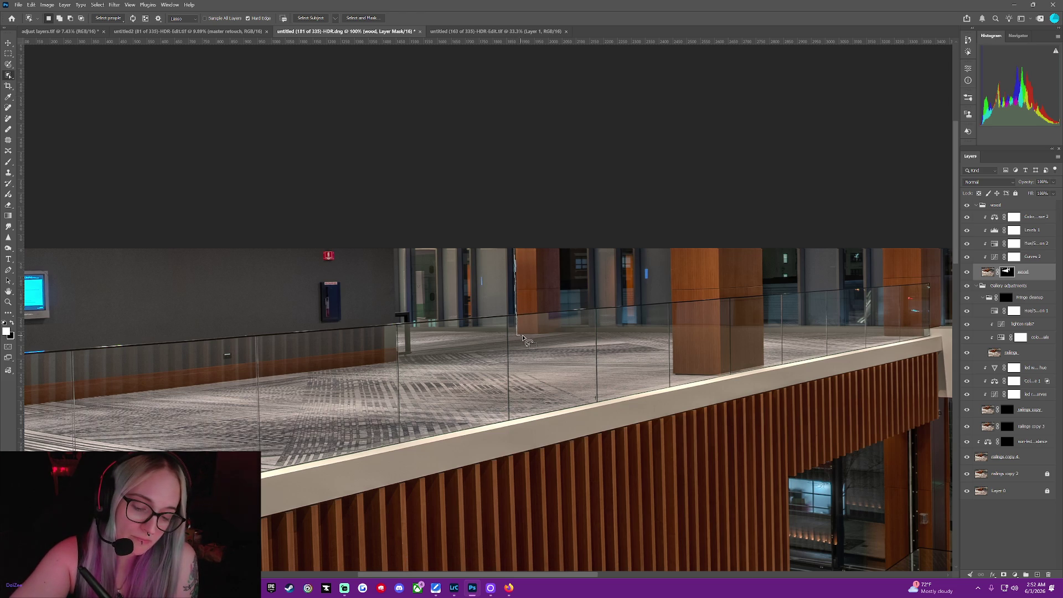
pyautogui.moveTo(559, 333); pyautogui.dragTo(562, 313)
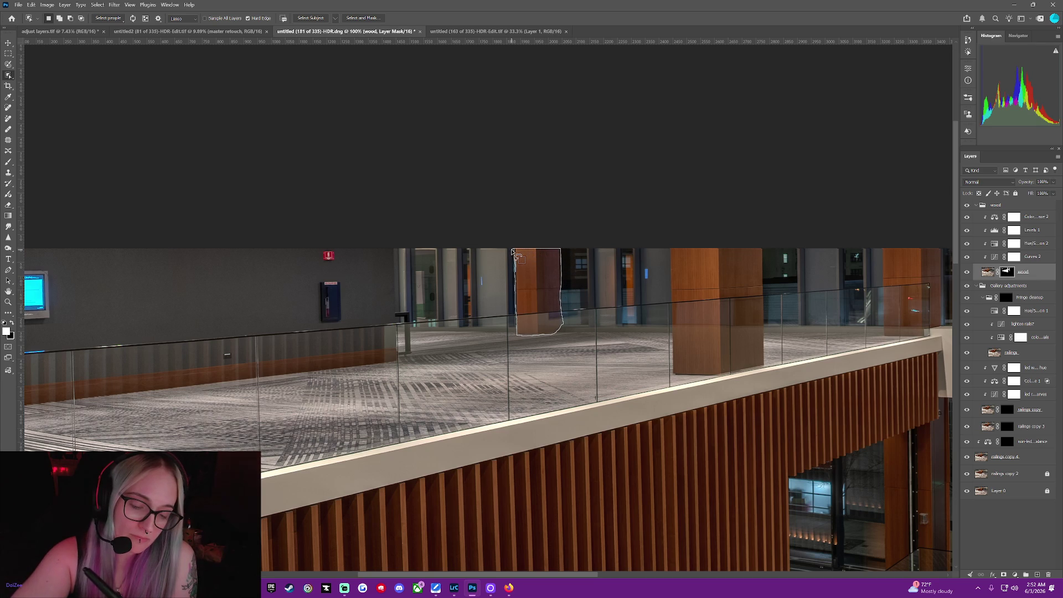
pyautogui.moveTo(510, 250); pyautogui.dragTo(513, 249)
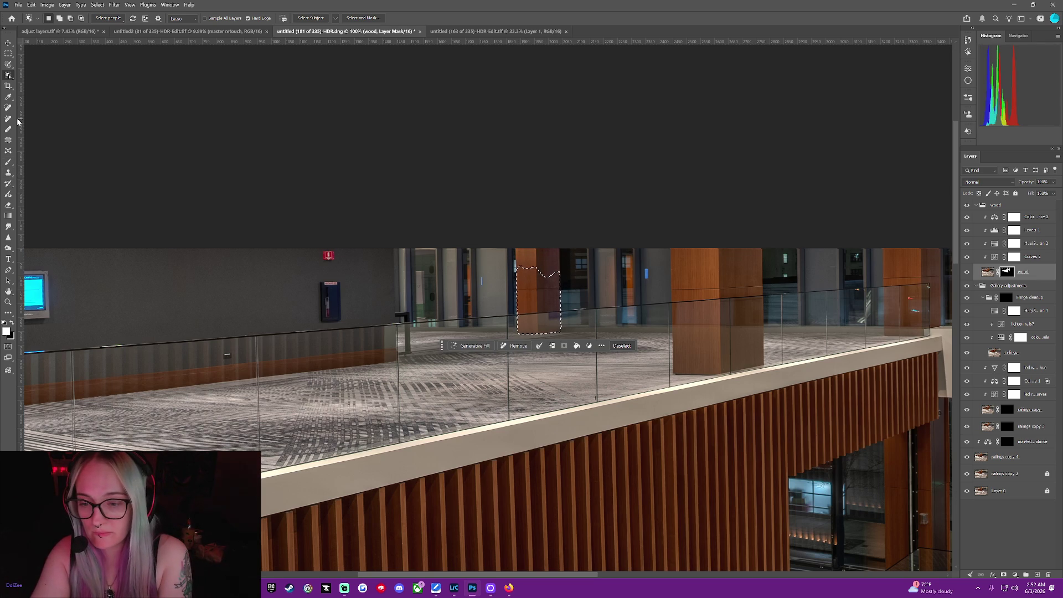
pyautogui.click(8, 162)
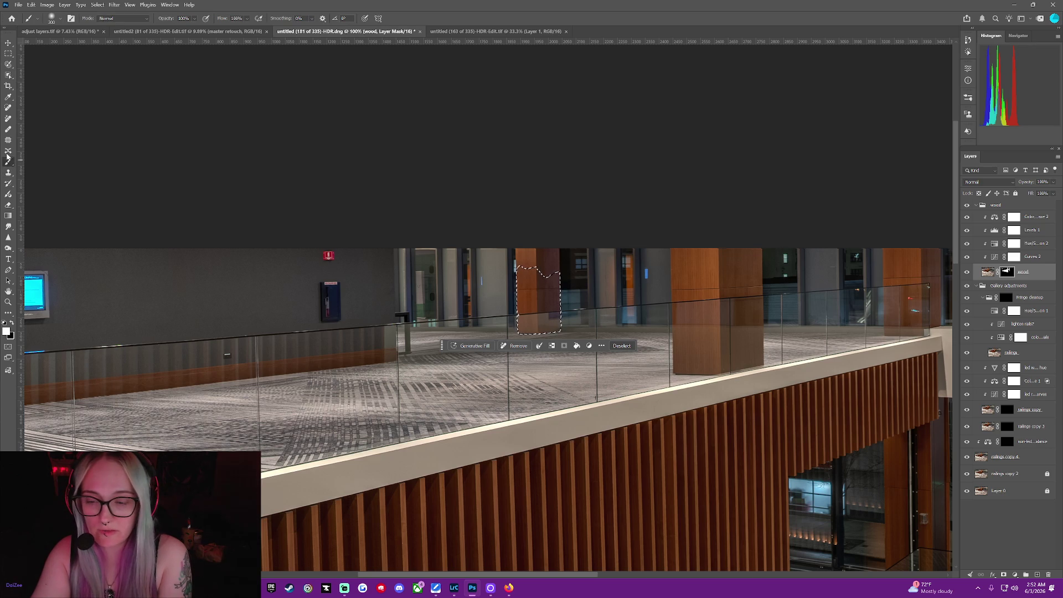
pyautogui.moveTo(530, 275)
pyautogui.mouseDown()
pyautogui.moveTo(528, 266)
pyautogui.moveTo(554, 301)
pyautogui.mouseUp()
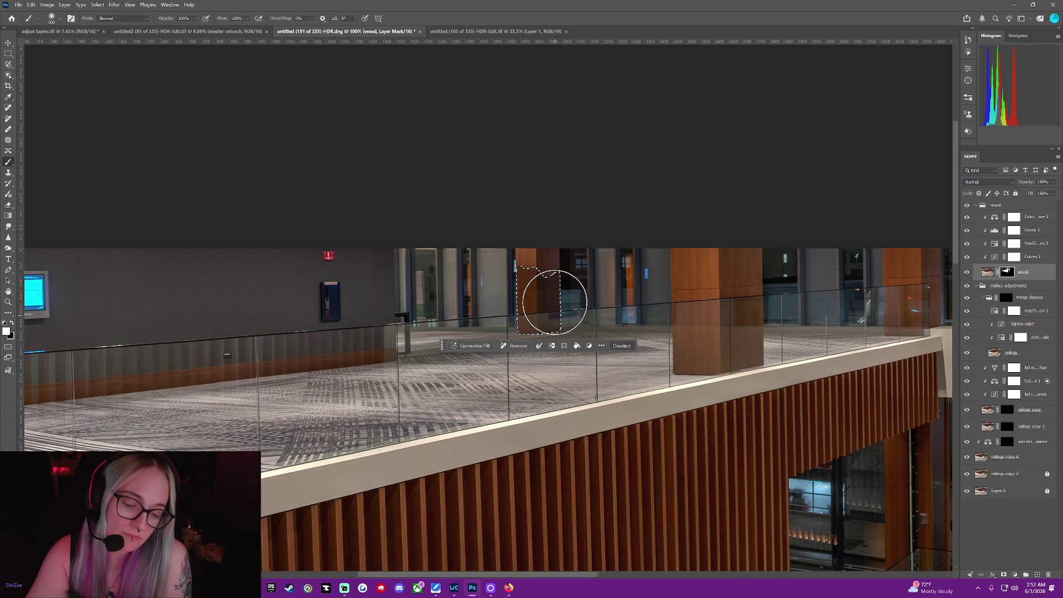
pyautogui.click(621, 346)
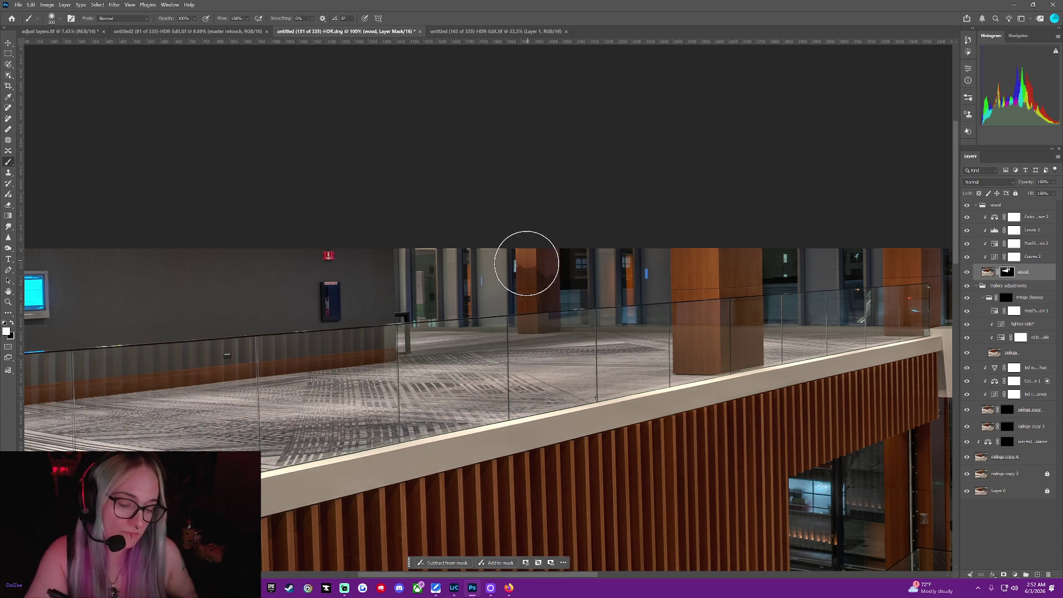
# With a much smaller brush, blend the lighter patch atop the distant pillar.
pyautogui.scroll(-2, 523, 266)
pyautogui.scroll(3, 524, 261)
pyautogui.scroll(2, 595, 193)
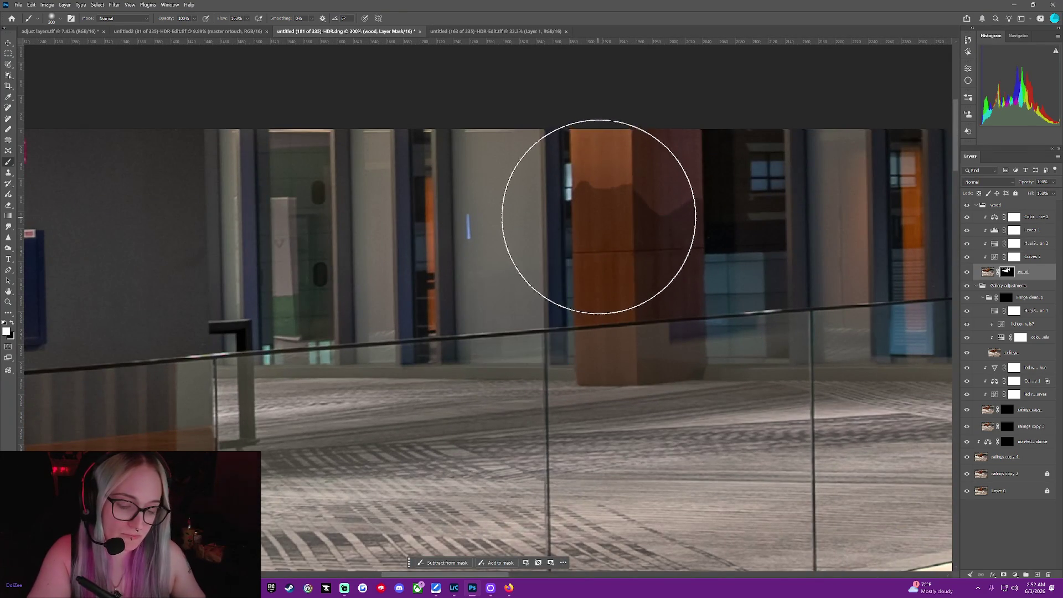
pyautogui.press('[')
pyautogui.press('[')
pyautogui.press('[')
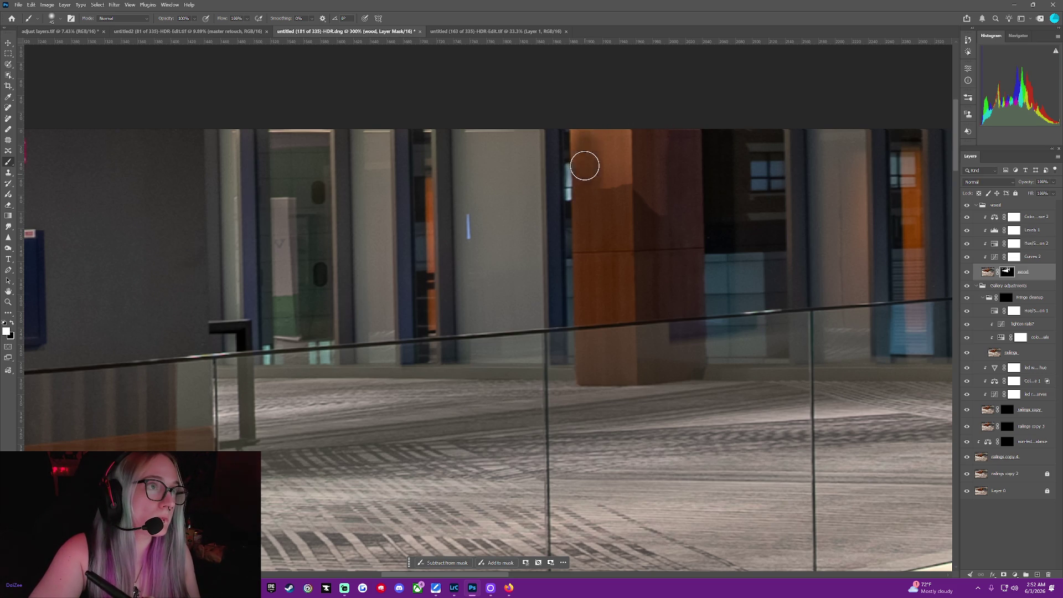
pyautogui.moveTo(587, 162); pyautogui.dragTo(626, 198)
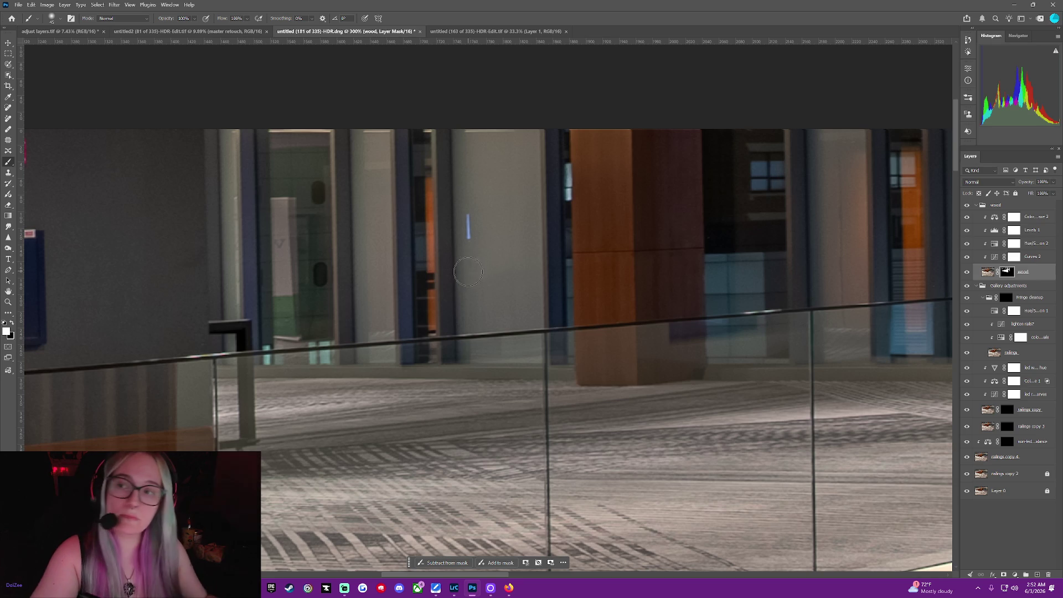
pyautogui.press('[')
pyautogui.press('[')
pyautogui.press('[')
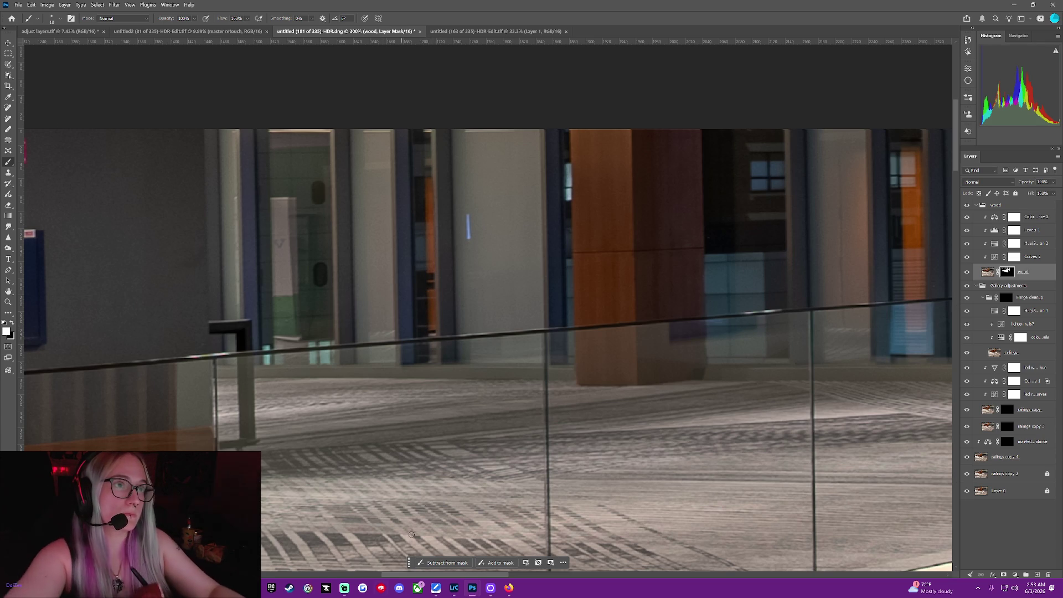
# Paint down the distant column at 72% brush opacity to mute its orange.
pyautogui.hscroll(10, 499, 564)
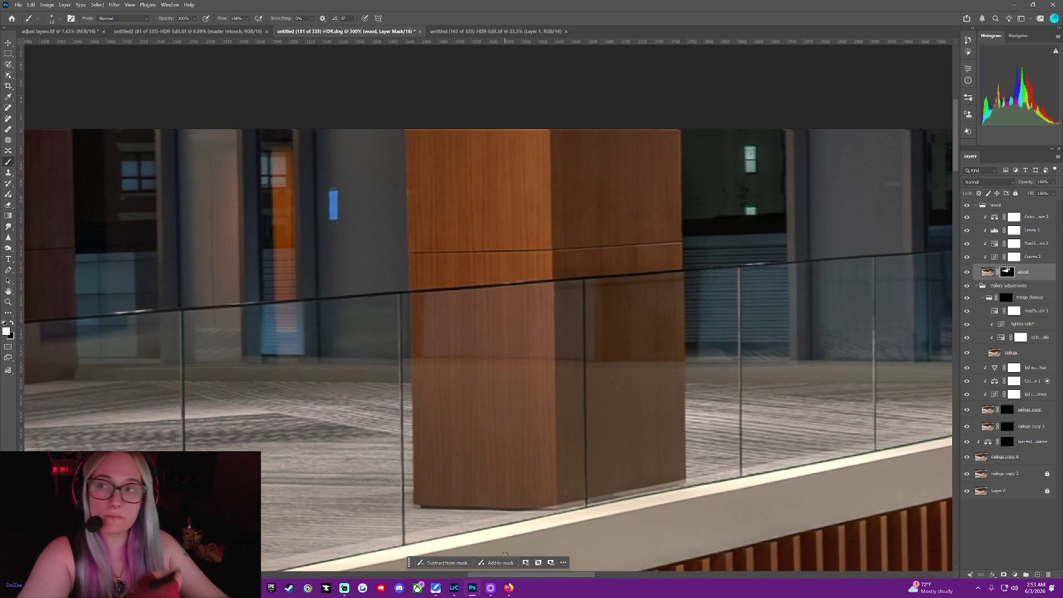
pyautogui.moveTo(173, 20); pyautogui.dragTo(164, 20)
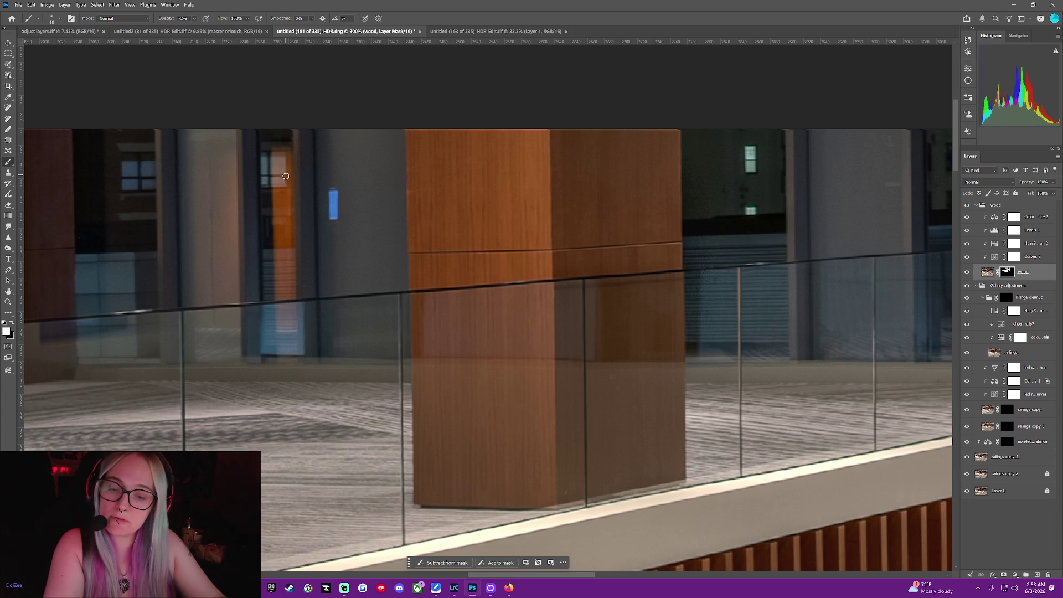
pyautogui.press(']')
pyautogui.press(']')
pyautogui.press(']')
pyautogui.moveTo(279, 156); pyautogui.dragTo(285, 323)
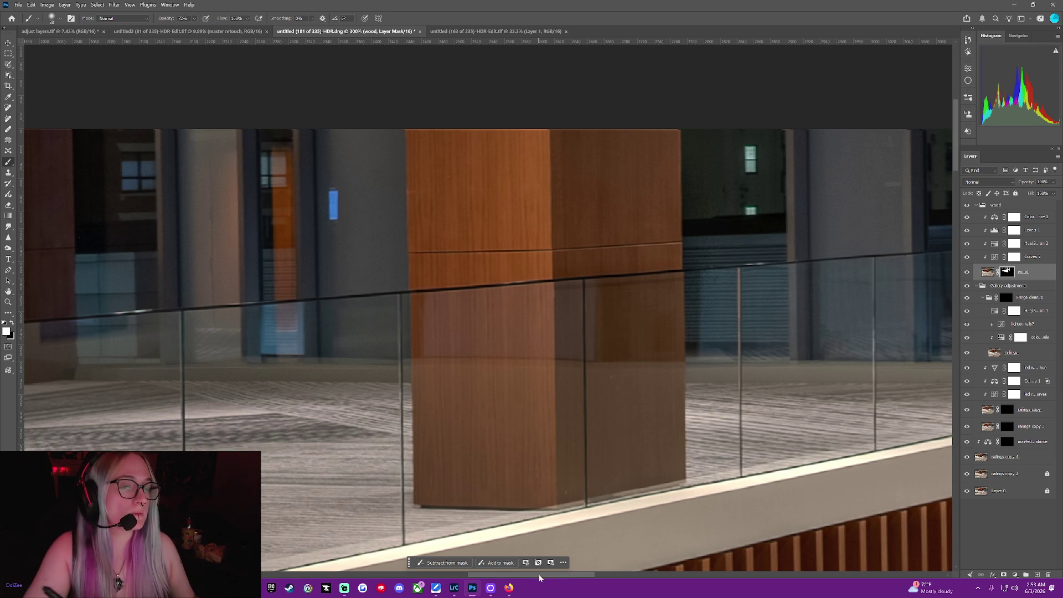
pyautogui.moveTo(539, 574); pyautogui.dragTo(674, 574)
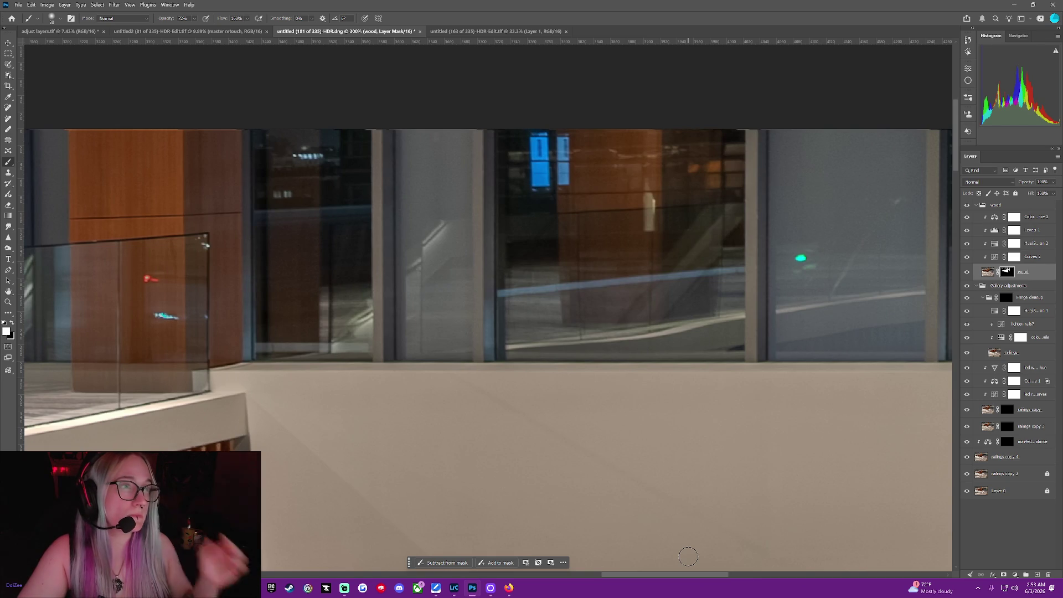
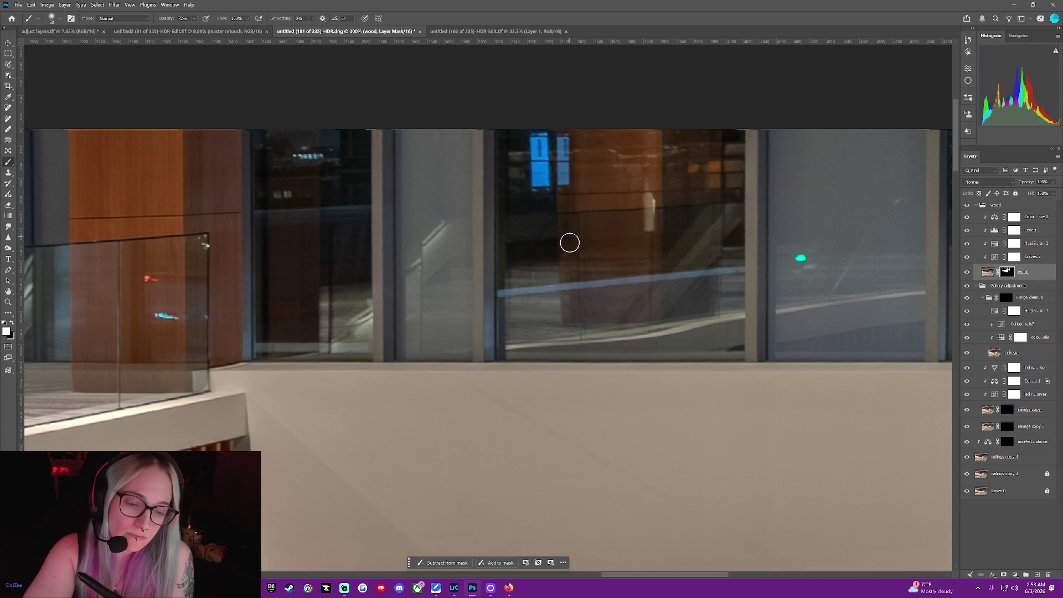
# Paint the wood mask black over the upper window reflections, including the middle window at 300%.
pyautogui.moveTo(606, 318)
pyautogui.mouseDown()
pyautogui.moveTo(718, 150)
pyautogui.moveTo(581, 136)
pyautogui.moveTo(702, 145)
pyautogui.moveTo(680, 223)
pyautogui.moveTo(698, 214)
pyautogui.moveTo(653, 288)
pyautogui.moveTo(583, 300)
pyautogui.moveTo(638, 286)
pyautogui.moveTo(587, 296)
pyautogui.moveTo(578, 231)
pyautogui.mouseUp()
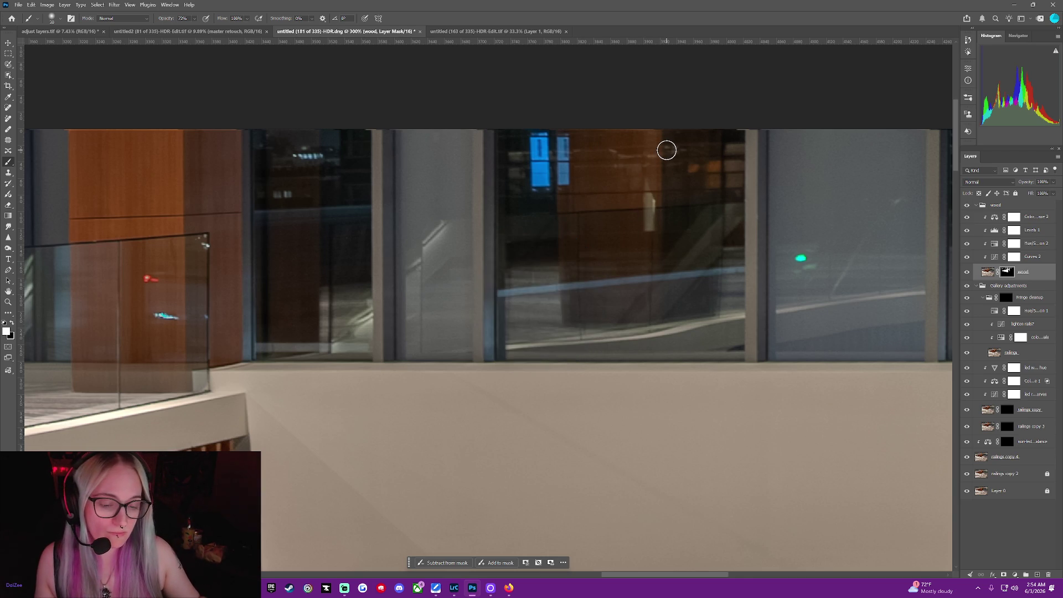
pyautogui.scroll(-3, 666, 150)
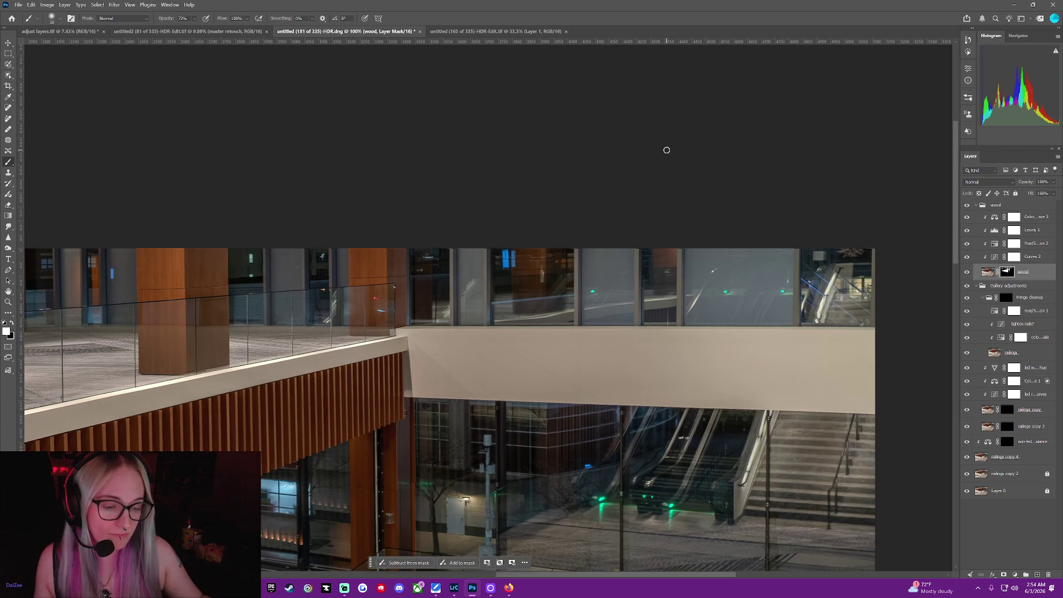
pyautogui.hotkey('ctrl', '+')
pyautogui.hotkey('ctrl', '+')
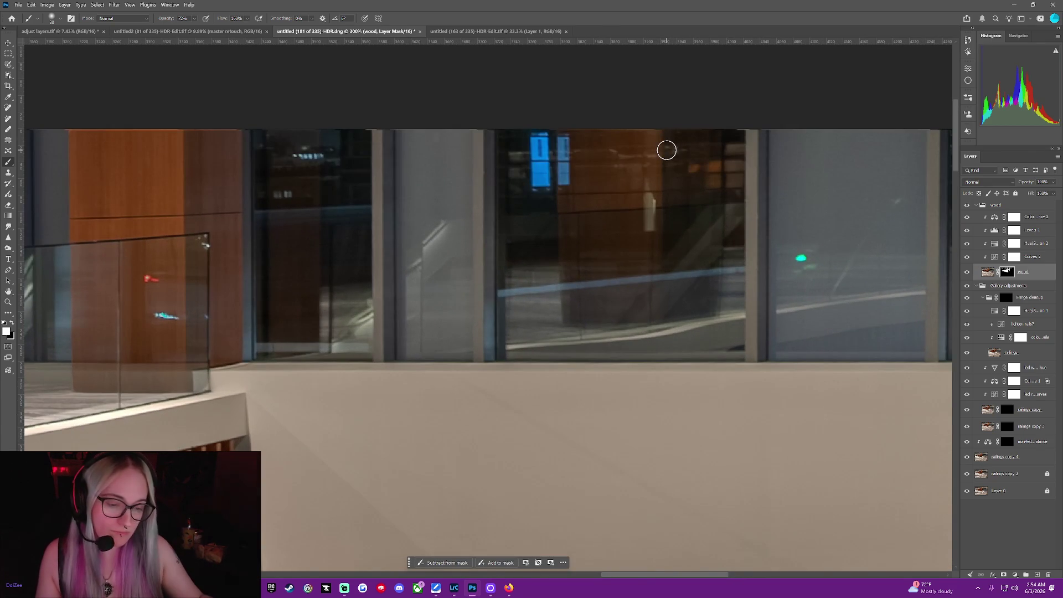
pyautogui.moveTo(635, 573); pyautogui.dragTo(698, 577)
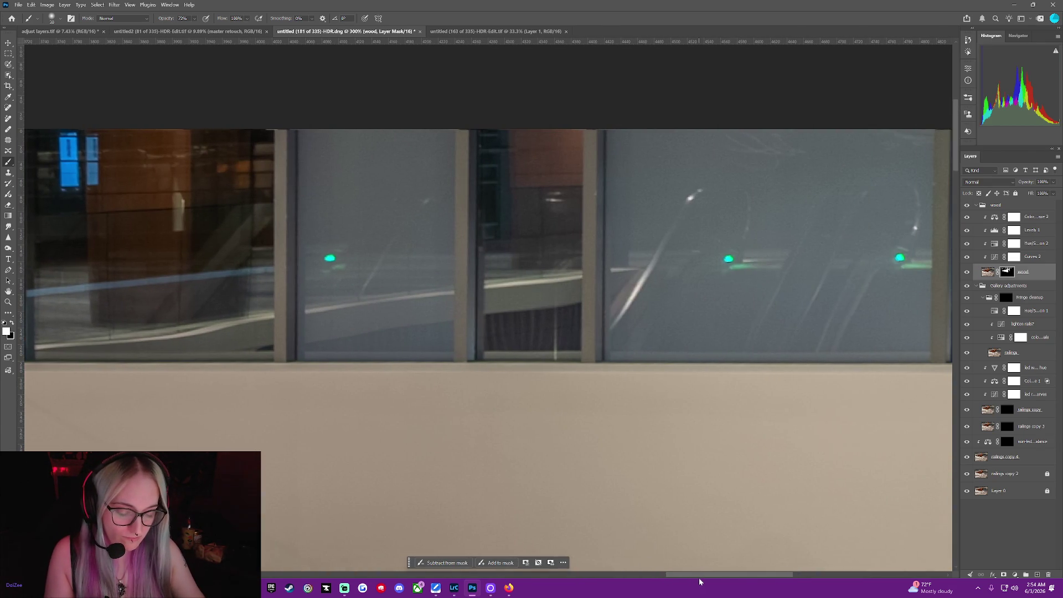
pyautogui.moveTo(698, 577); pyautogui.dragTo(720, 566)
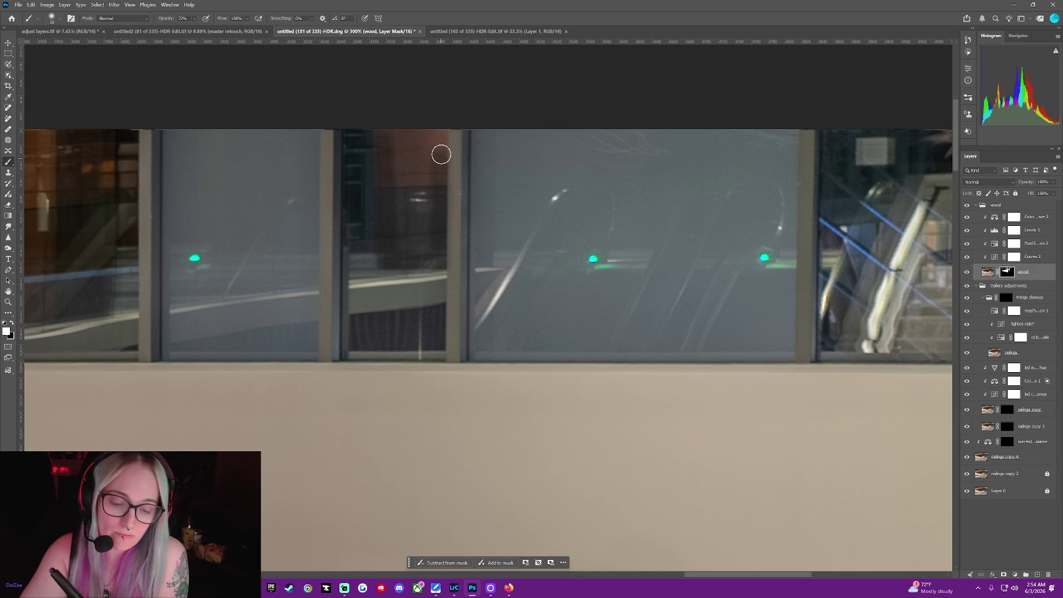
pyautogui.moveTo(422, 136); pyautogui.dragTo(415, 256)
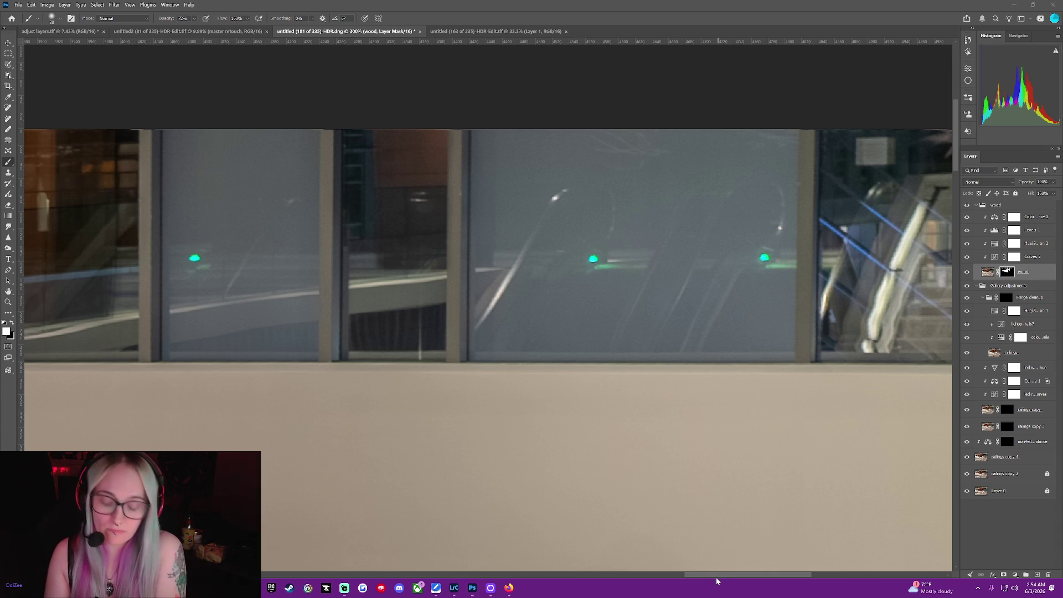
# Zoom between 100% and 200% to check the gallery, ending at a 66.7% view.
pyautogui.moveTo(716, 577); pyautogui.dragTo(750, 578)
pyautogui.hotkey('ctrl', '-')
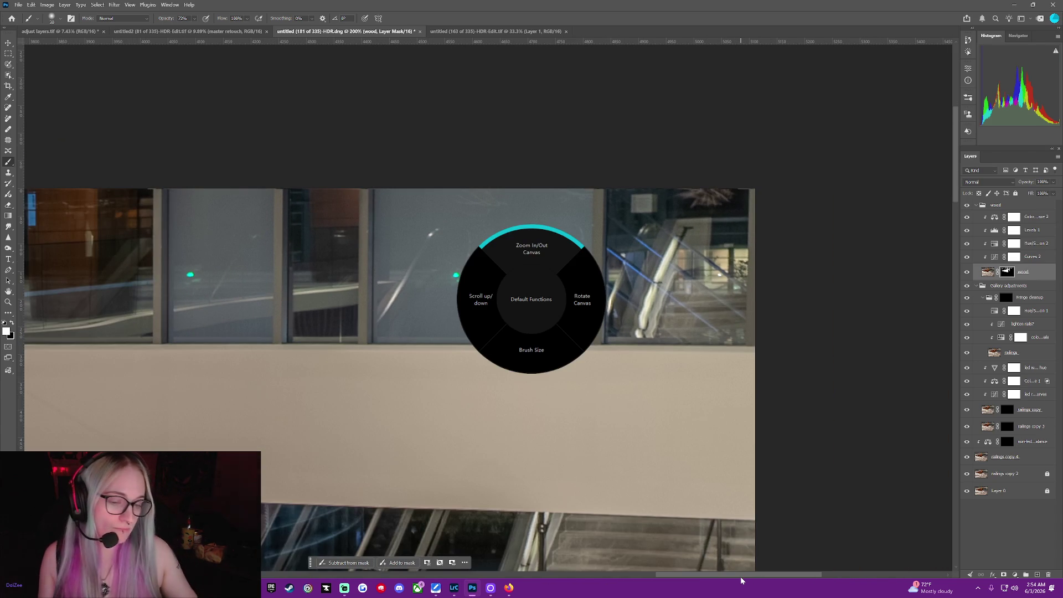
pyautogui.hotkey('ctrl', '-')
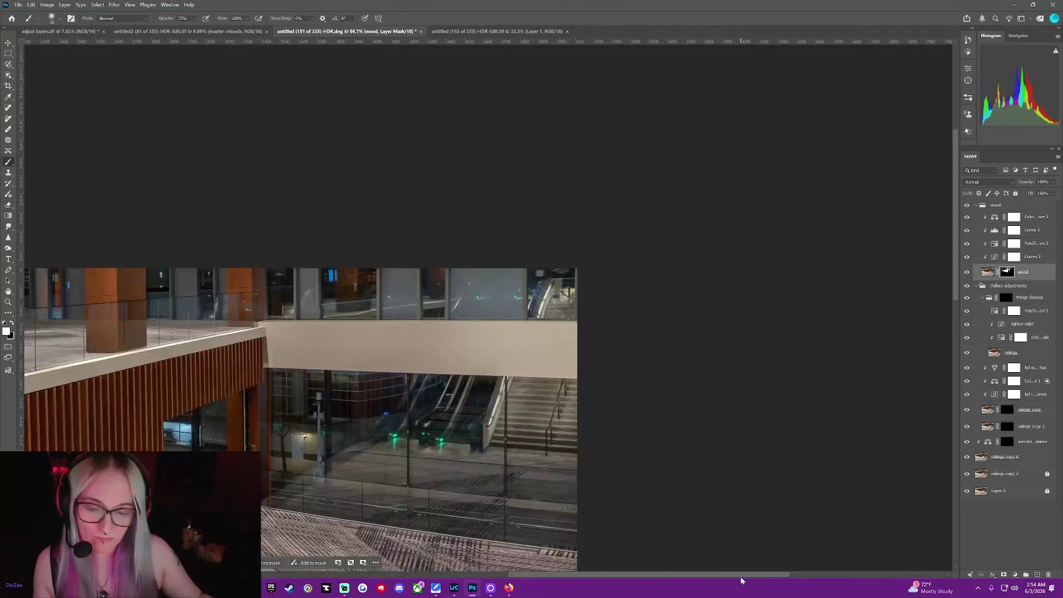
pyautogui.hotkey('ctrl', '-')
pyautogui.hotkey('ctrl', '+')
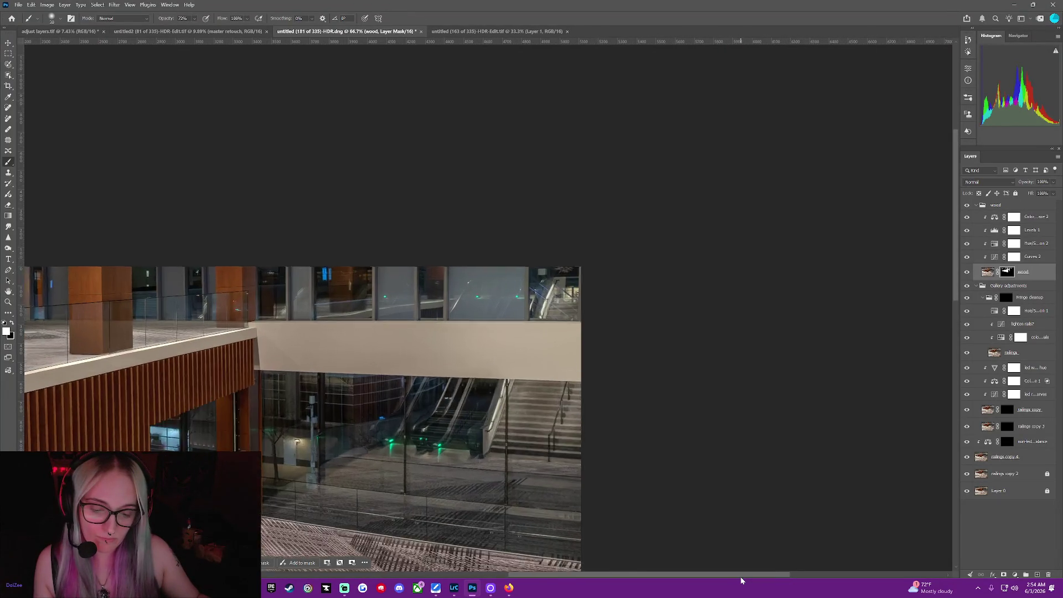
pyautogui.hotkey('ctrl', '+')
pyautogui.moveTo(741, 576); pyautogui.dragTo(610, 575)
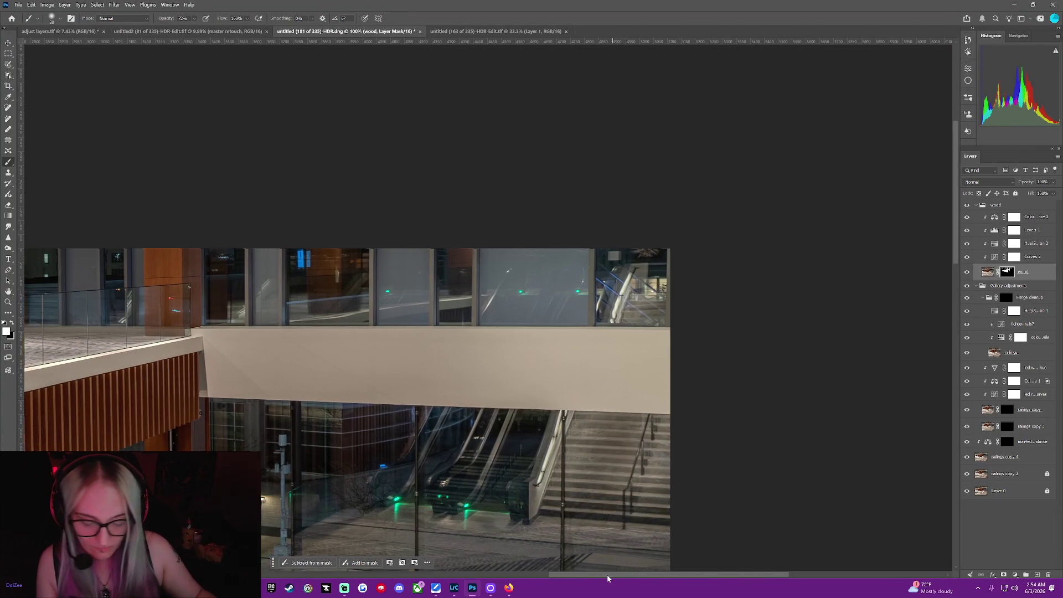
pyautogui.hotkey('ctrl', '-')
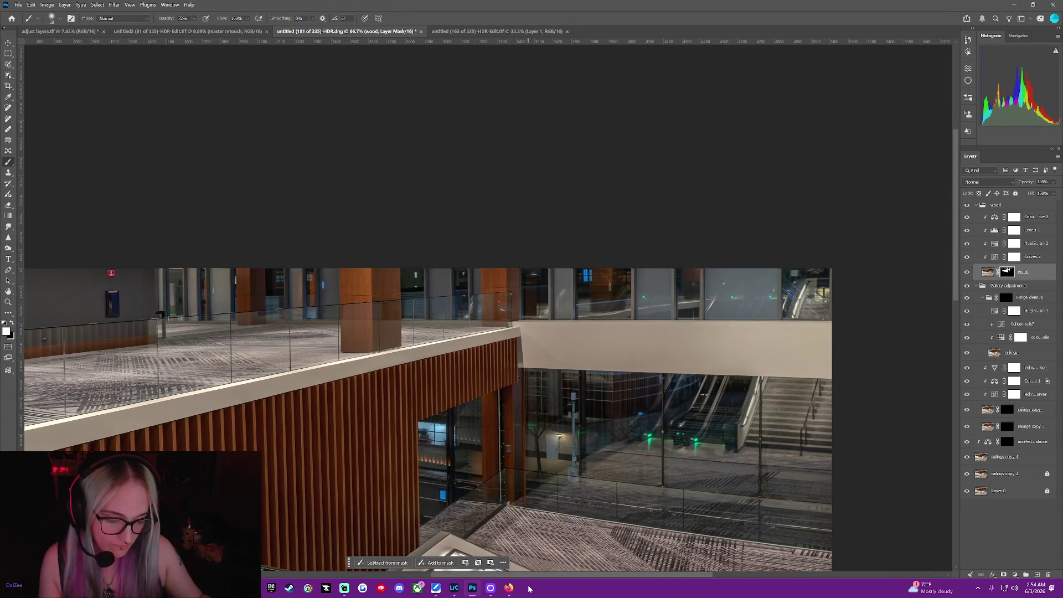
pyautogui.hotkey('ctrl', '+')
pyautogui.hotkey('ctrl', '+')
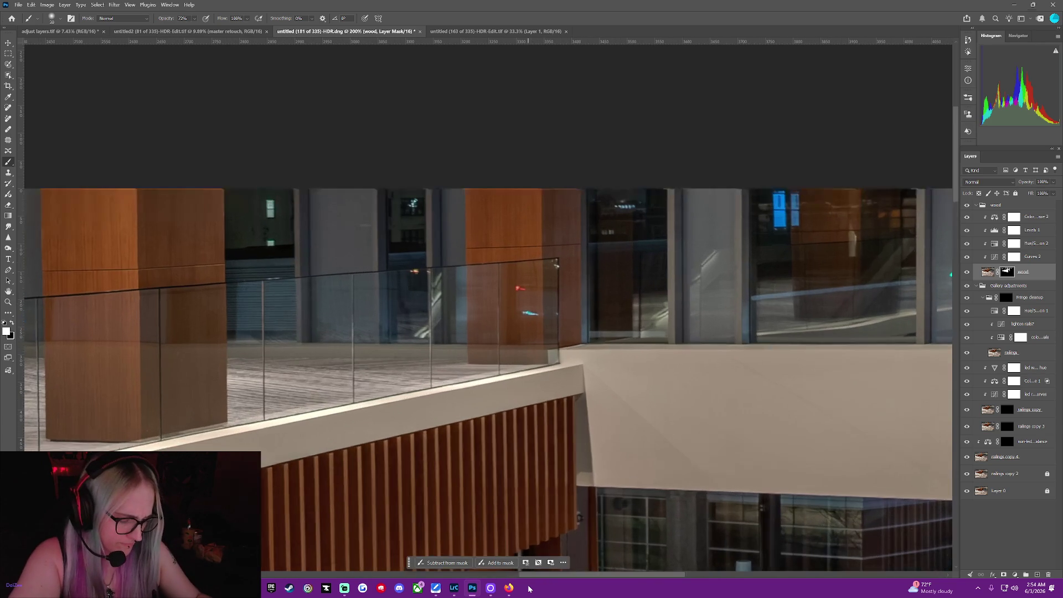
pyautogui.hotkey('ctrl', '-')
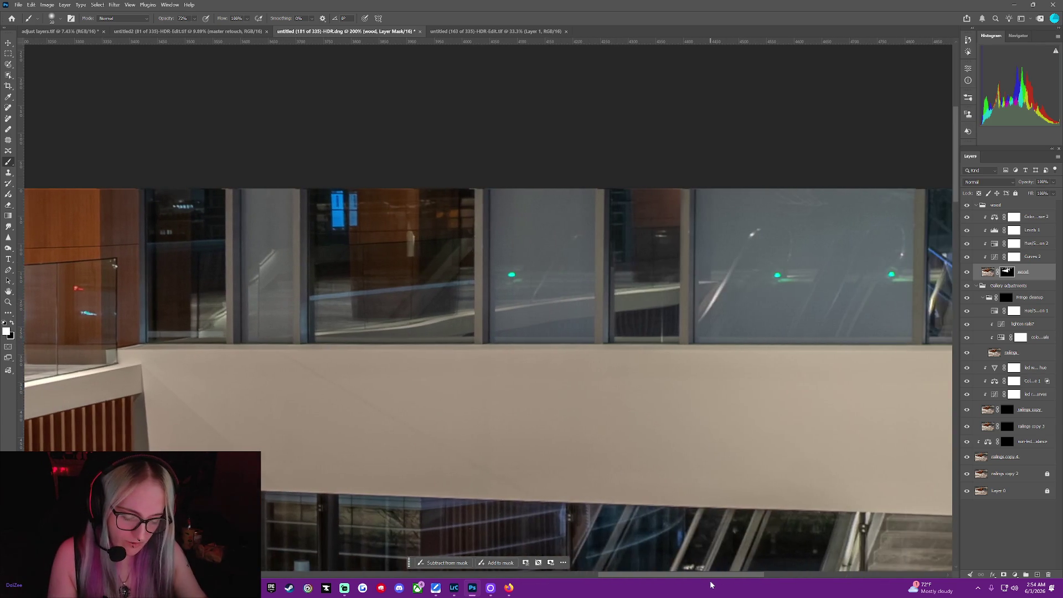
pyautogui.hotkey('ctrl', '-')
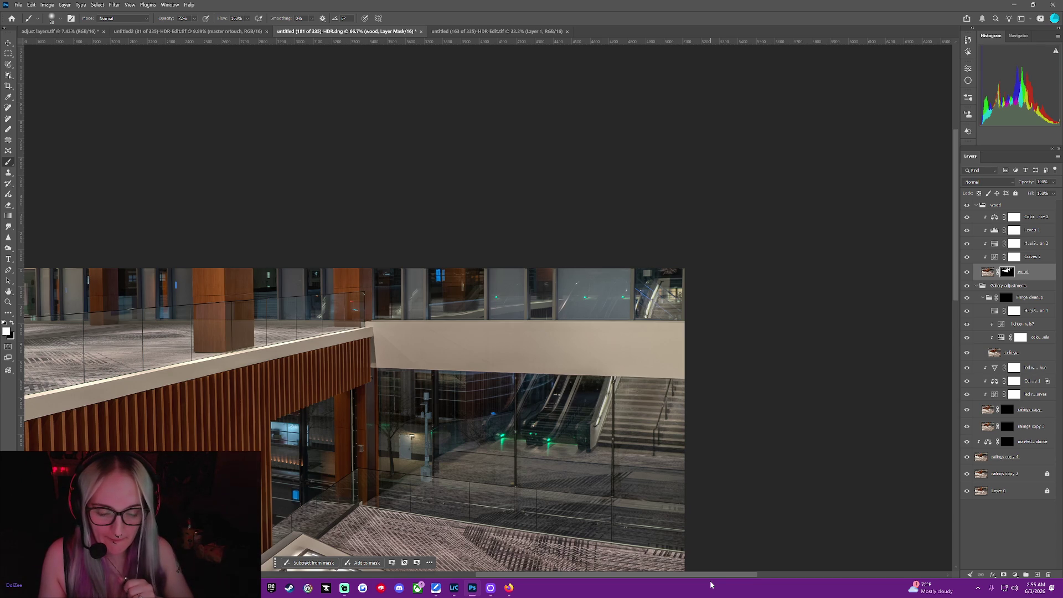
# Make Fringe cleanup, under Gallery adjustments, the active group in the Layers panel.
pyautogui.middleClick(466, 389)
pyautogui.middleClick(466, 389)
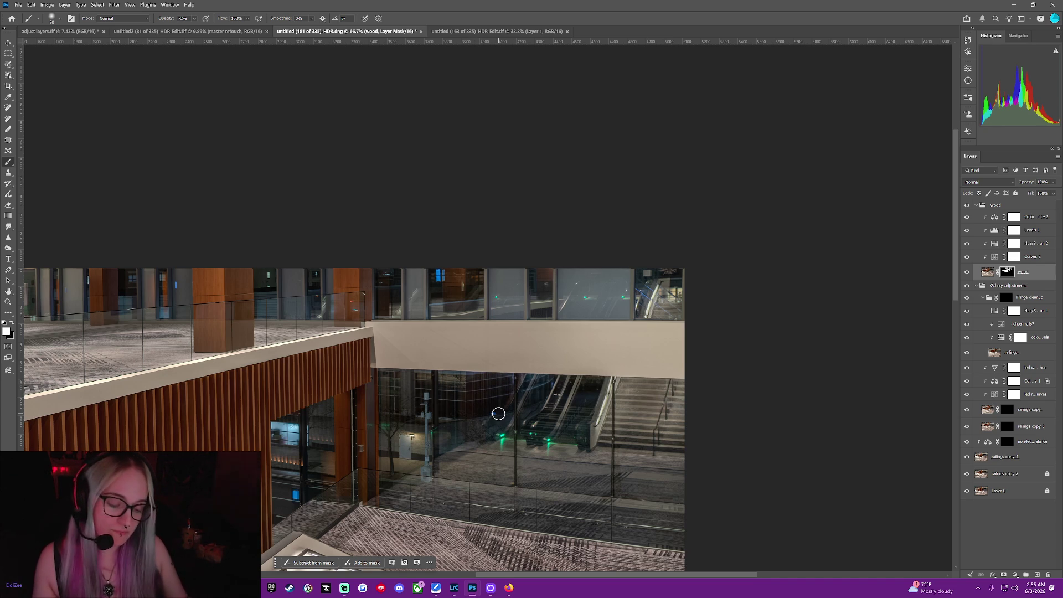
pyautogui.click(1006, 299)
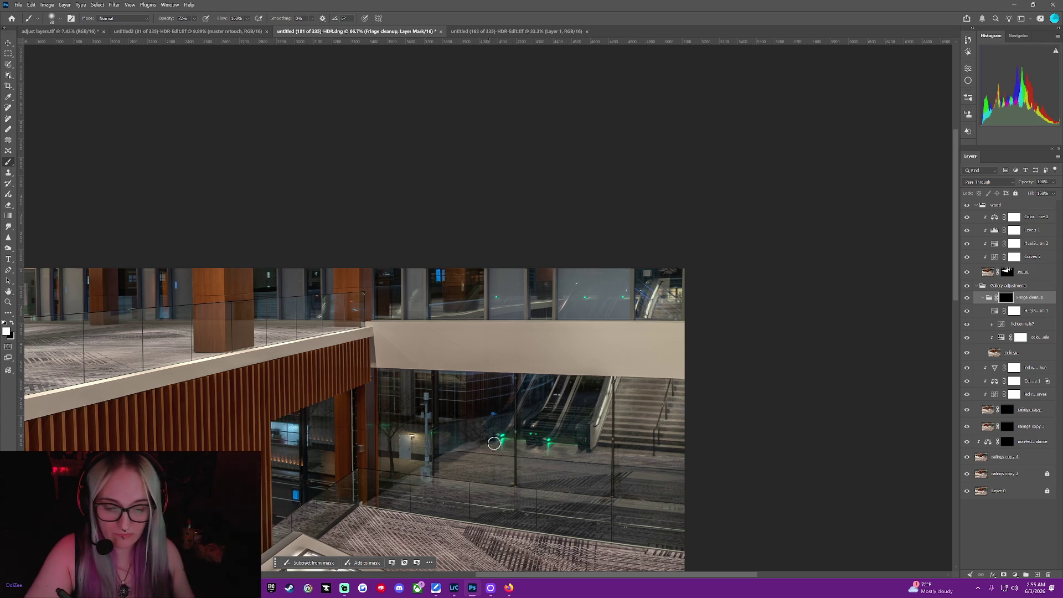
# Set Hue/Saturation 1 to Greens at Saturation -100, sampling the cyan light on the image.
pyautogui.click(995, 311)
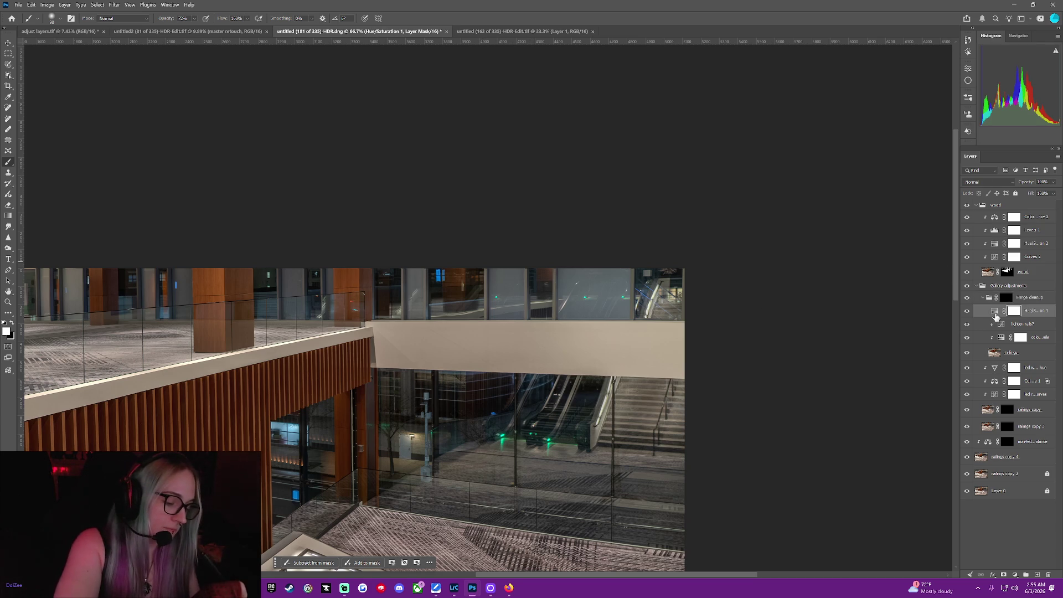
pyautogui.doubleClick(994, 311)
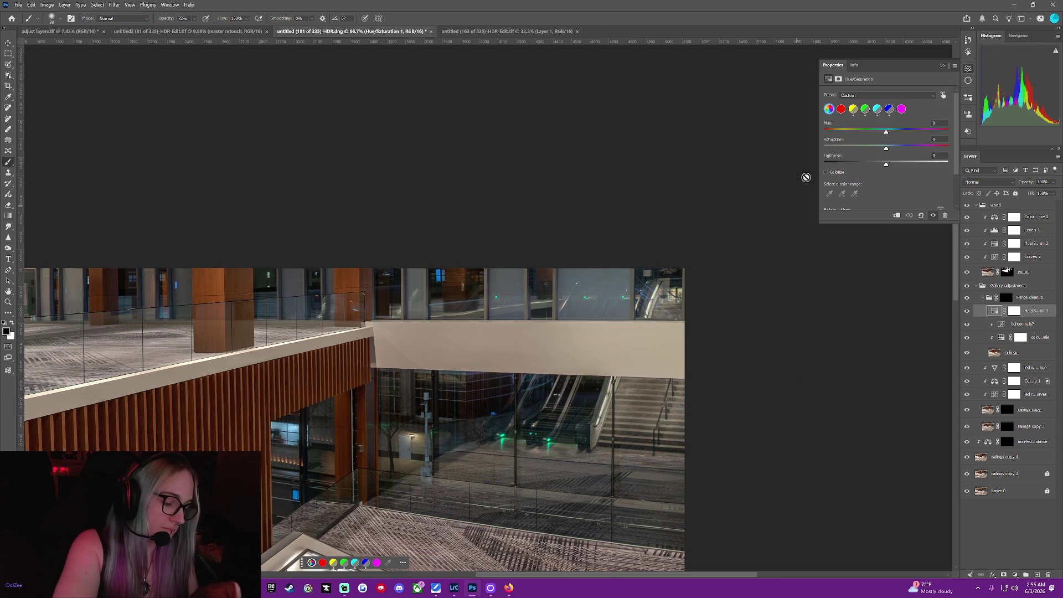
pyautogui.click(865, 108)
pyautogui.moveTo(885, 148); pyautogui.dragTo(824, 148)
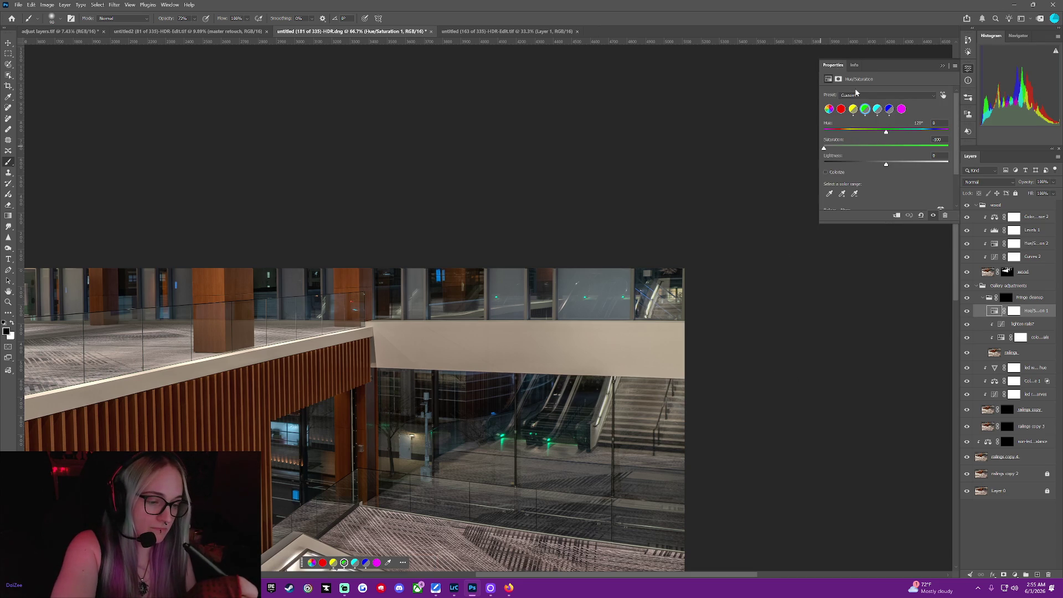
pyautogui.click(943, 95)
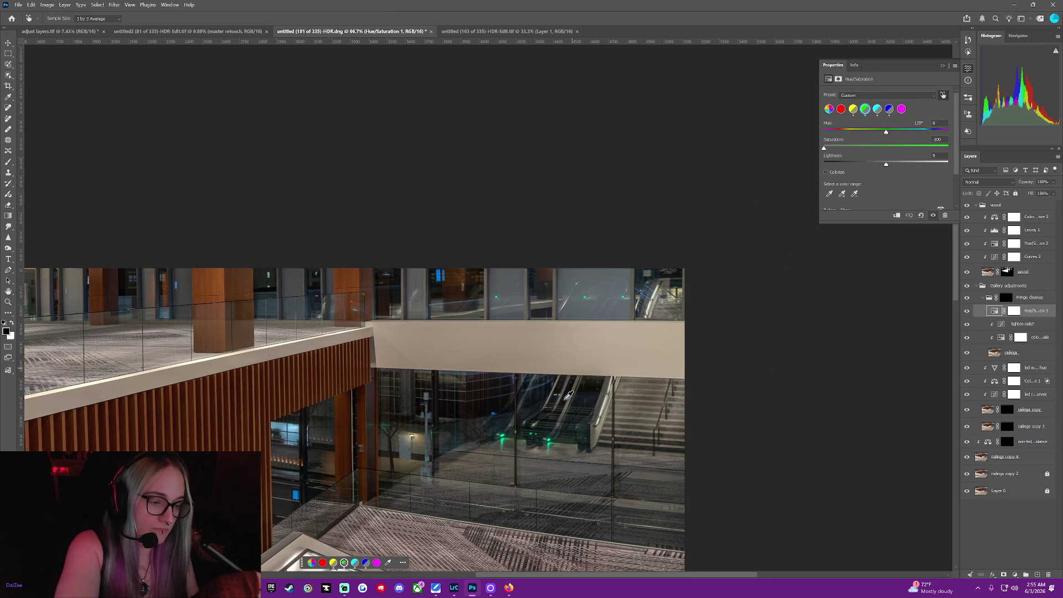
pyautogui.click(505, 432)
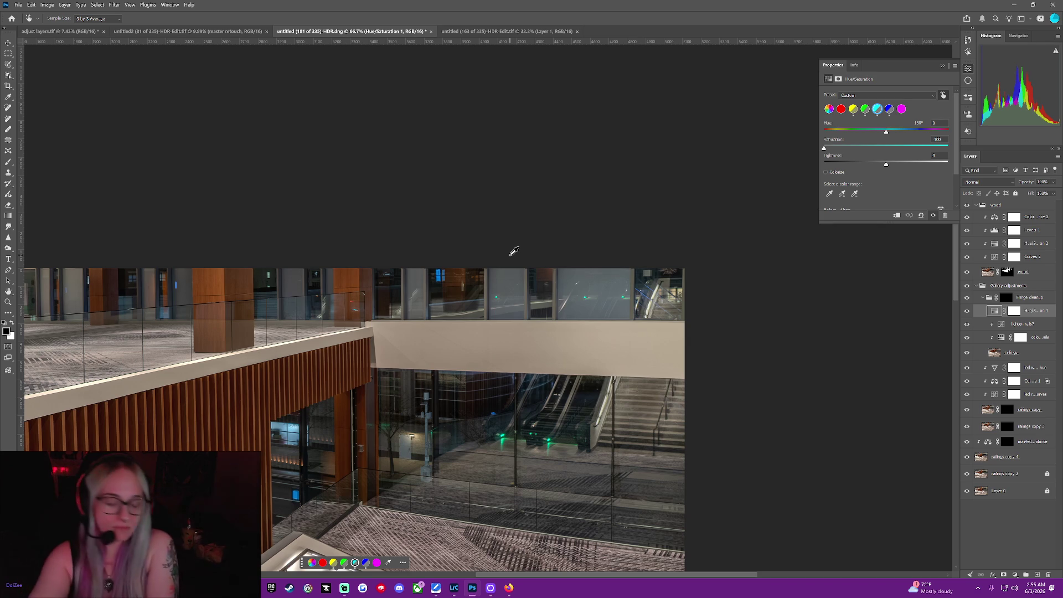
# Switch to the Brush, target the Fringe cleanup group mask and close Properties.
pyautogui.press('b')
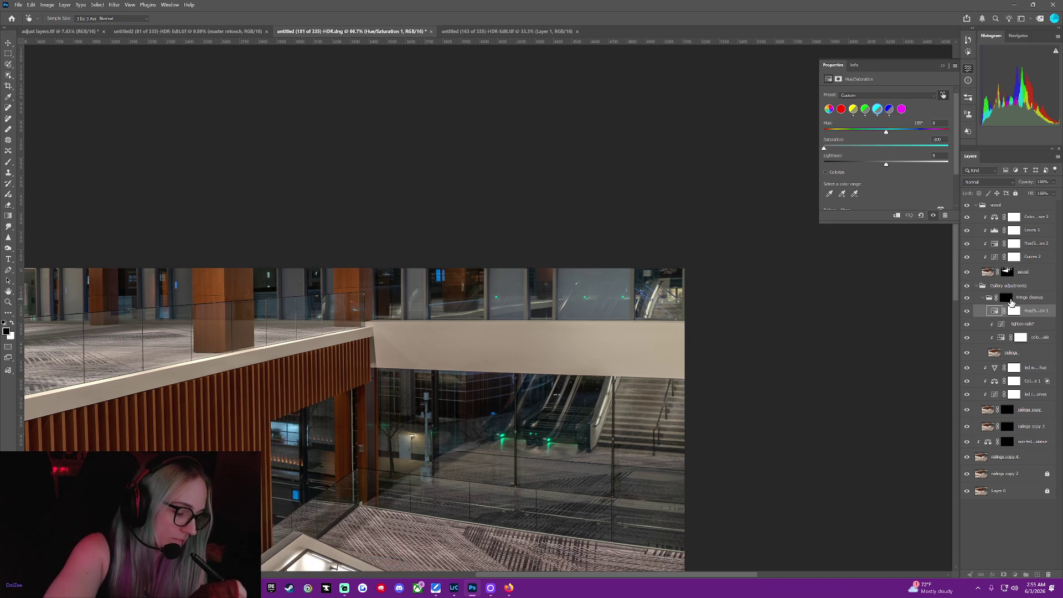
pyautogui.click(1004, 298)
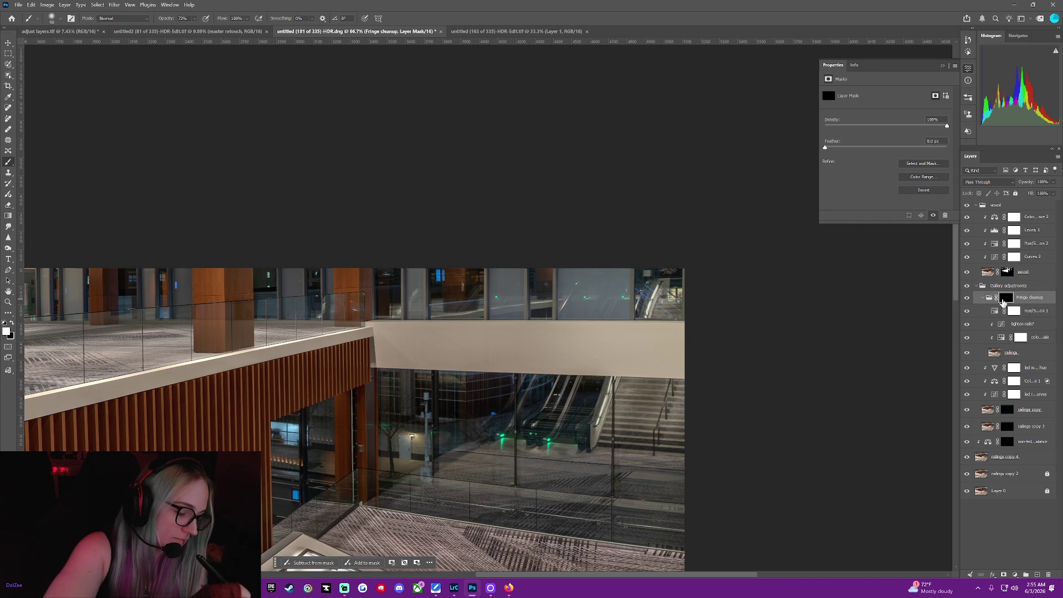
pyautogui.click(942, 65)
# Set the brush to 100% opacity and shrink it to size 20.
pyautogui.press('0')
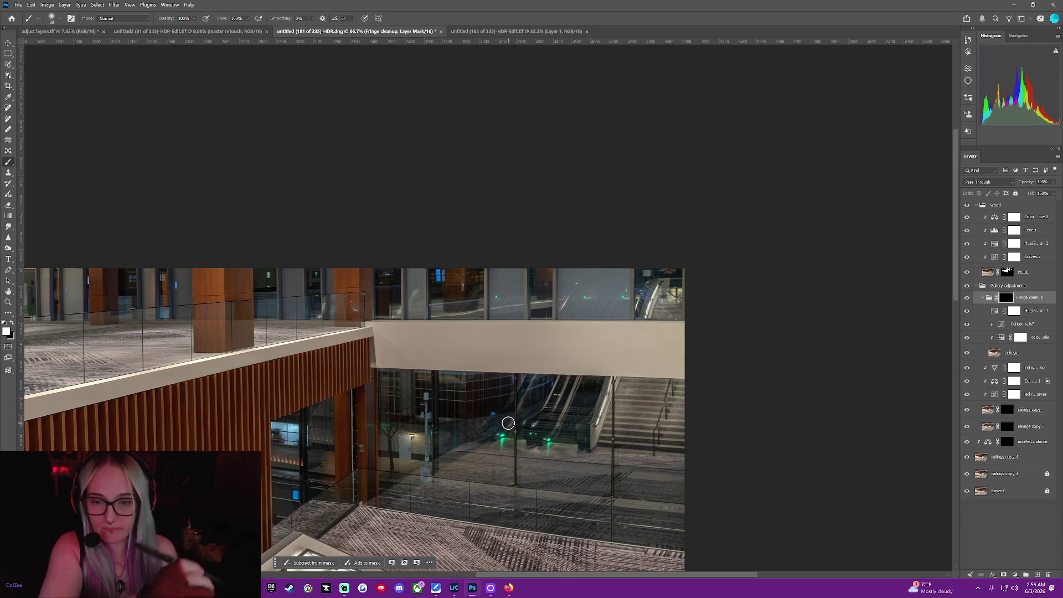
pyautogui.middleClick(508, 422)
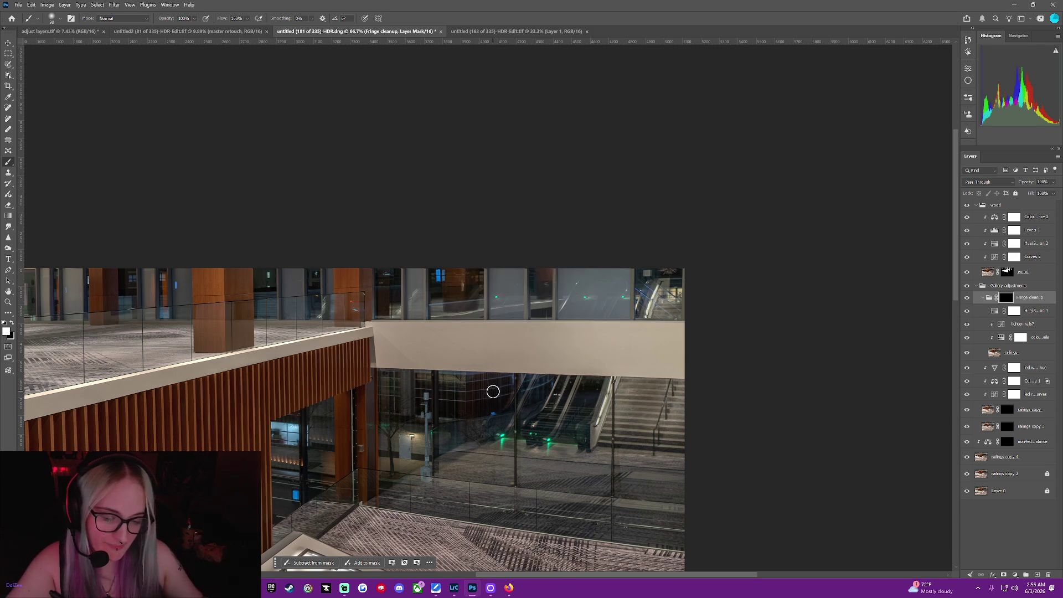
pyautogui.scroll(5, 506, 423)
pyautogui.scroll(3, 521, 216)
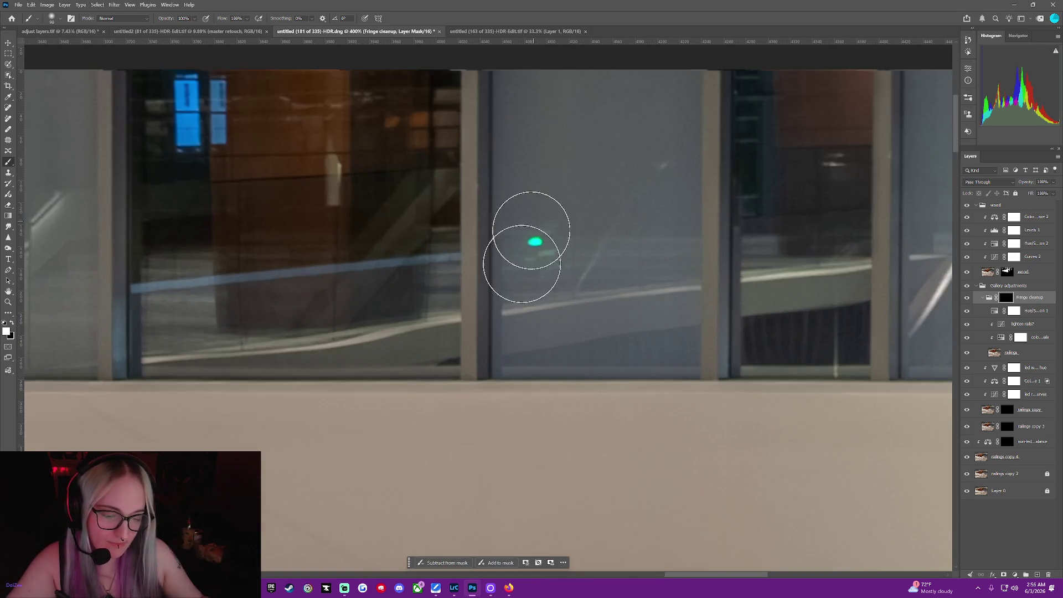
pyautogui.middleClick(540, 216)
pyautogui.scroll(-2, 540, 216)
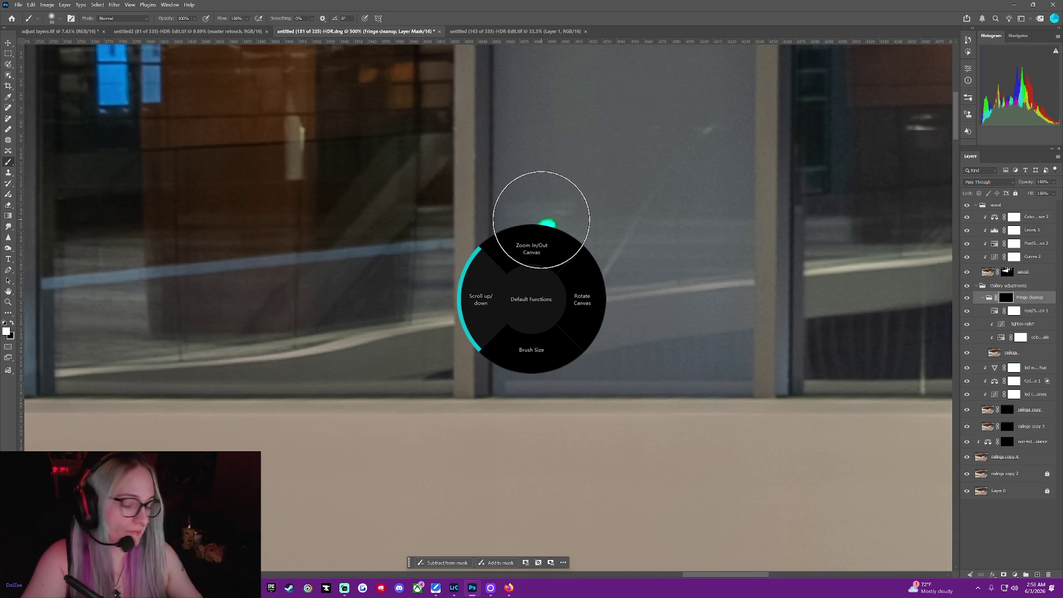
pyautogui.click(540, 216)
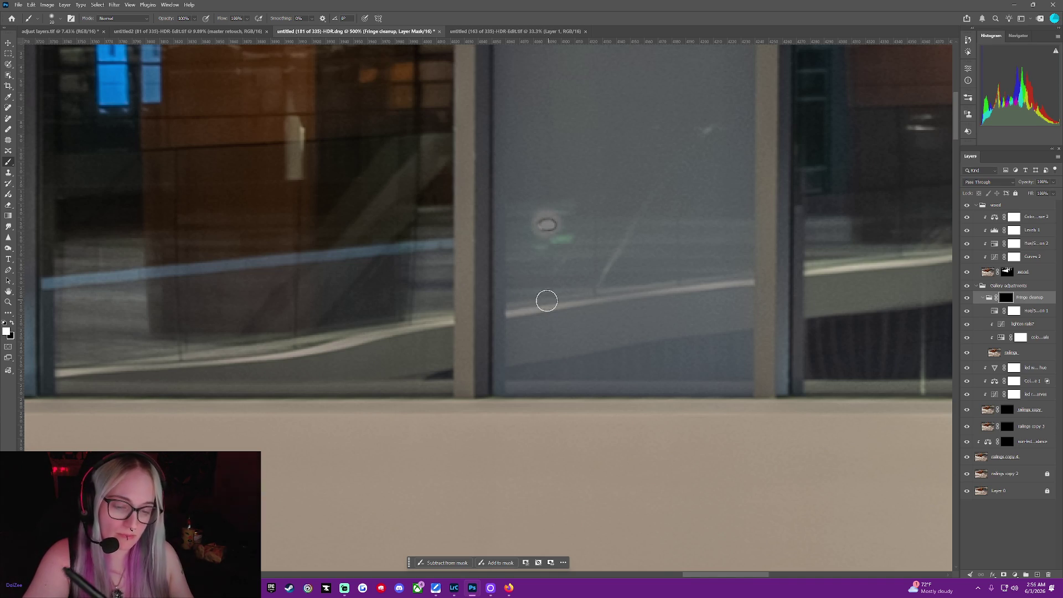
# Undo the green-light desaturation, then zoom out to 25% and back in to 50%.
pyautogui.hotkey('ctrl', 'z')
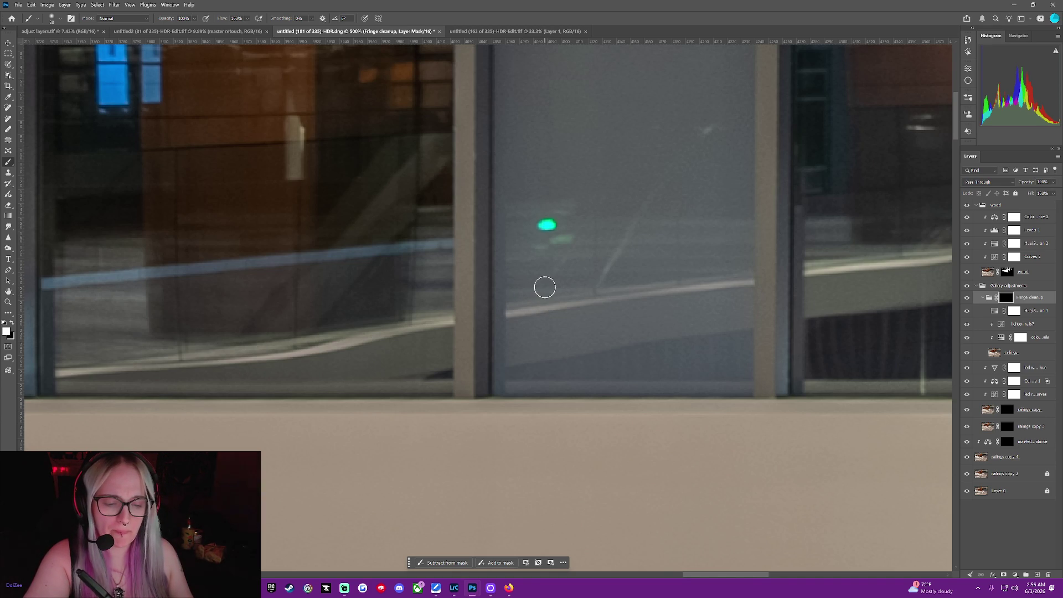
pyautogui.middleClick(609, 304)
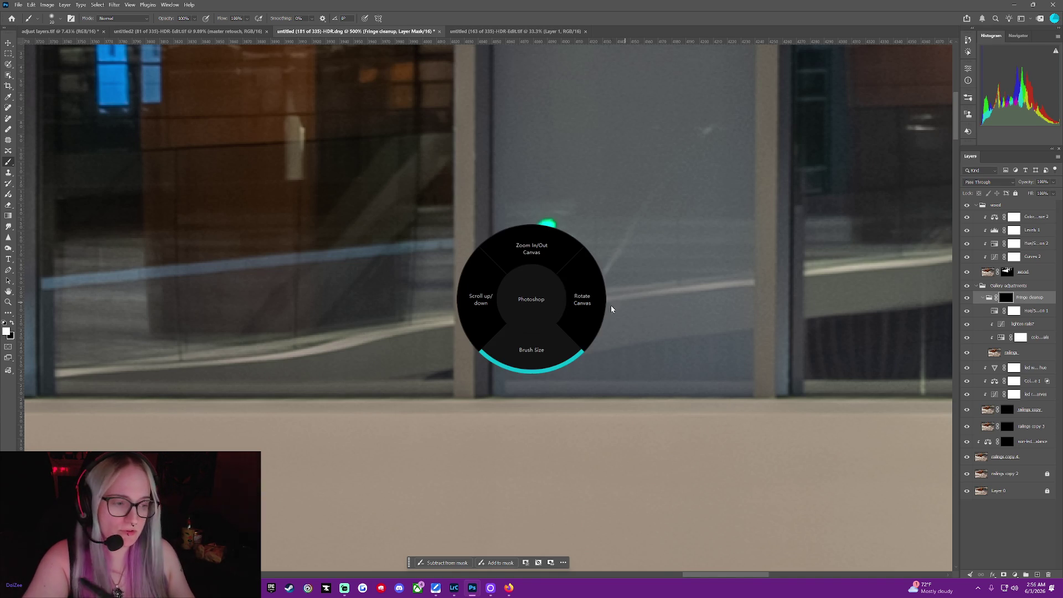
pyautogui.scroll(1, 506, 250)
pyautogui.scroll(1, 506, 251)
pyautogui.click(506, 251)
pyautogui.scroll(-2, 506, 246)
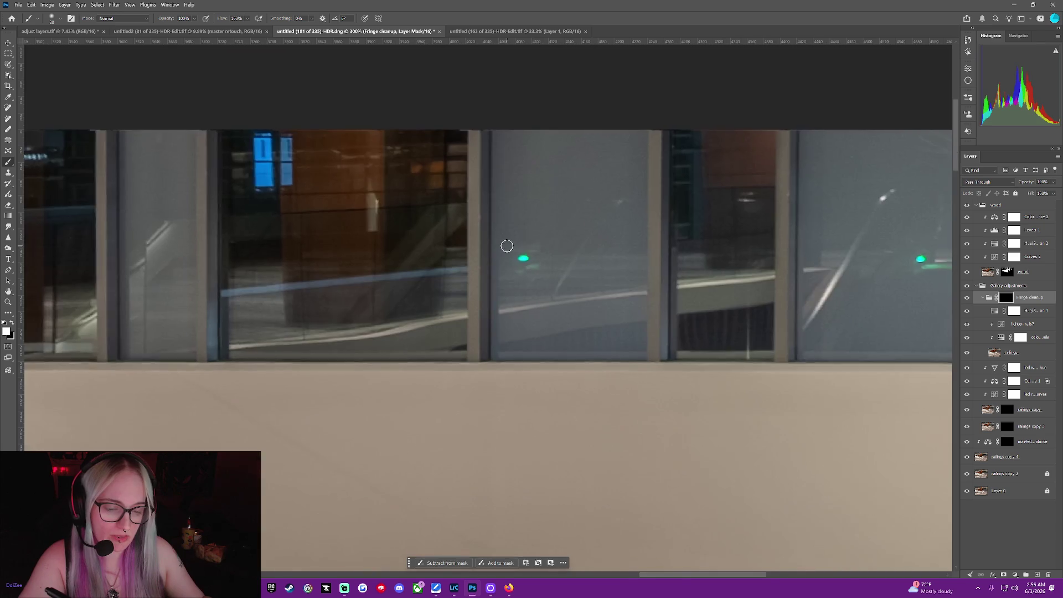
pyautogui.scroll(-3, 506, 246)
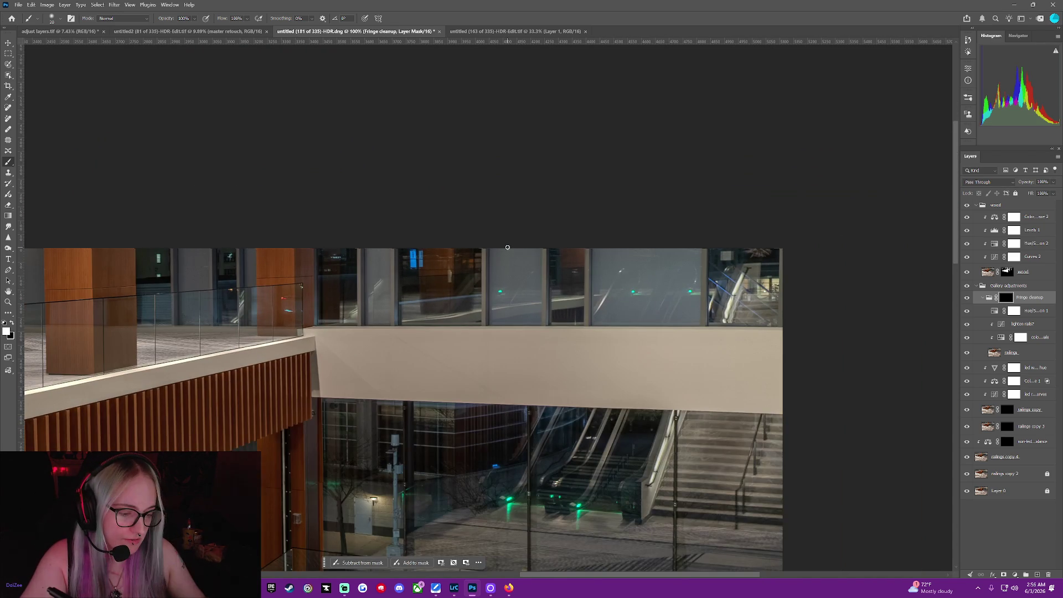
pyautogui.scroll(-1, 507, 246)
pyautogui.scroll(-1, 506, 247)
pyautogui.scroll(-1, 507, 247)
pyautogui.scroll(-1, 507, 246)
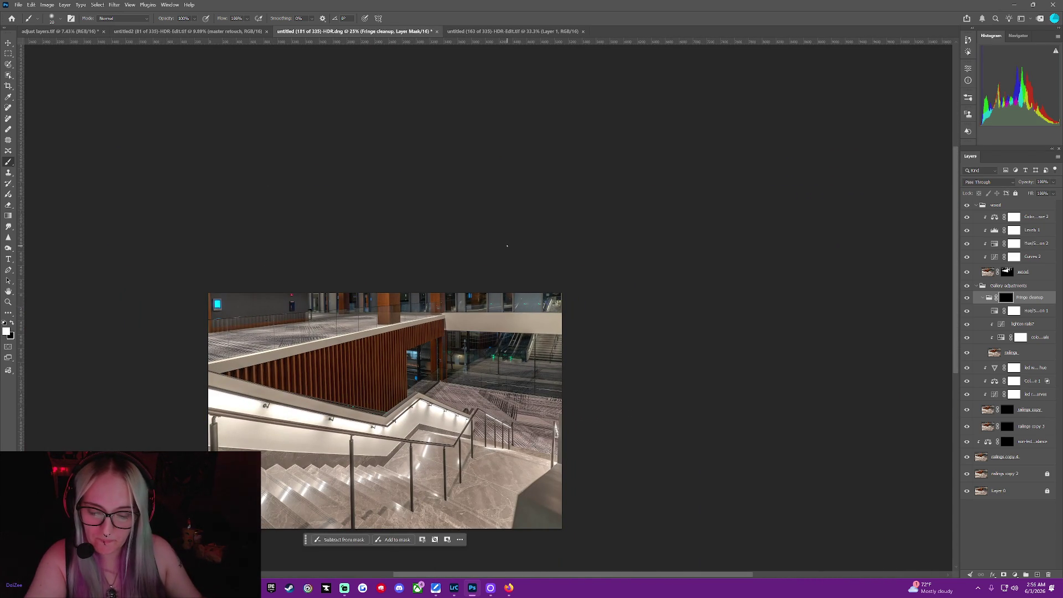
pyautogui.scroll(1, 507, 245)
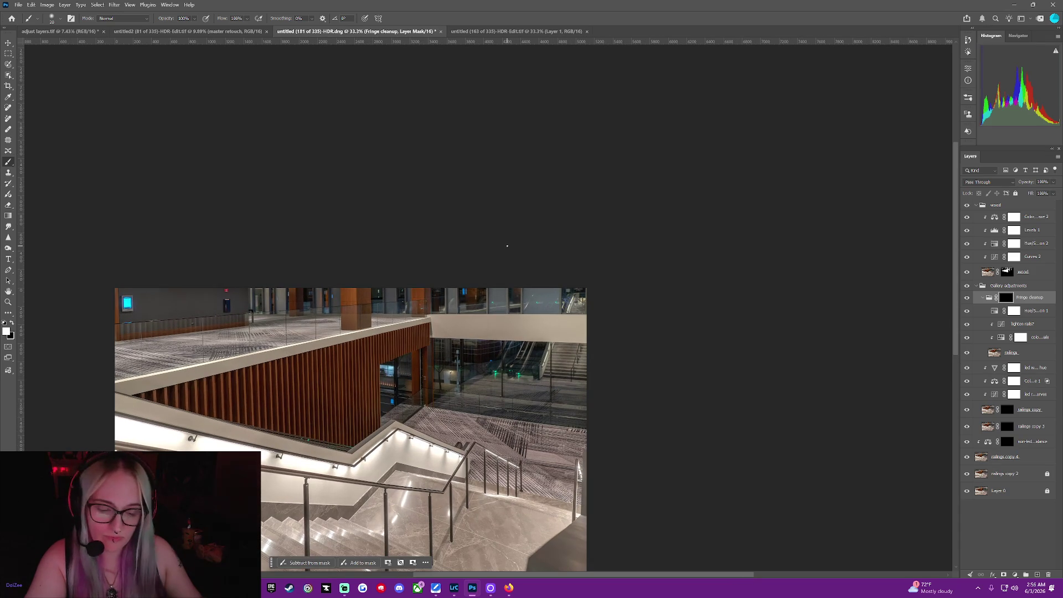
pyautogui.scroll(1, 506, 246)
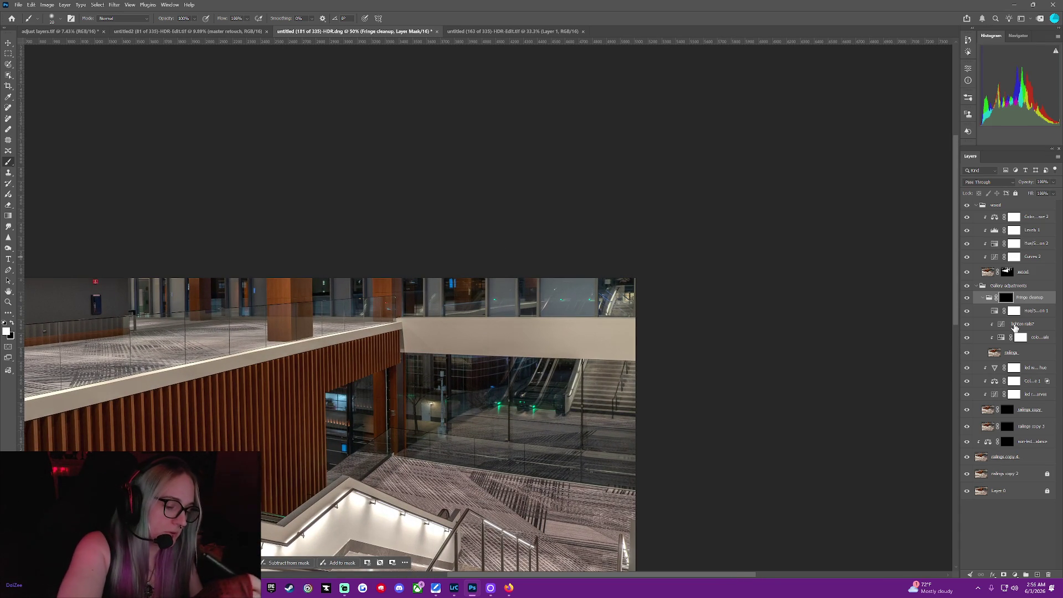
# Add a layer mask to the railings layer and try Object Selection on the right railing post.
pyautogui.click(1011, 356)
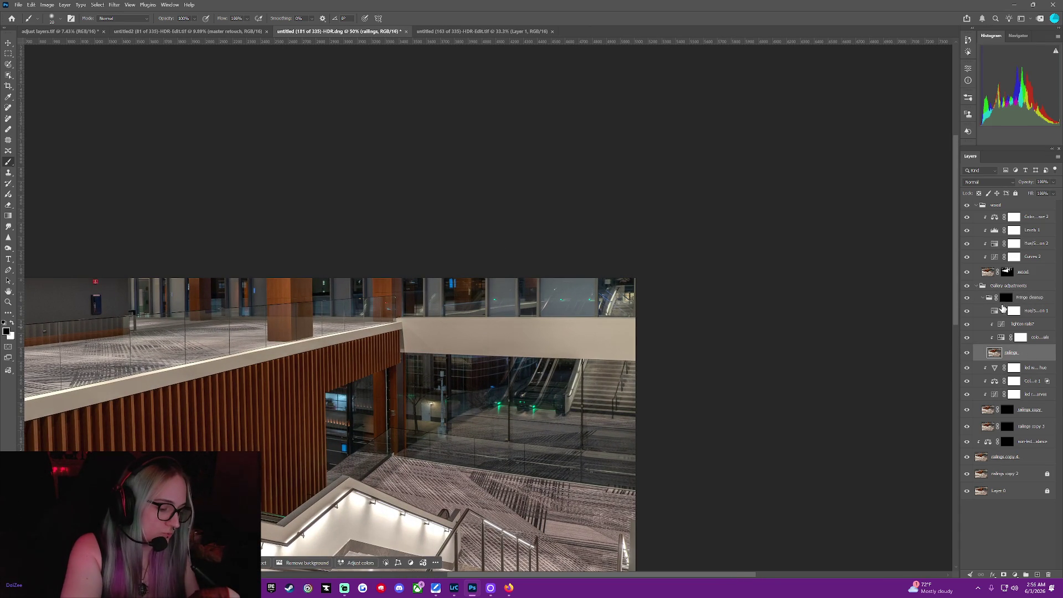
pyautogui.click(1003, 575)
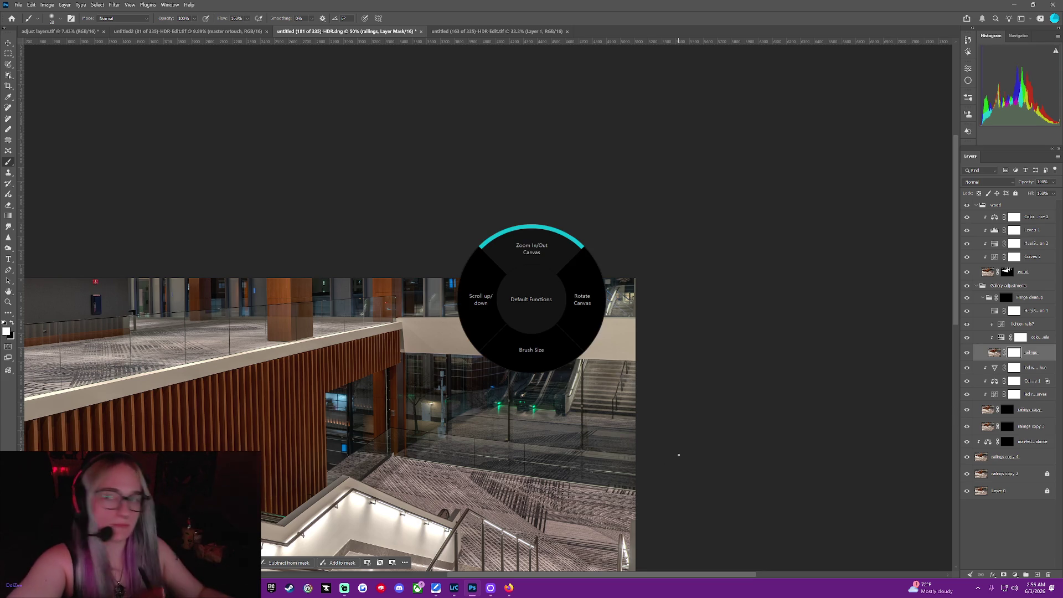
pyautogui.scroll(-1, 957, 267)
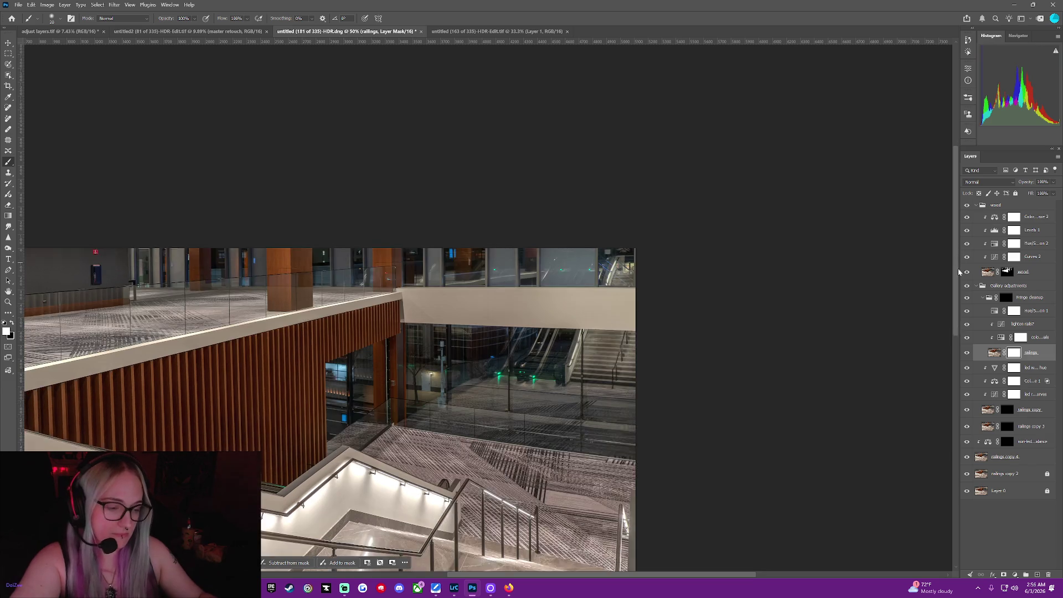
pyautogui.moveTo(957, 264); pyautogui.dragTo(954, 368)
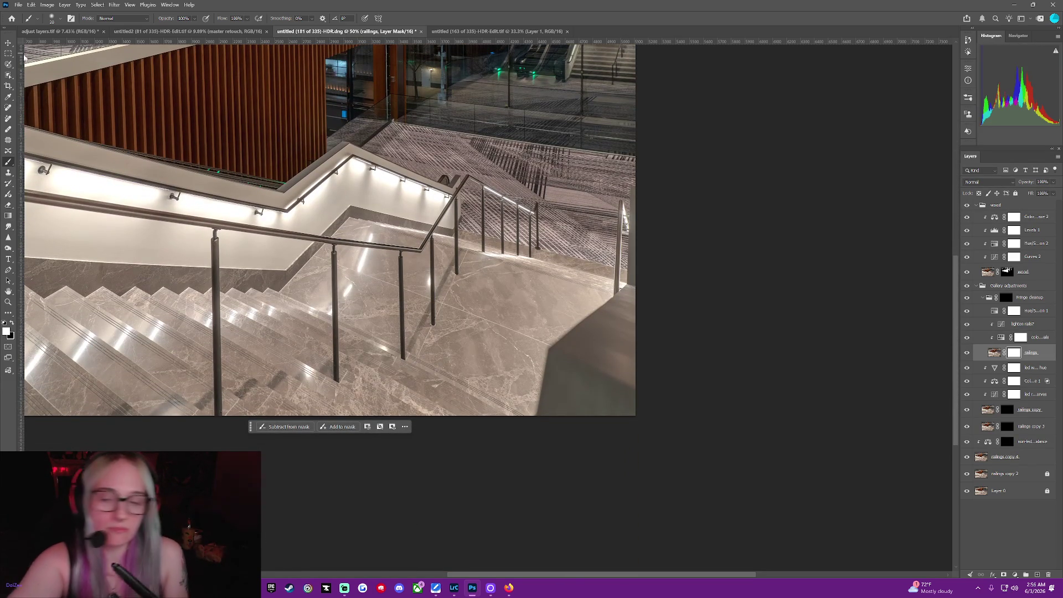
pyautogui.click(8, 77)
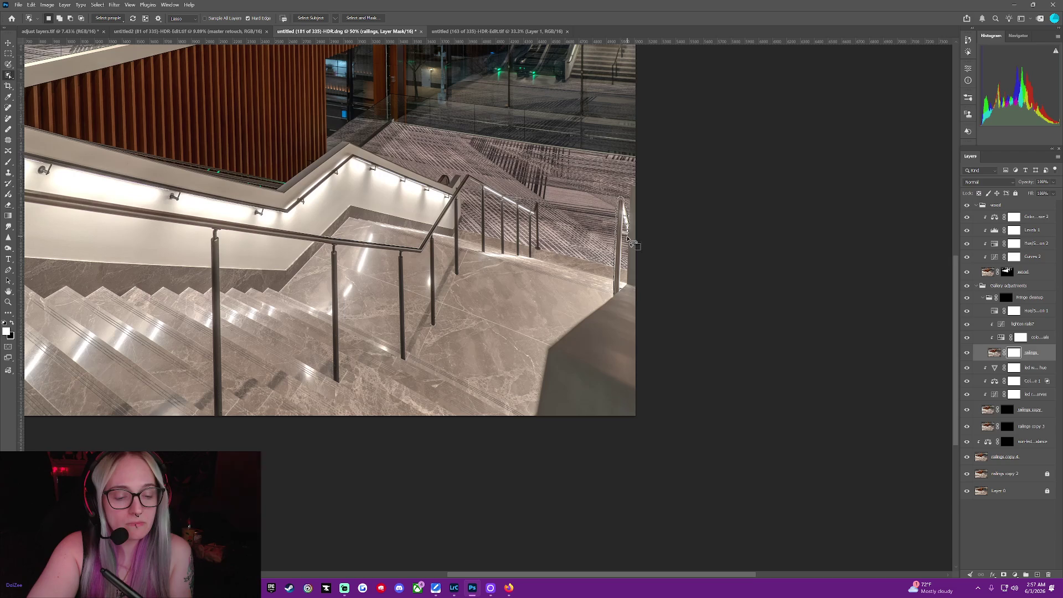
pyautogui.click(614, 289)
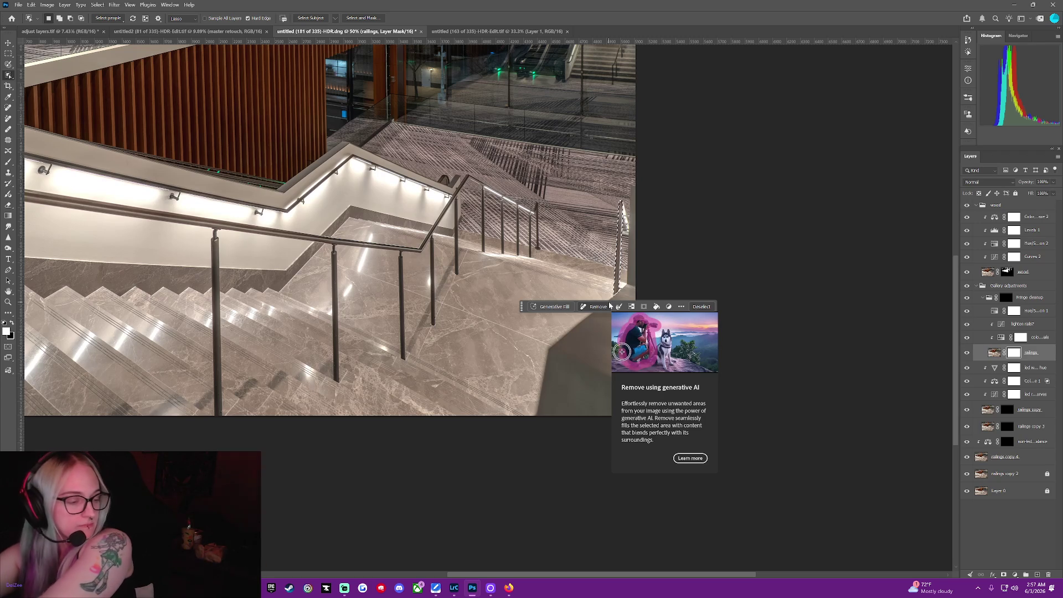
pyautogui.click(631, 308)
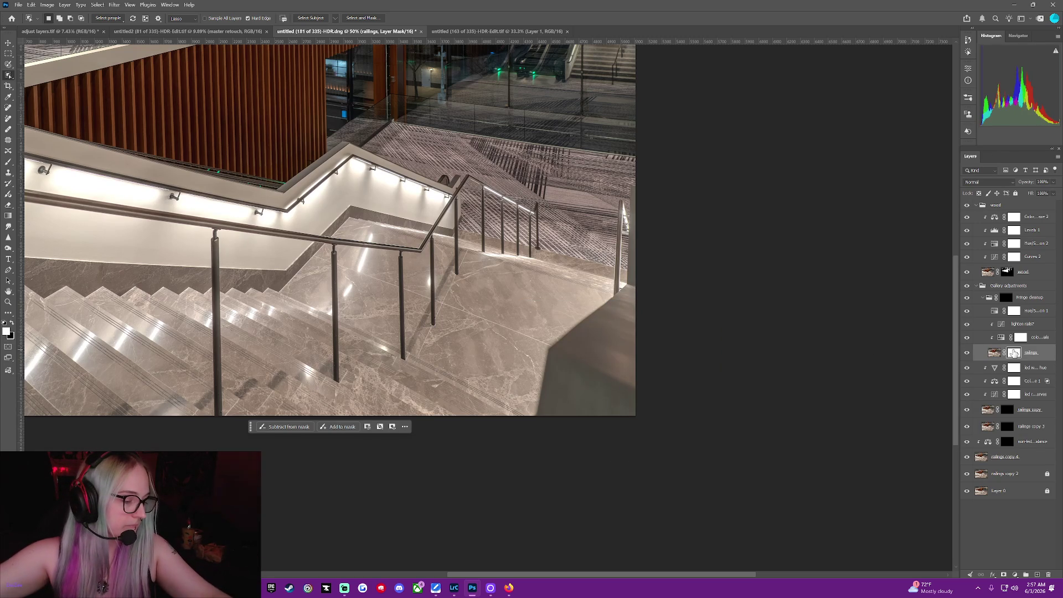
# Black out the railings mask, lasso the right post, and paint it back with a 125 brush.
pyautogui.moveTo(1013, 352); pyautogui.dragTo(867, 300)
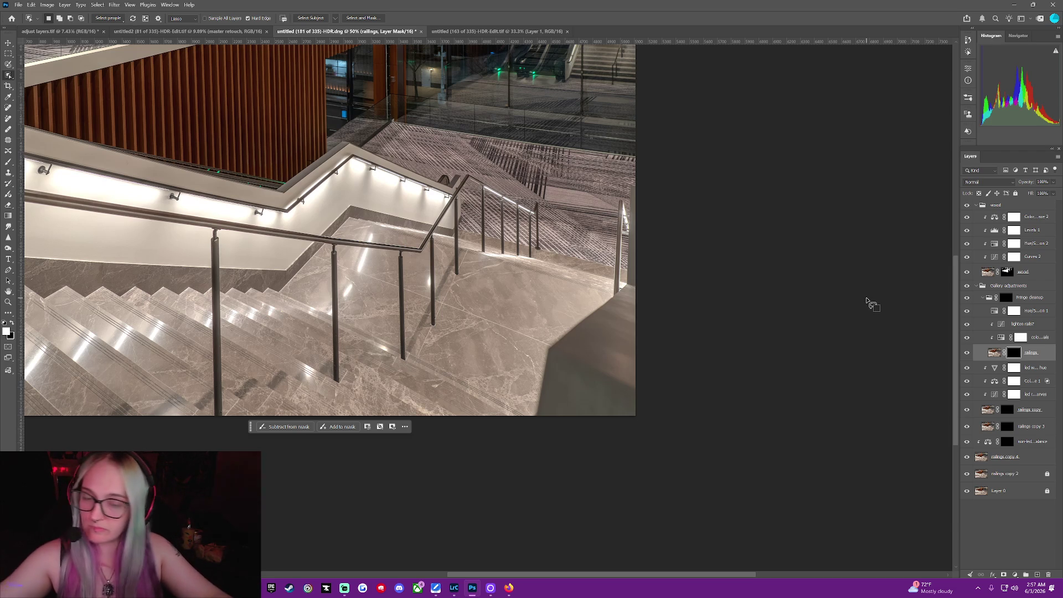
pyautogui.moveTo(867, 301)
pyautogui.mouseDown()
pyautogui.moveTo(630, 216)
pyautogui.moveTo(617, 268)
pyautogui.mouseUp()
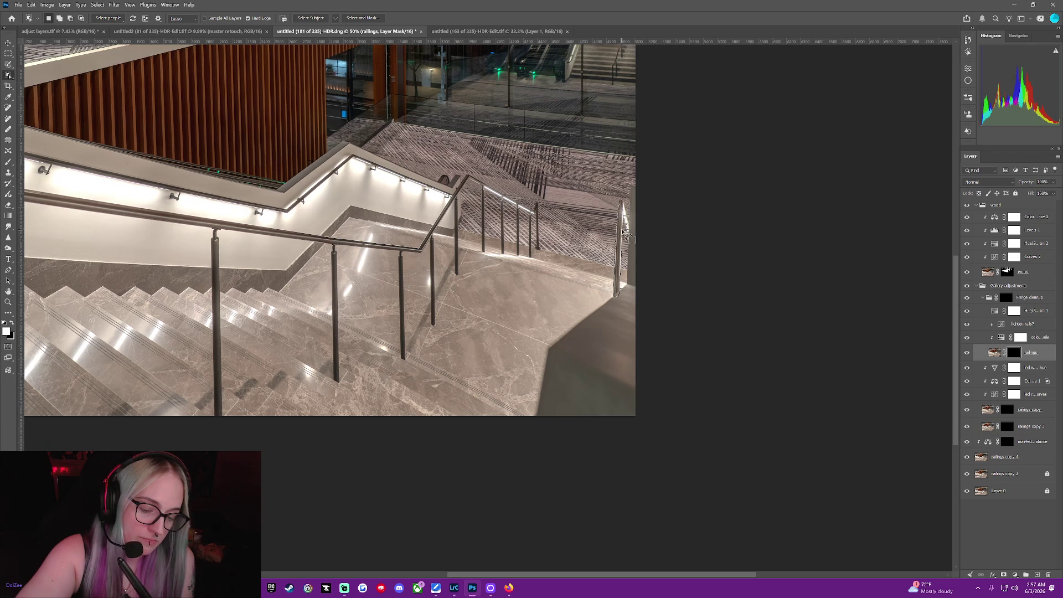
pyautogui.moveTo(618, 222); pyautogui.dragTo(619, 202)
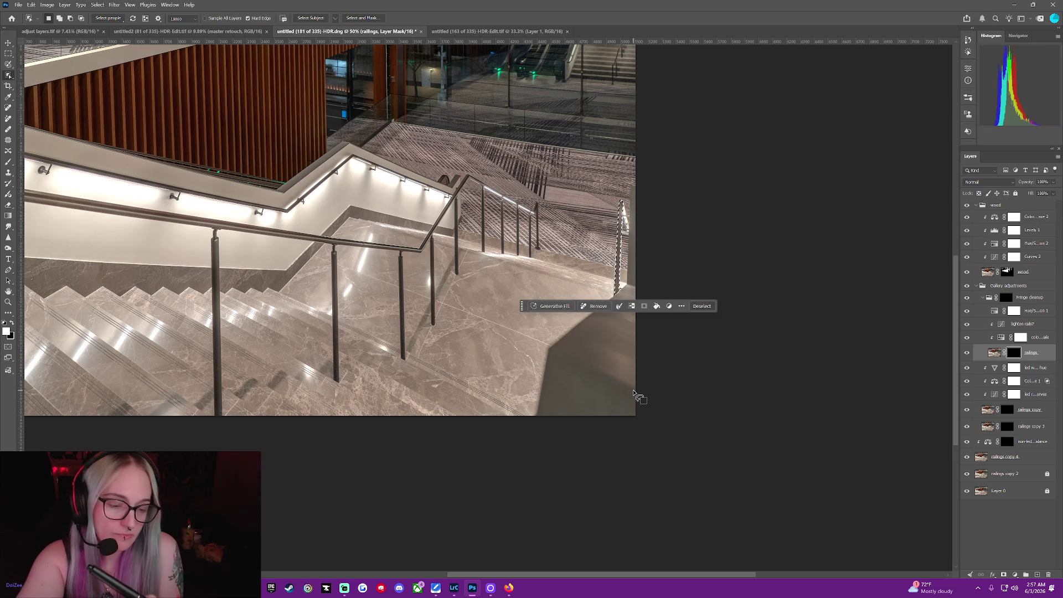
pyautogui.click(8, 162)
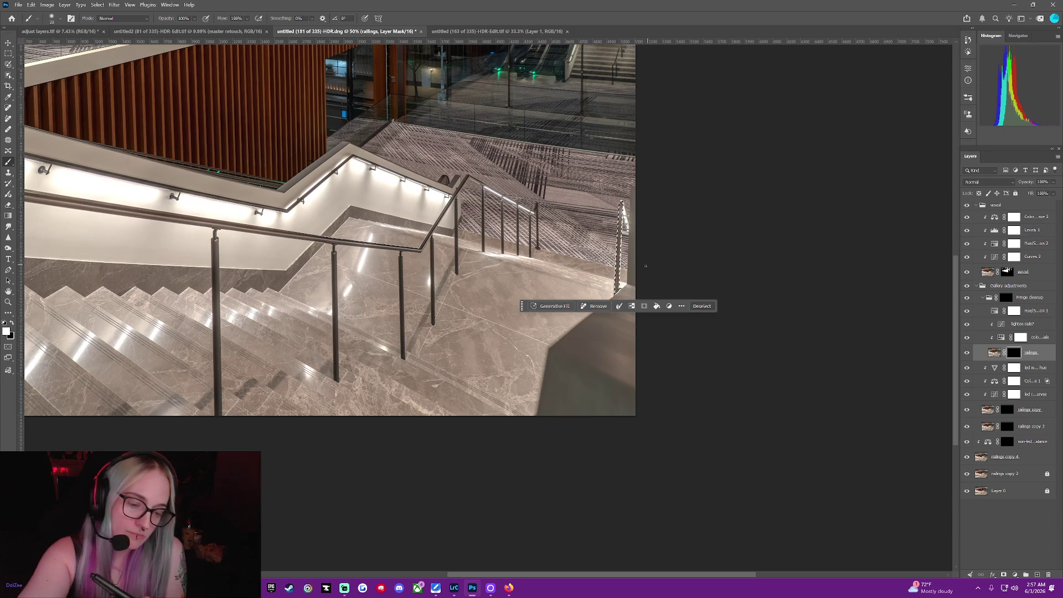
pyautogui.scroll(5, 611, 249)
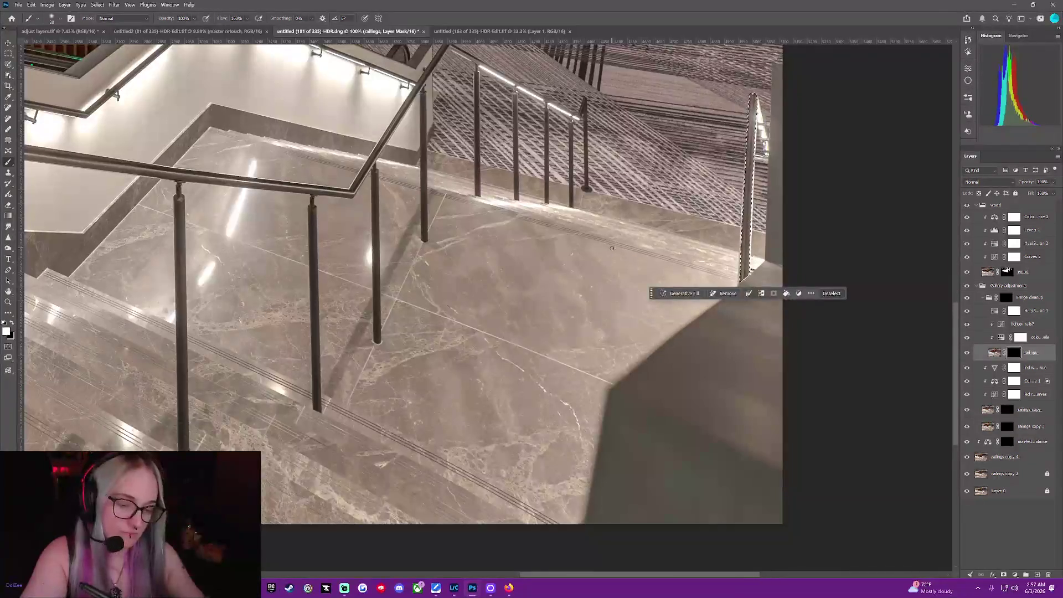
pyautogui.press(']')
pyautogui.press(']')
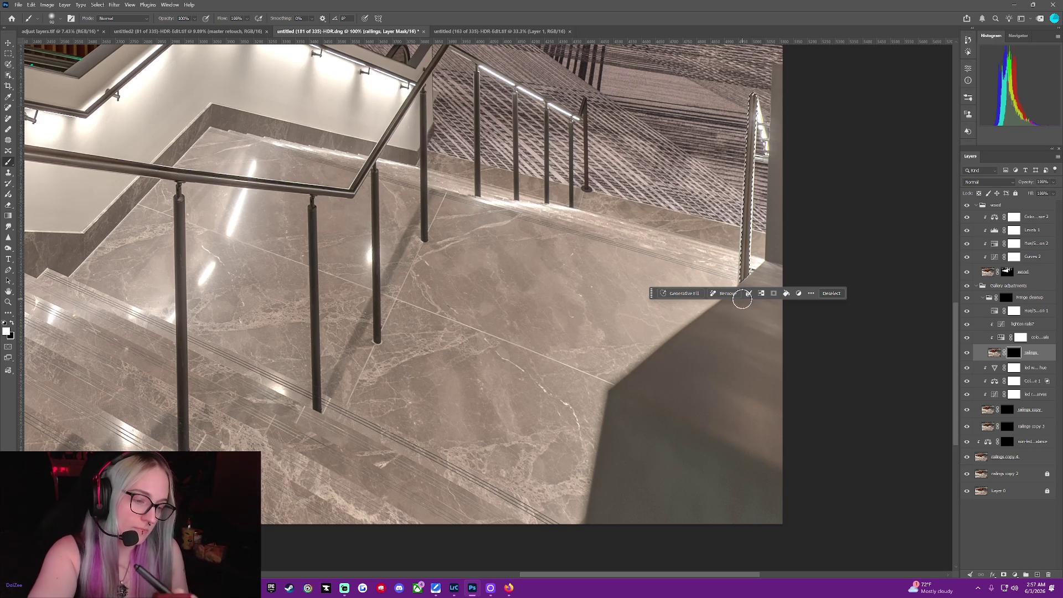
pyautogui.press(']')
pyautogui.press(']')
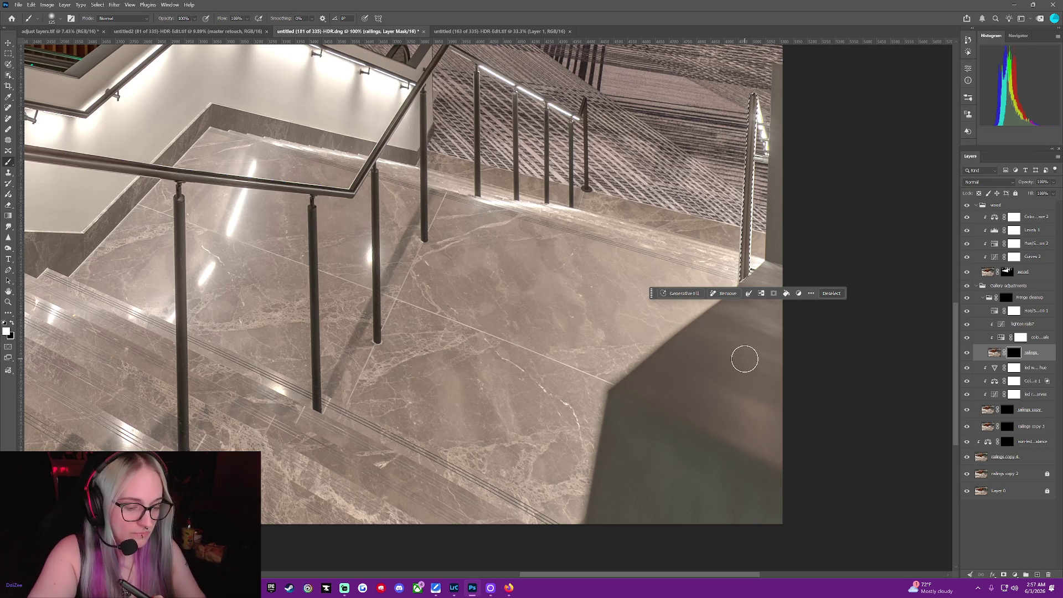
pyautogui.click(822, 292)
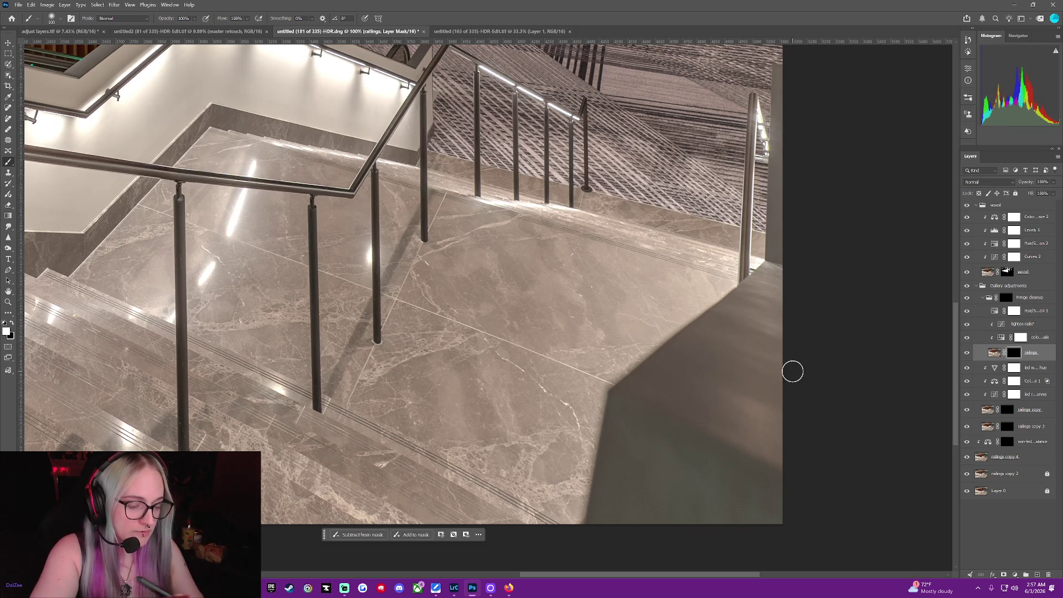
pyautogui.moveTo(953, 334); pyautogui.dragTo(955, 304)
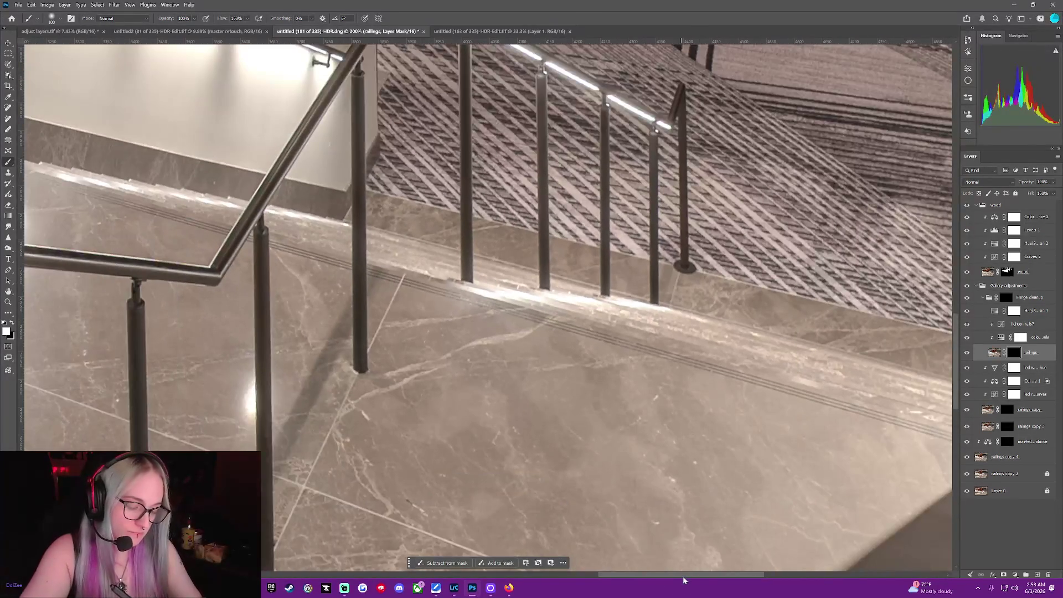
# Pan right to the railing post and cut the brush from 60 to about 20 px.
pyautogui.moveTo(682, 577); pyautogui.dragTo(762, 560)
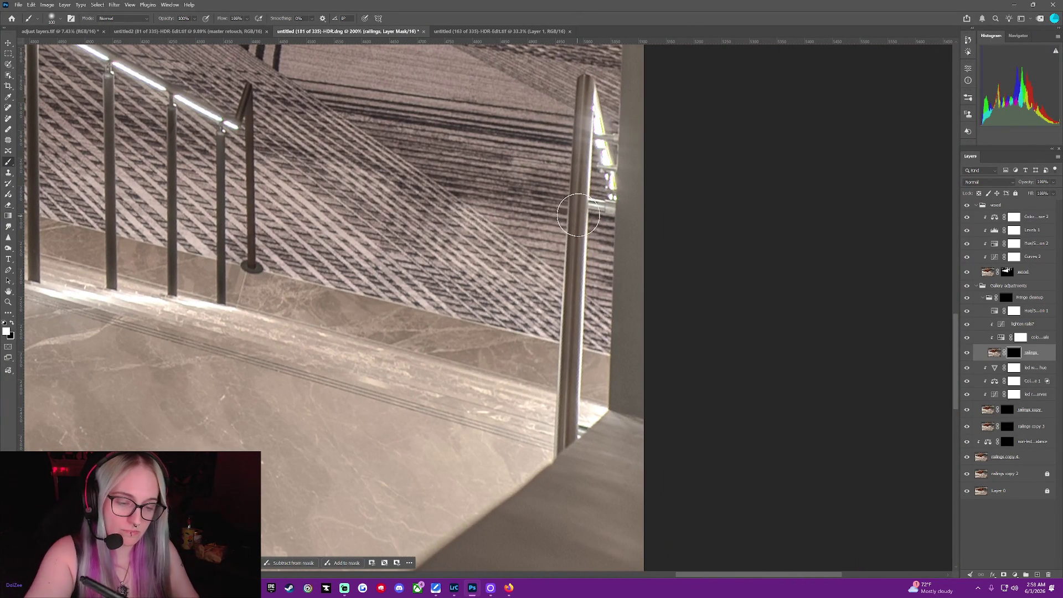
pyautogui.middleClick(575, 222)
pyautogui.scroll(-2, 570, 180)
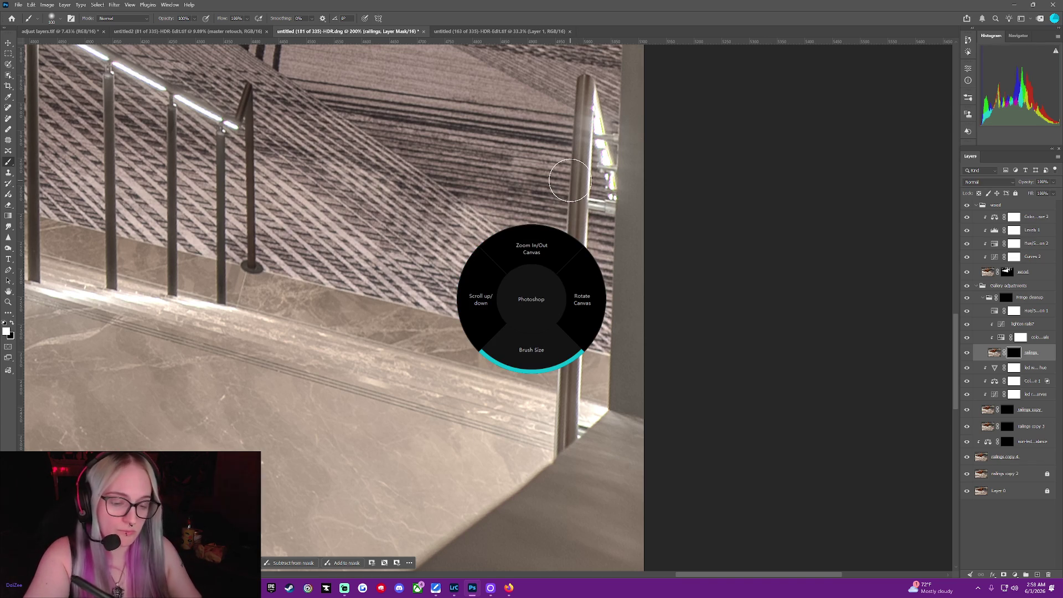
pyautogui.middleClick(570, 180)
pyautogui.scroll(5, 570, 180)
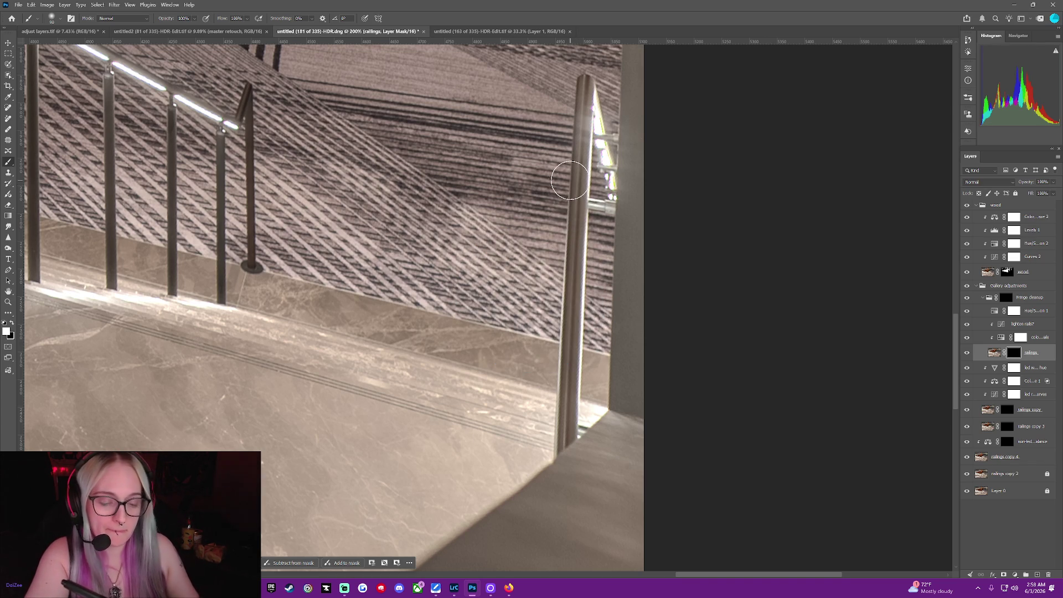
pyautogui.scroll(3, 570, 157)
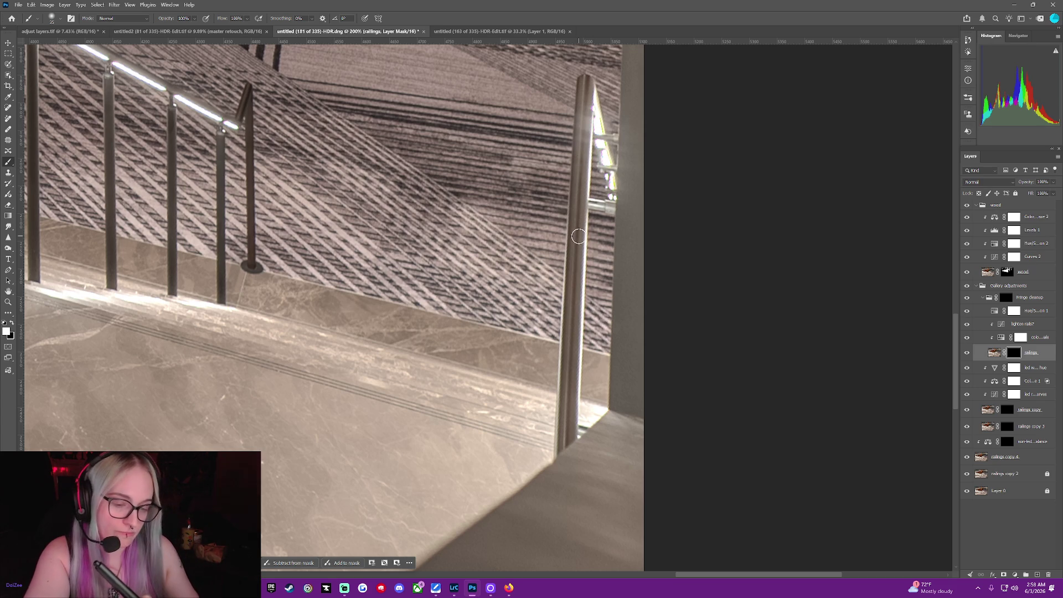
pyautogui.press('[')
pyautogui.press('[')
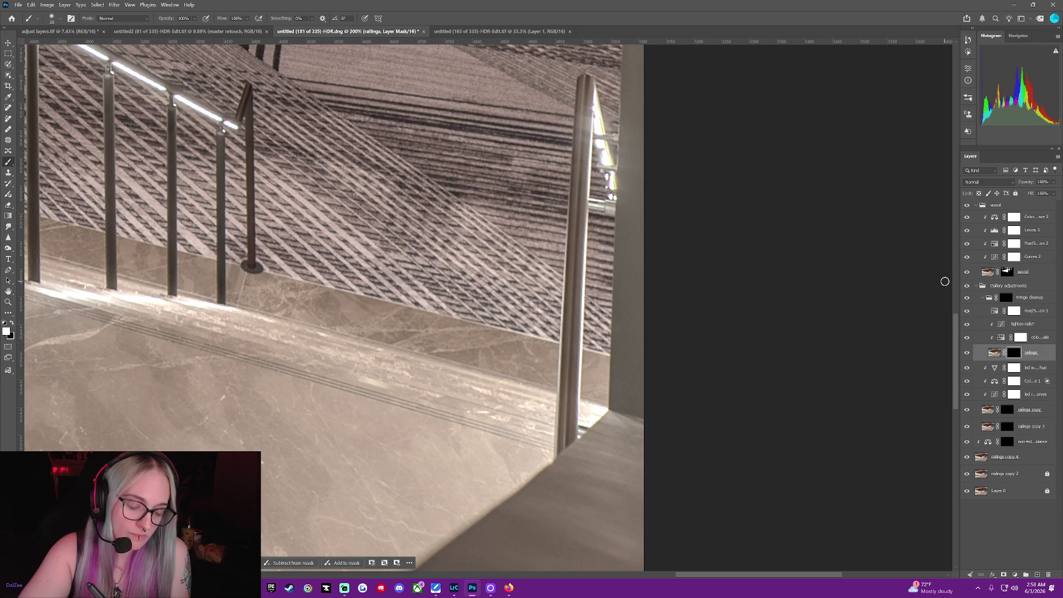
# Show only the railings layer, then activate and toggle the Fringe cleanup group.
pyautogui.rightClick(966, 354)
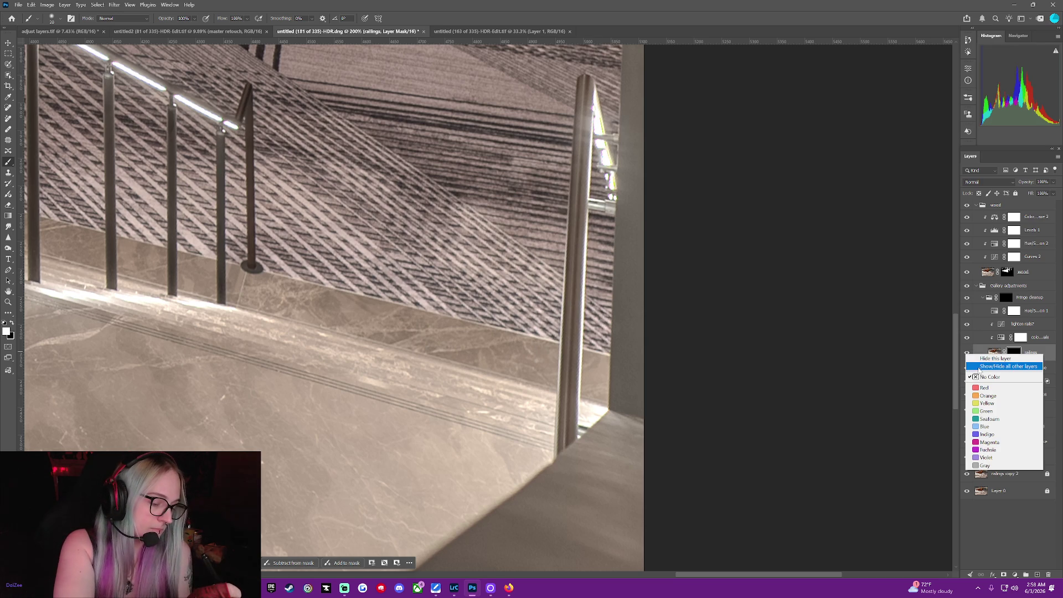
pyautogui.click(996, 367)
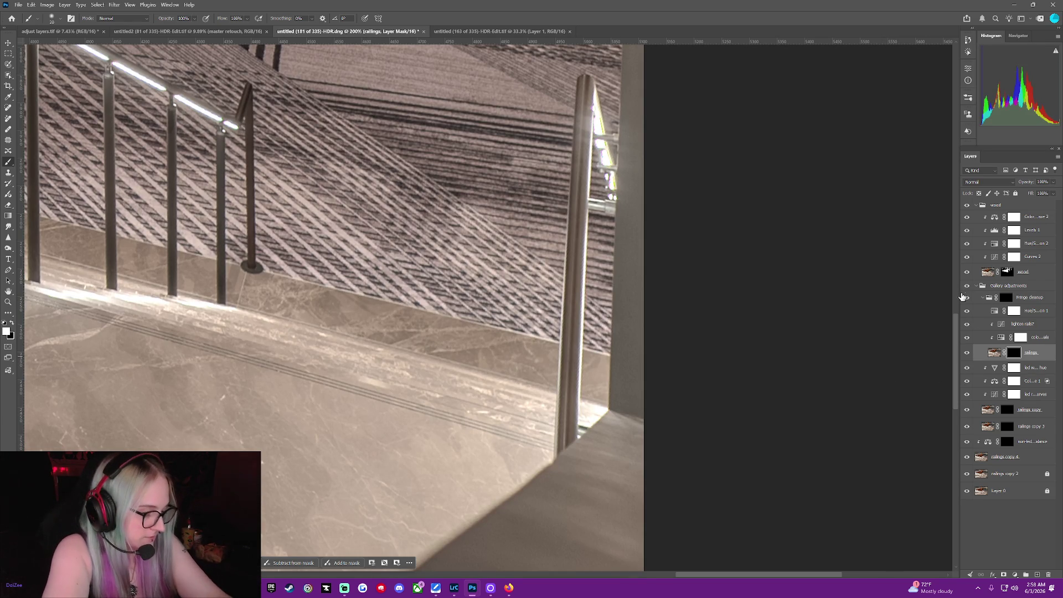
pyautogui.click(979, 299)
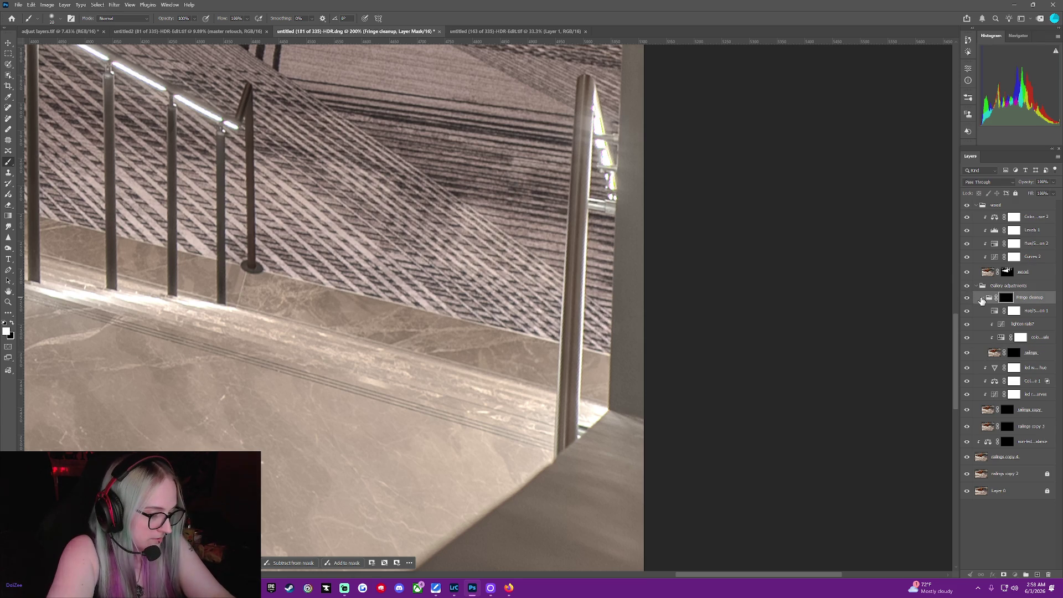
pyautogui.click(981, 299)
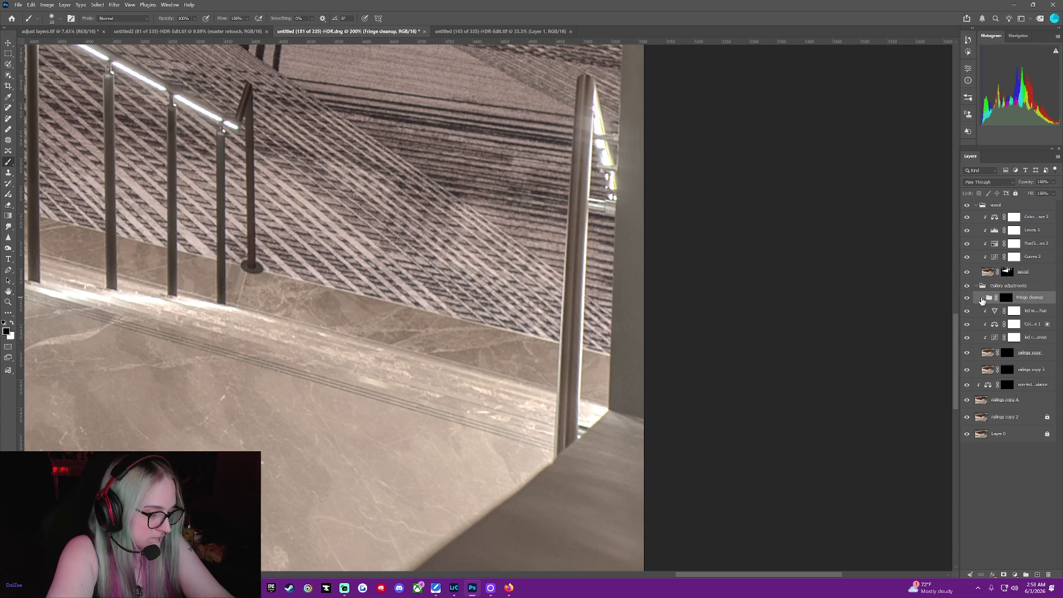
pyautogui.click(981, 299)
pyautogui.click(982, 299)
pyautogui.click(981, 299)
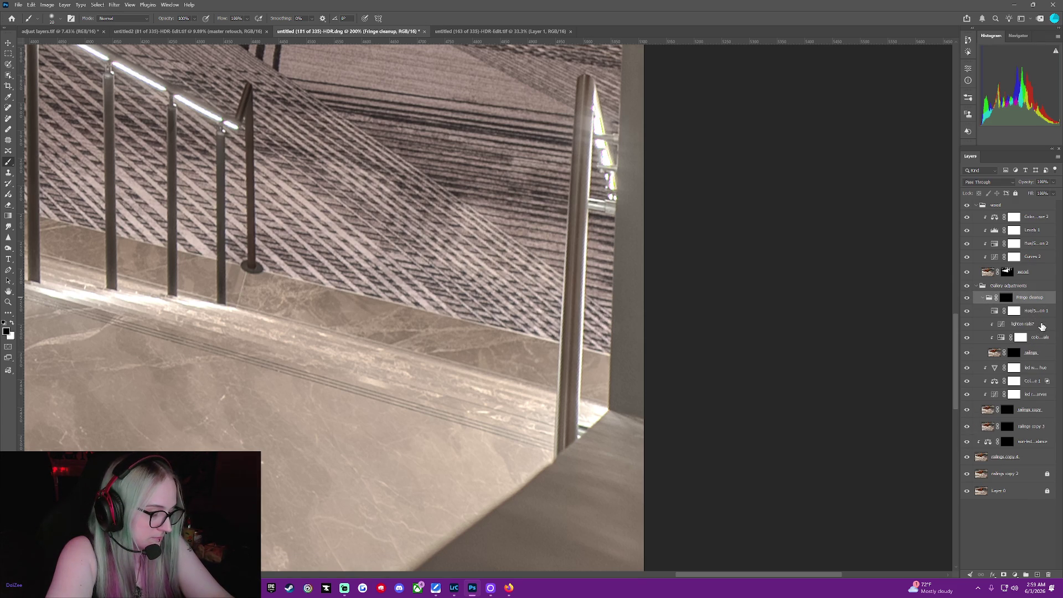
# Select the layers from lighten rails? down to railings.
pyautogui.click(1043, 327)
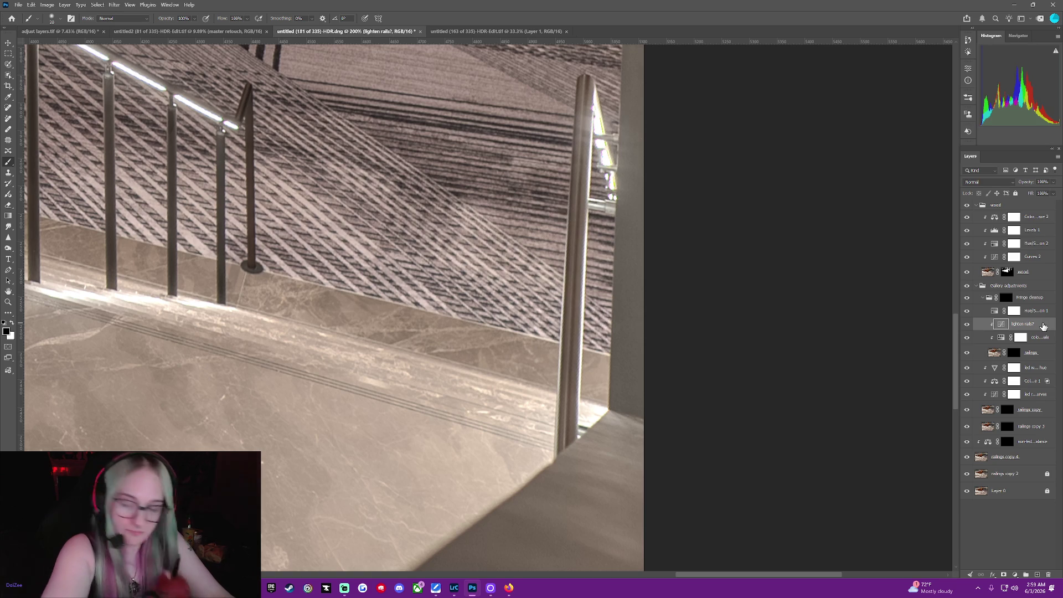
pyautogui.keyDown('shift'); pyautogui.click(1053, 358); pyautogui.keyUp('shift')
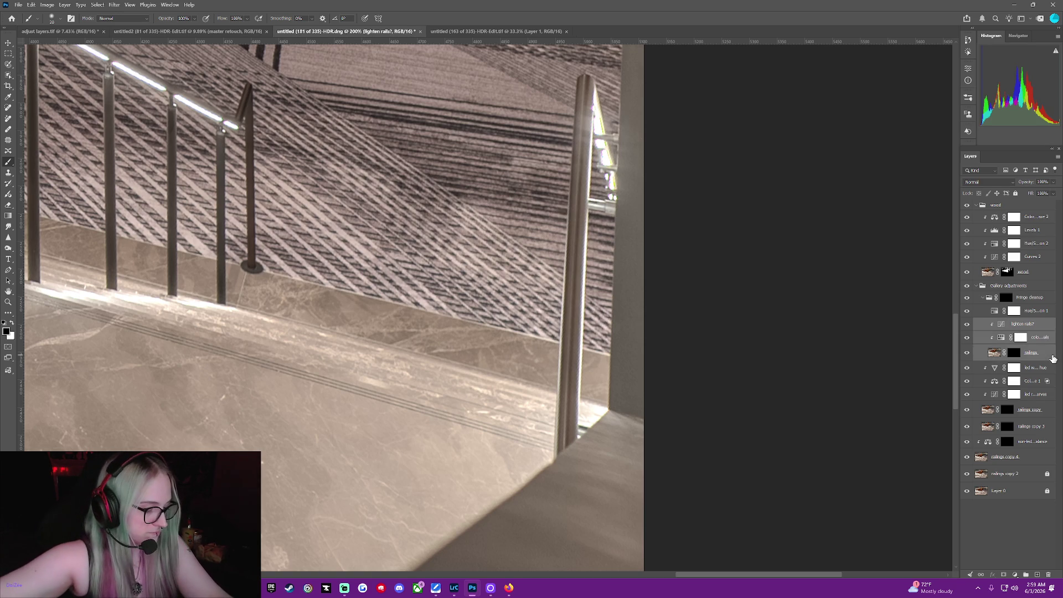
pyautogui.rightClick(1053, 358)
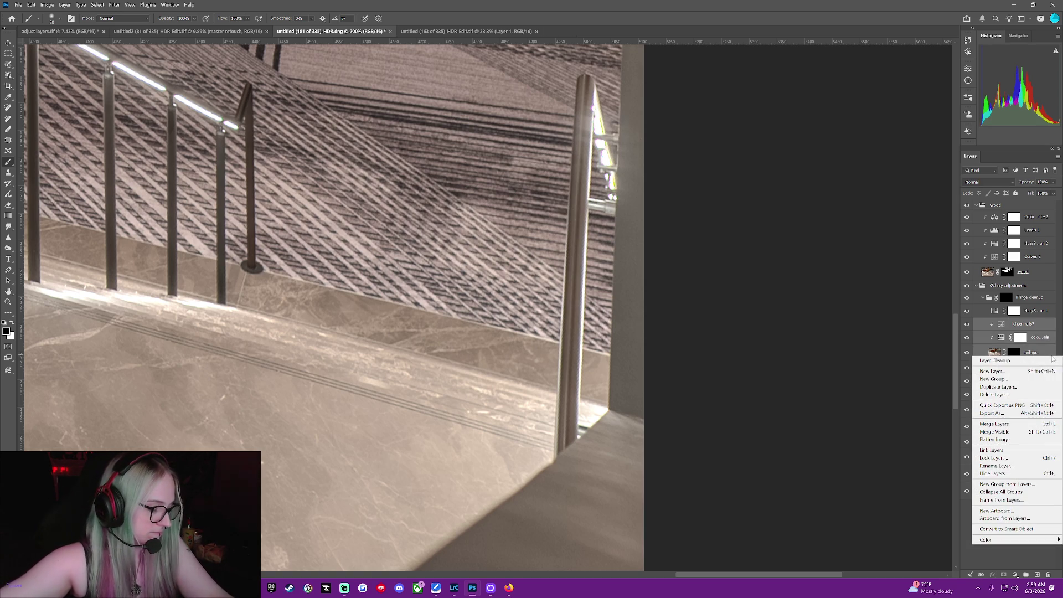
# Group the selected railing layers into a new group named 'rails'.
pyautogui.click(1013, 485)
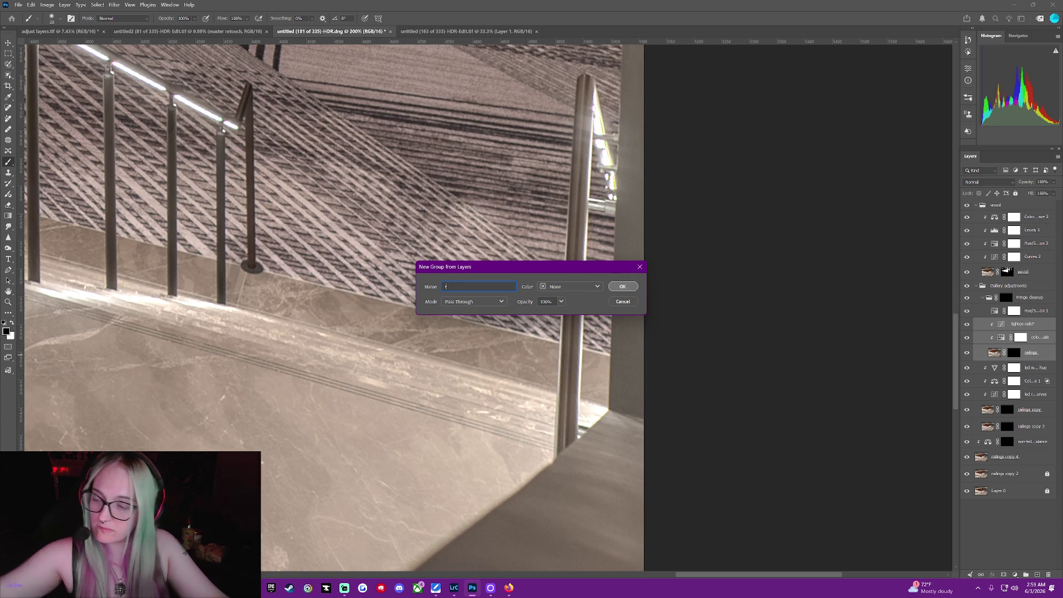
pyautogui.write('rails')
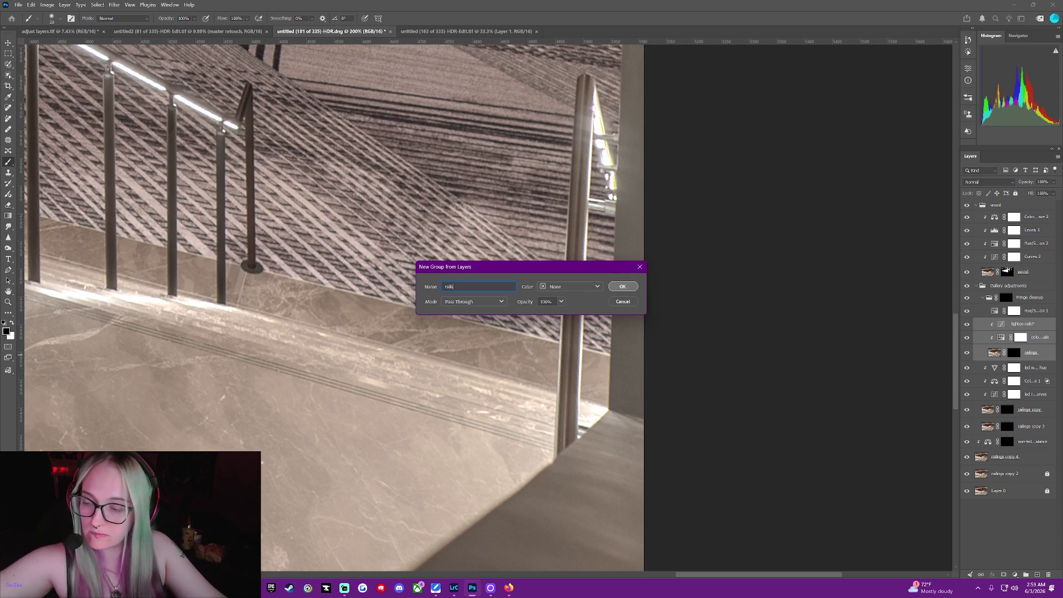
pyautogui.click(627, 289)
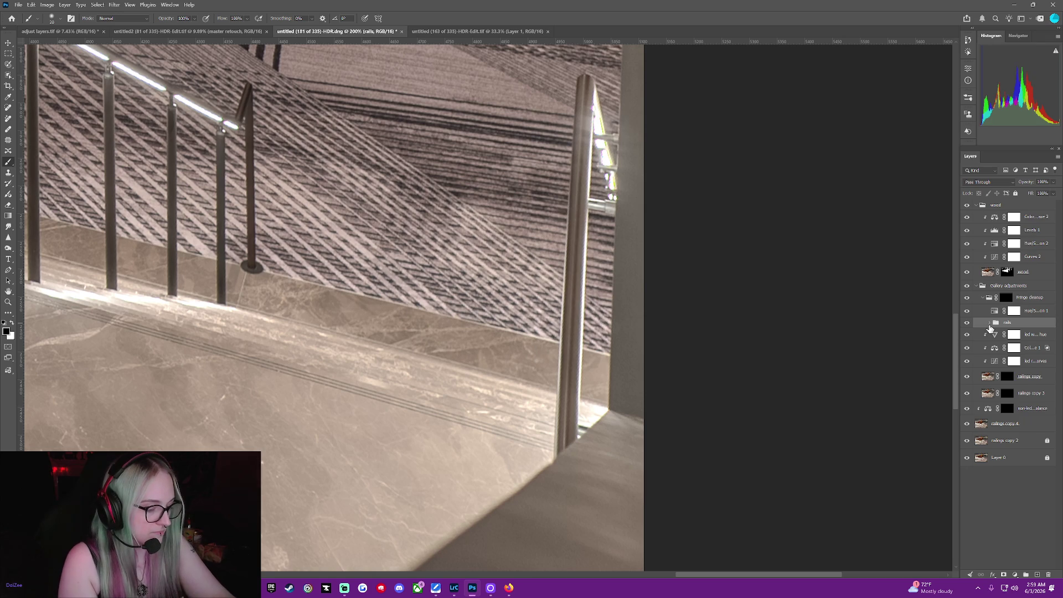
# Move the rails group into Fringe cleanup and reorder it against Hue/Saturation 1.
pyautogui.click(987, 325)
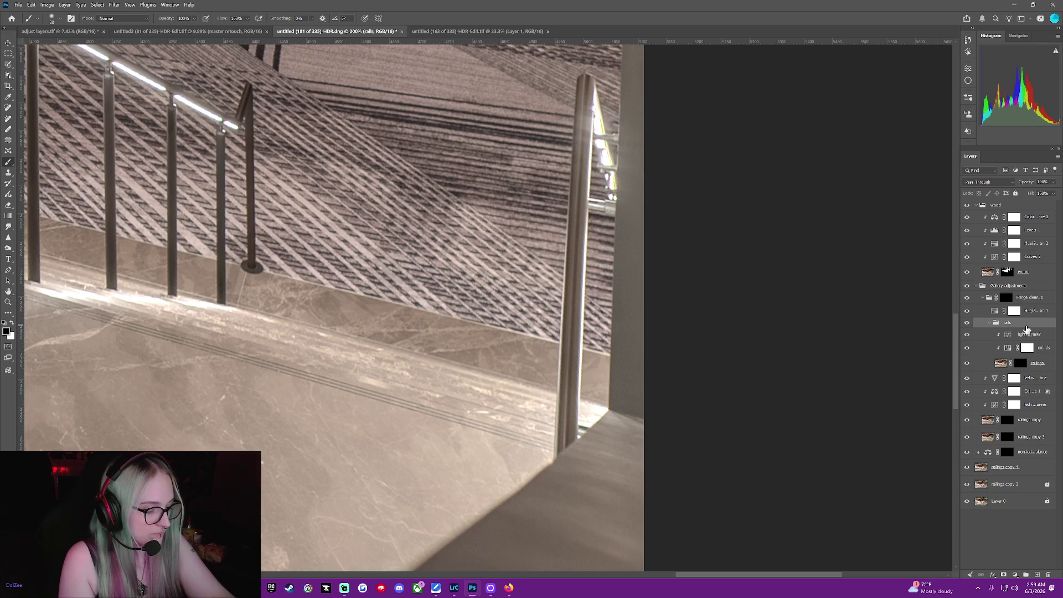
pyautogui.moveTo(1029, 327); pyautogui.dragTo(993, 327)
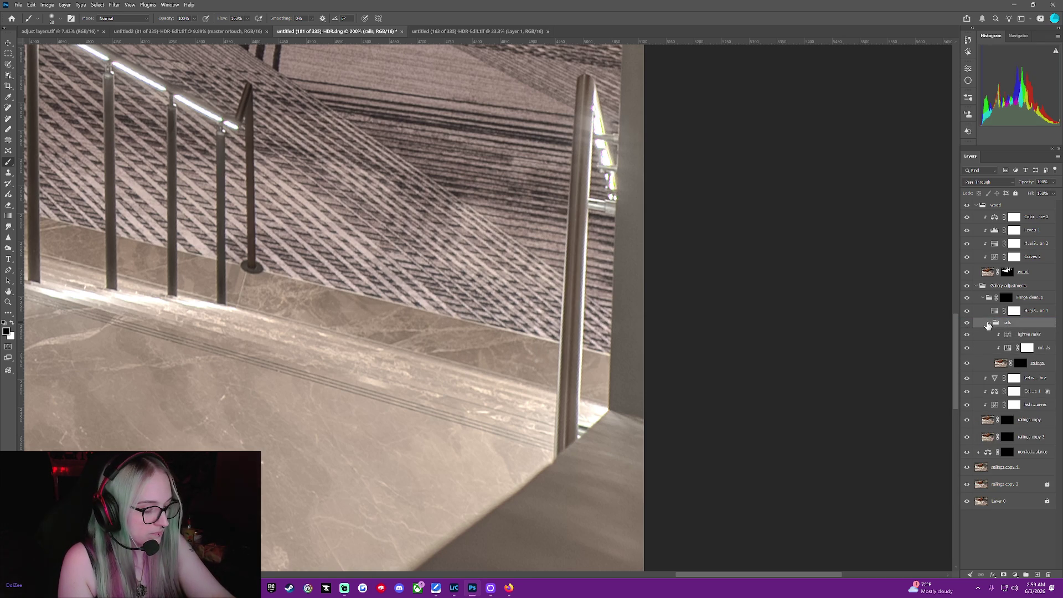
pyautogui.click(989, 326)
pyautogui.moveTo(1010, 285); pyautogui.dragTo(1018, 313)
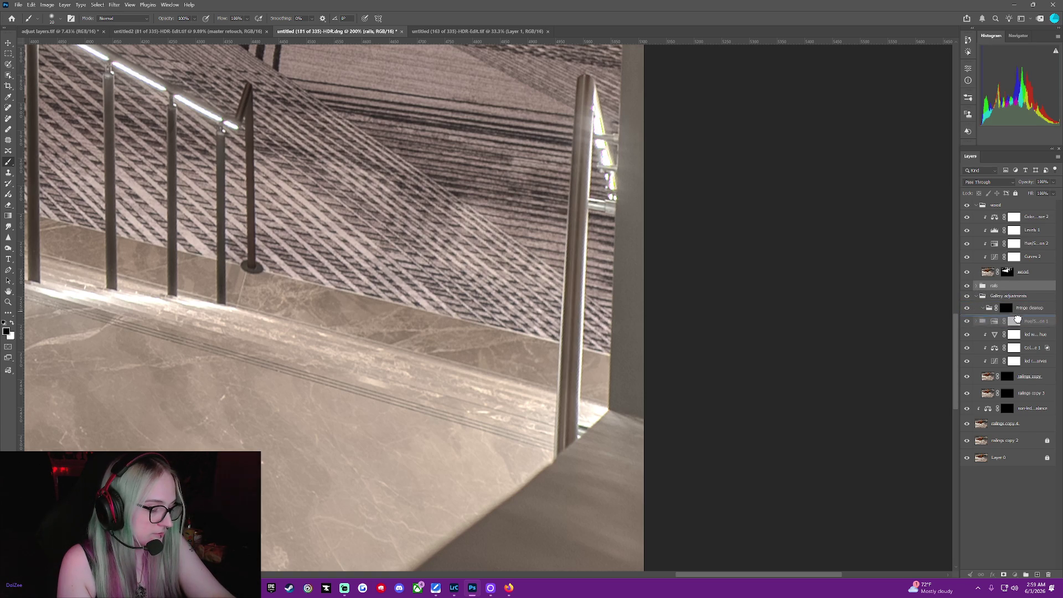
pyautogui.moveTo(1018, 312); pyautogui.dragTo(1019, 319)
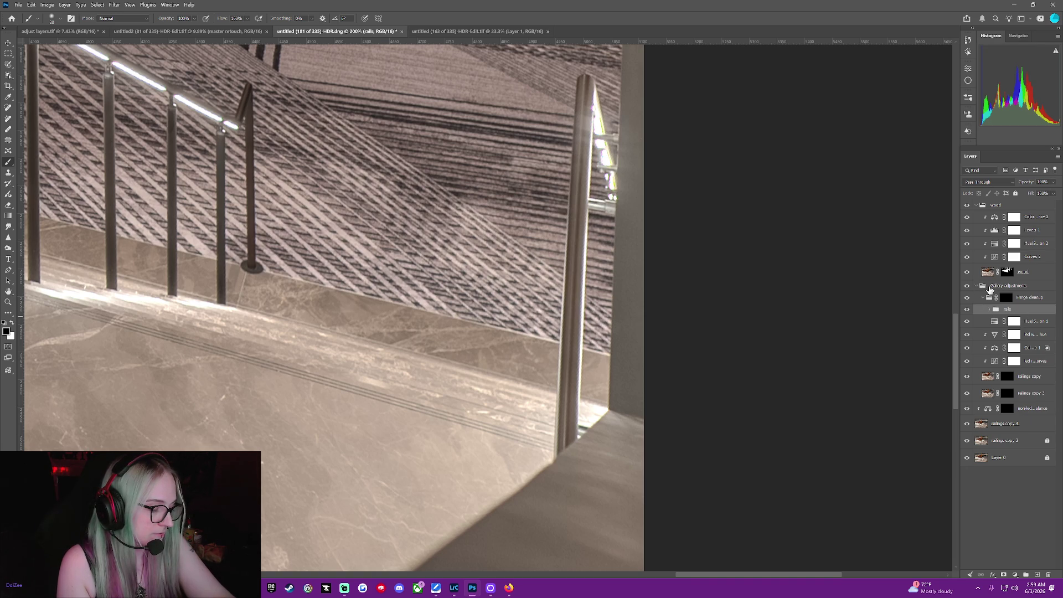
pyautogui.click(1000, 286)
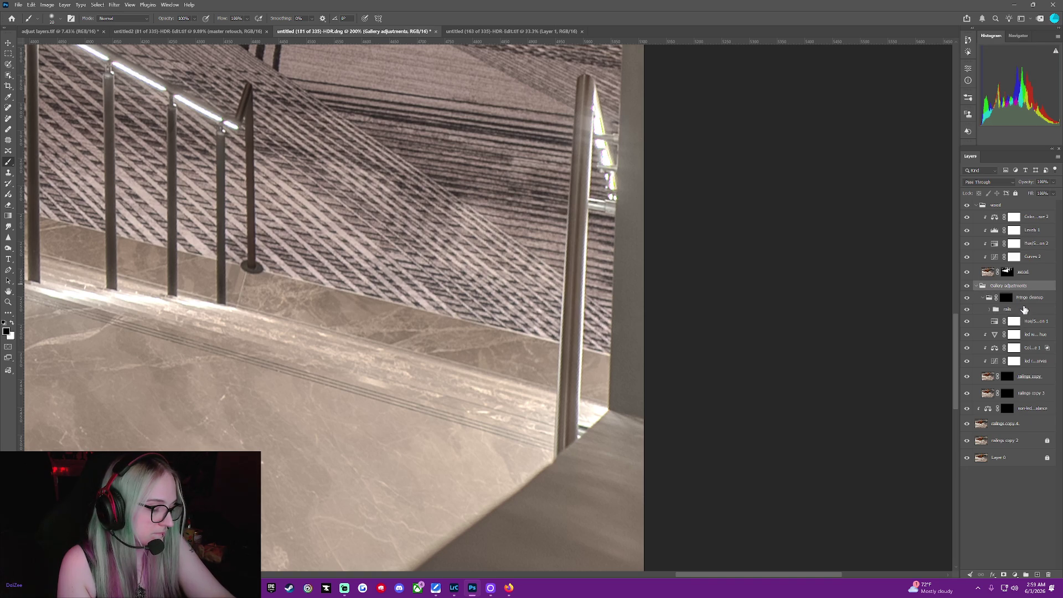
pyautogui.click(981, 299)
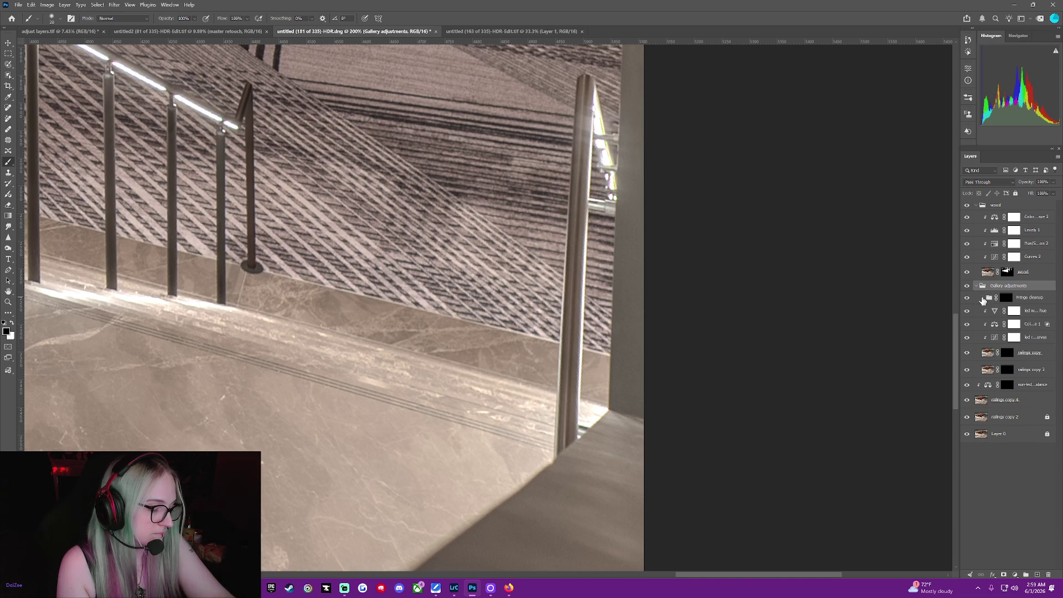
pyautogui.click(981, 299)
pyautogui.moveTo(1017, 311); pyautogui.dragTo(1011, 318)
pyautogui.write('rails')
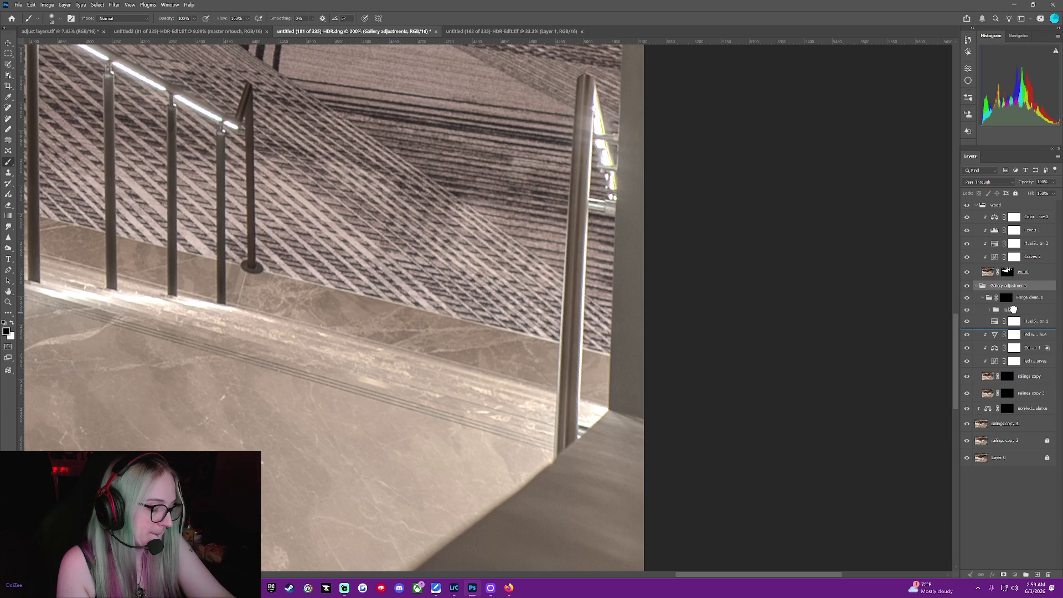
pyautogui.rightClick(1012, 310)
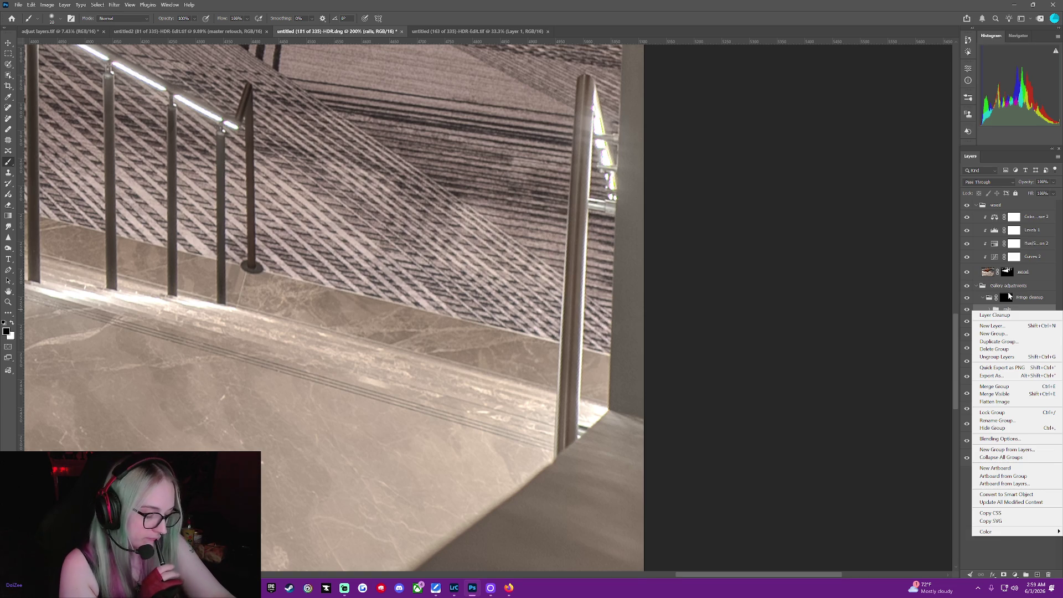
# Ungroup the rails group and expand Fringe cleanup to check its layers.
pyautogui.click(1011, 358)
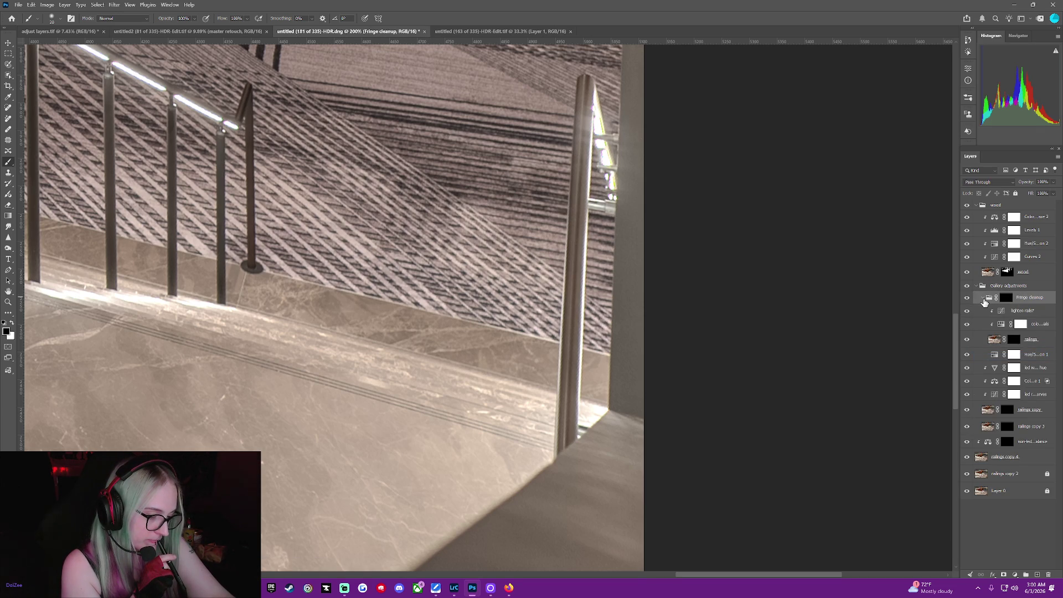
pyautogui.click(984, 299)
pyautogui.click(984, 300)
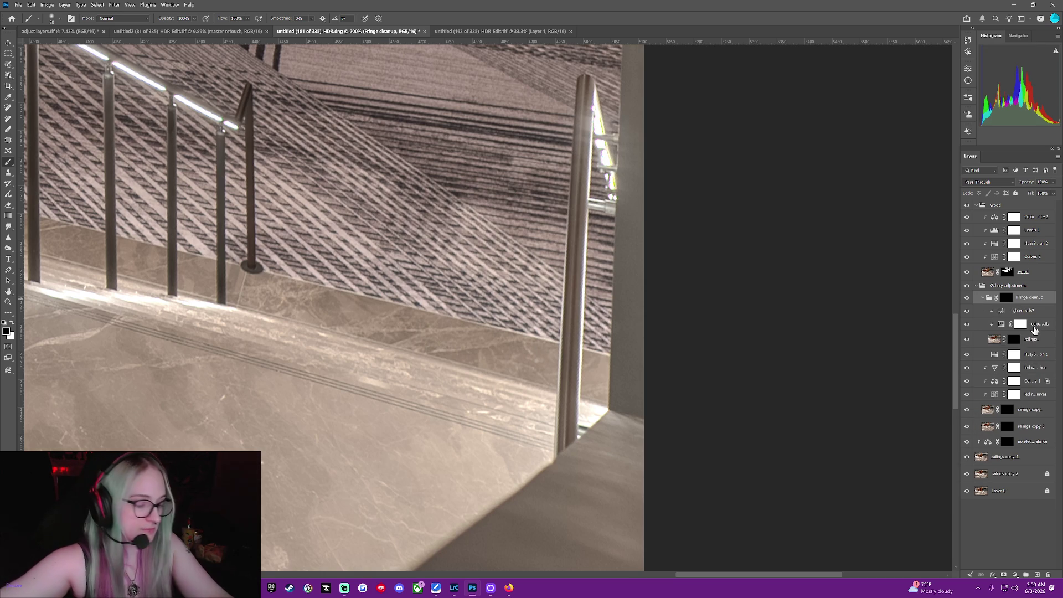
# Select the rail layers, dismiss their options menu, and target the Hue/Saturation 1 mask.
pyautogui.keyDown('shift'); pyautogui.click(1046, 341); pyautogui.keyUp('shift')
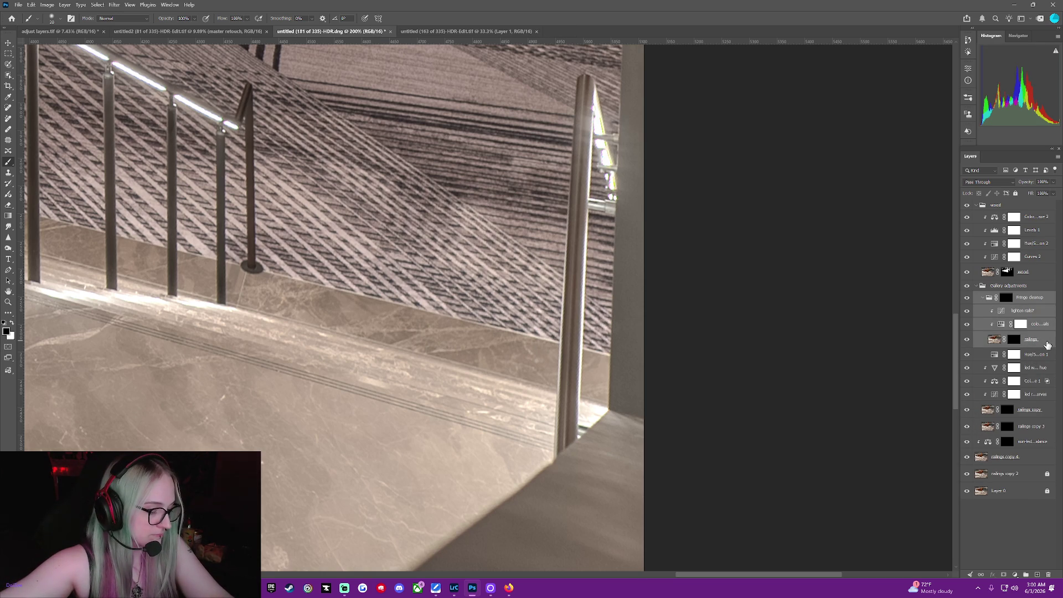
pyautogui.rightClick(1046, 344)
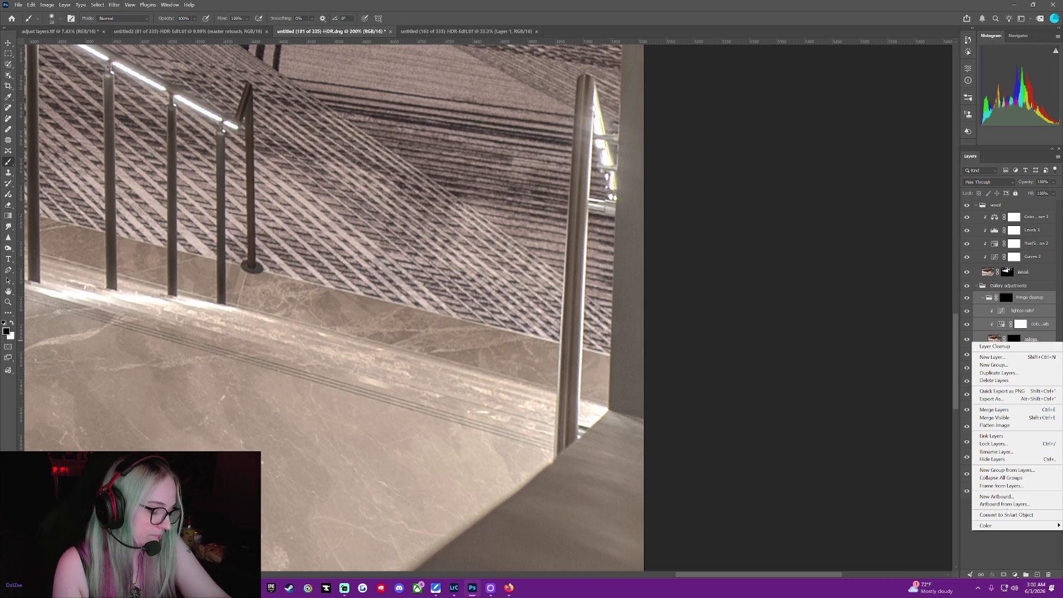
pyautogui.click(1009, 559)
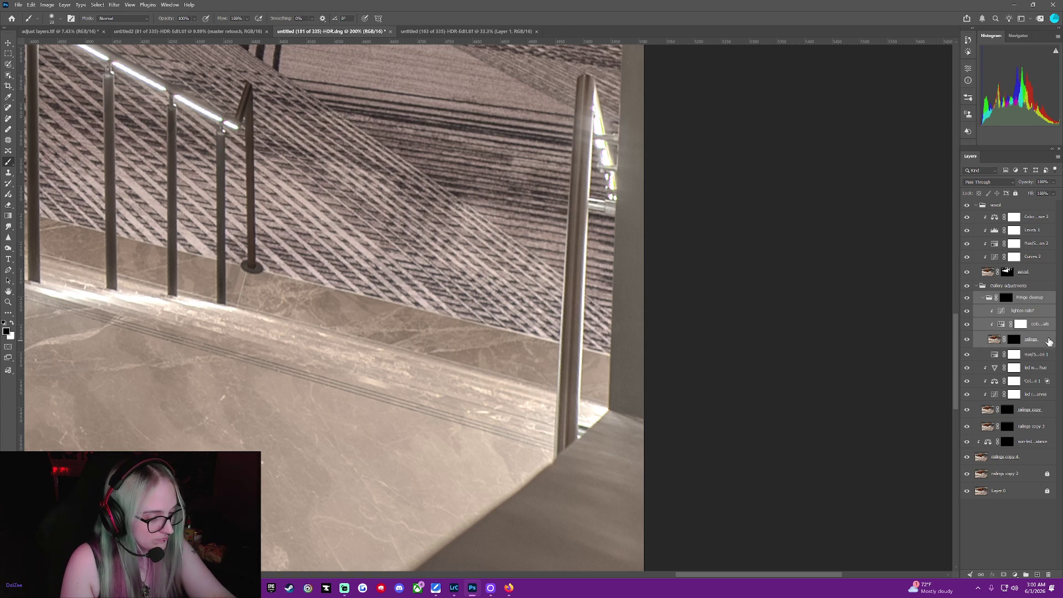
pyautogui.click(985, 357)
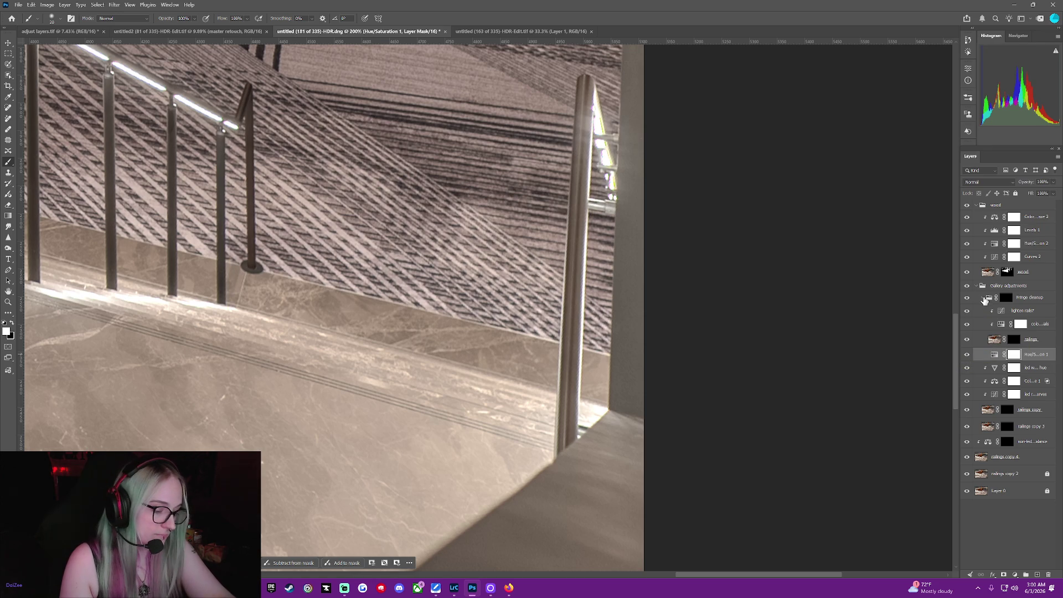
pyautogui.click(981, 298)
pyautogui.click(982, 299)
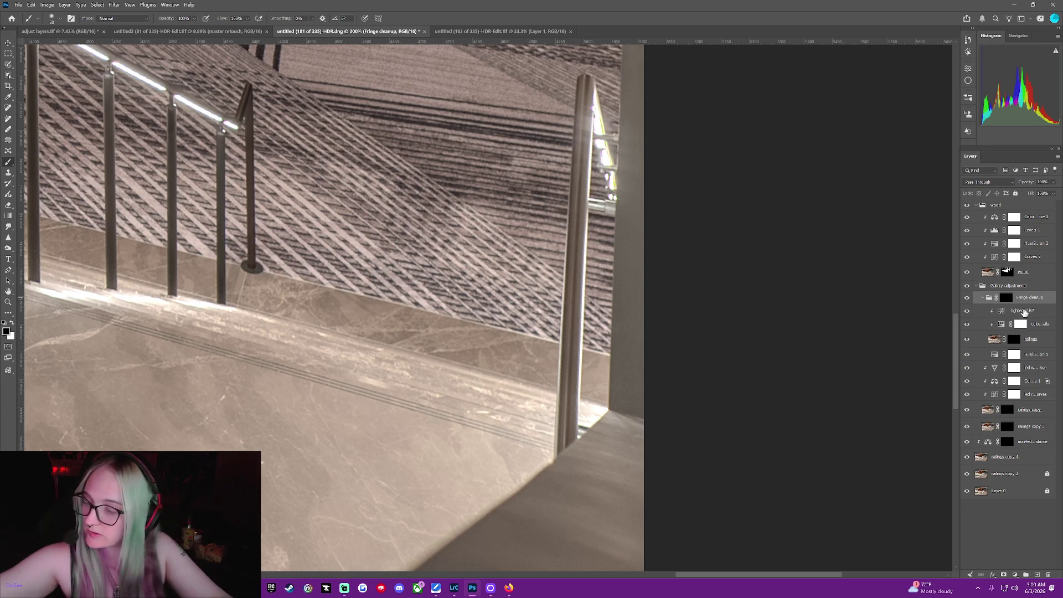
pyautogui.click(1035, 311)
pyautogui.moveTo(1036, 311)
pyautogui.mouseDown()
pyautogui.moveTo(1041, 180)
pyautogui.moveTo(1029, 199)
pyautogui.mouseUp()
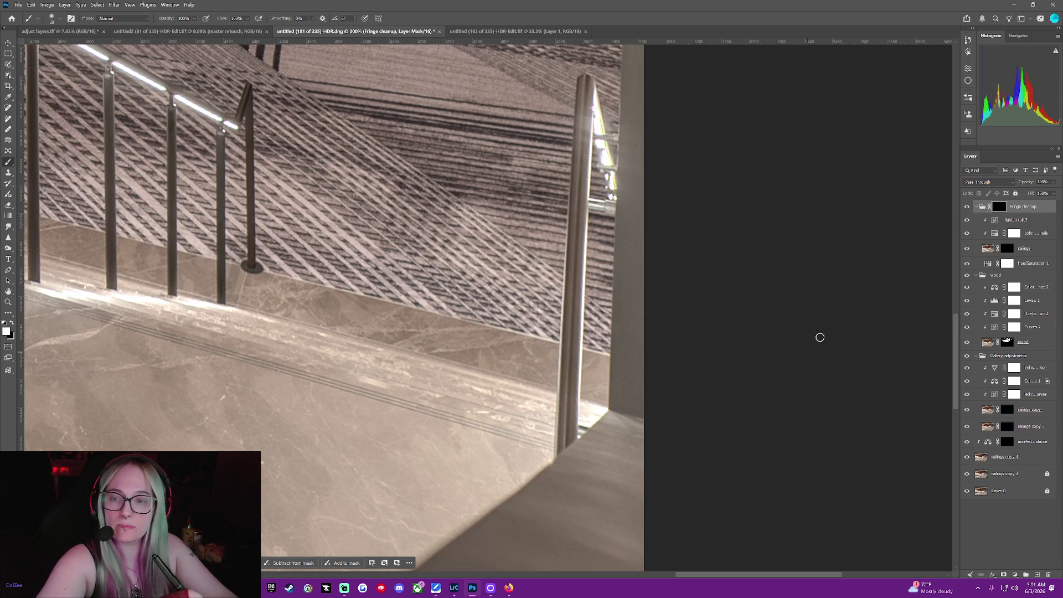
pyautogui.hotkey('ctrl', '[')
pyautogui.hotkey('ctrl', '[')
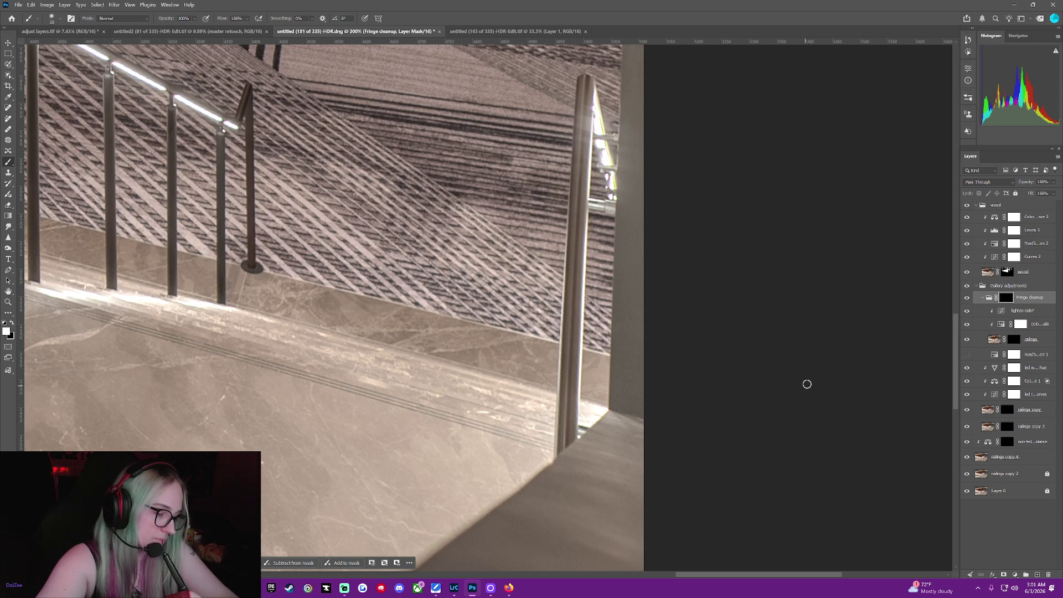
# Step back and forward through history to the ungrouped rails arrangement in Fringe cleanup.
pyautogui.hotkey('ctrl', 'g')
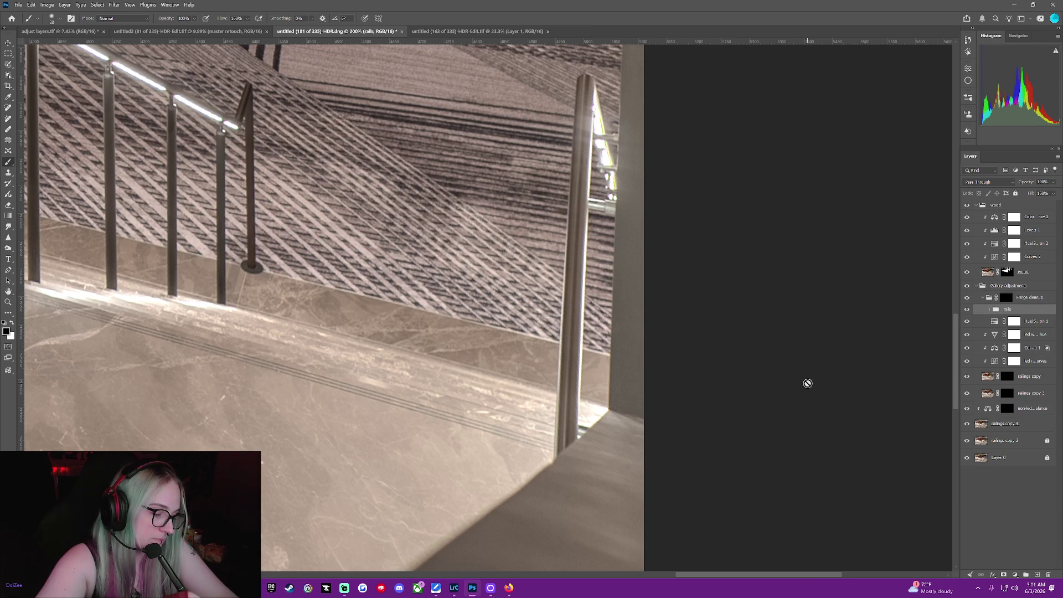
pyautogui.hotkey('ctrl', ']')
pyautogui.hotkey('ctrl', ']')
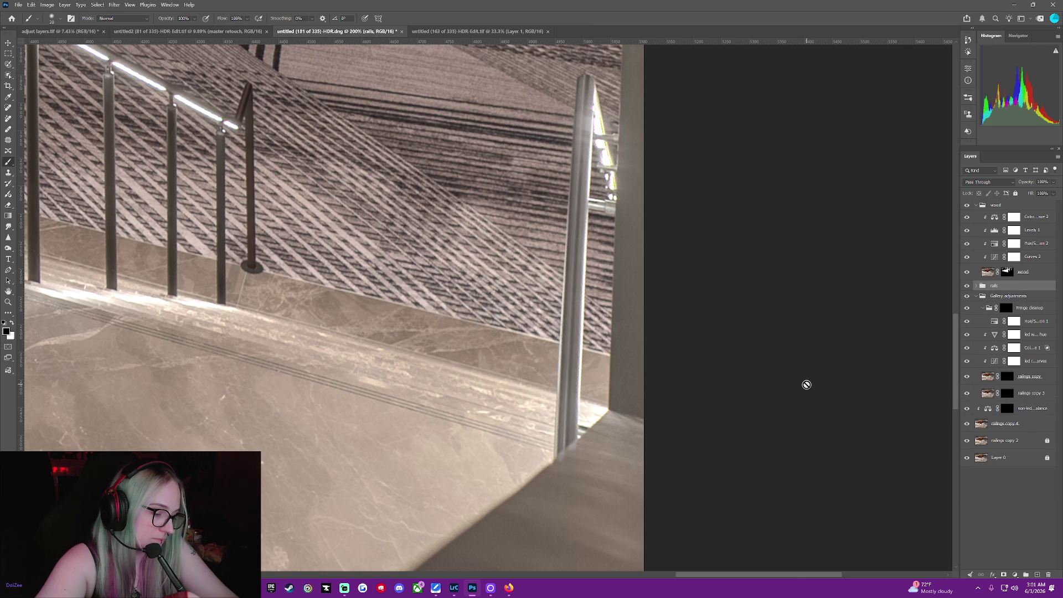
pyautogui.hotkey('ctrl', '[')
pyautogui.hotkey('ctrl', '[')
pyautogui.hotkey('ctrl', '[')
pyautogui.hotkey('ctrl', 'shift', 'g')
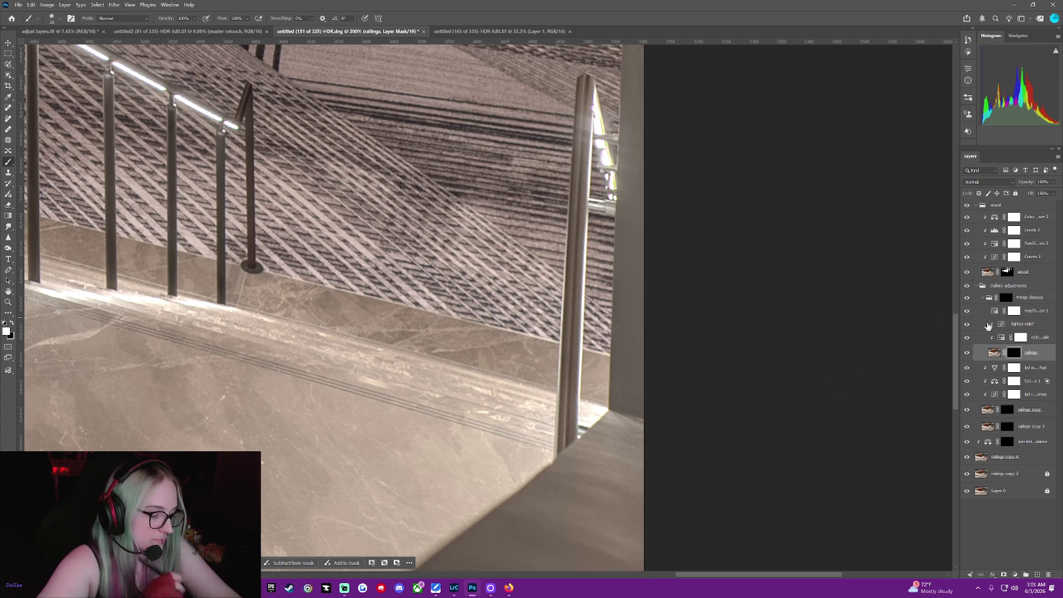
# Move lighten rails? relative to Hue/Saturation 1, then select the three rail layers.
pyautogui.click(980, 312)
pyautogui.click(980, 324)
pyautogui.press('x')
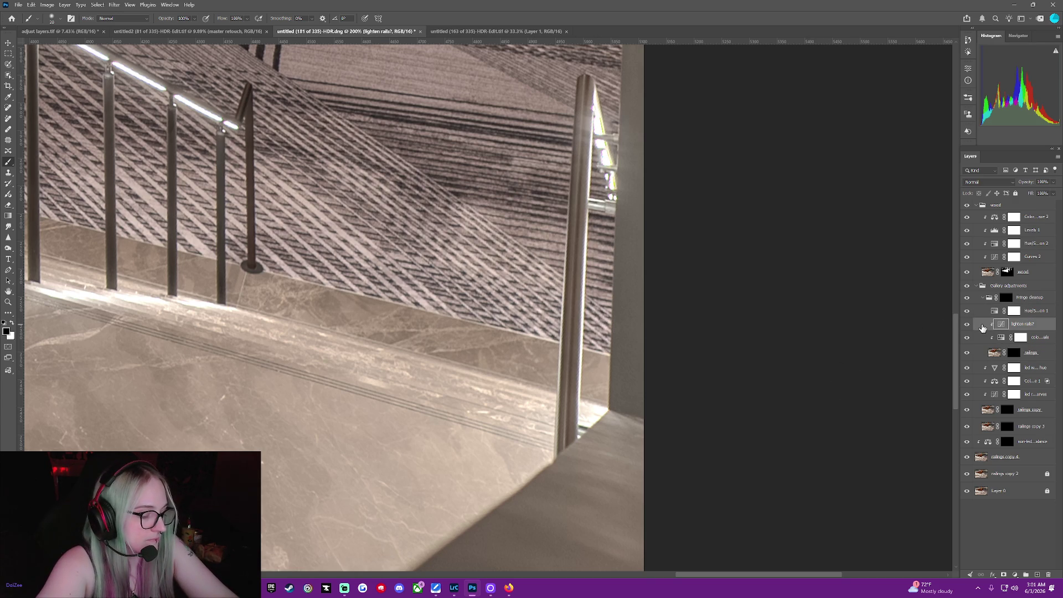
pyautogui.moveTo(981, 327)
pyautogui.mouseDown()
pyautogui.moveTo(966, 313)
pyautogui.moveTo(967, 322)
pyautogui.mouseUp()
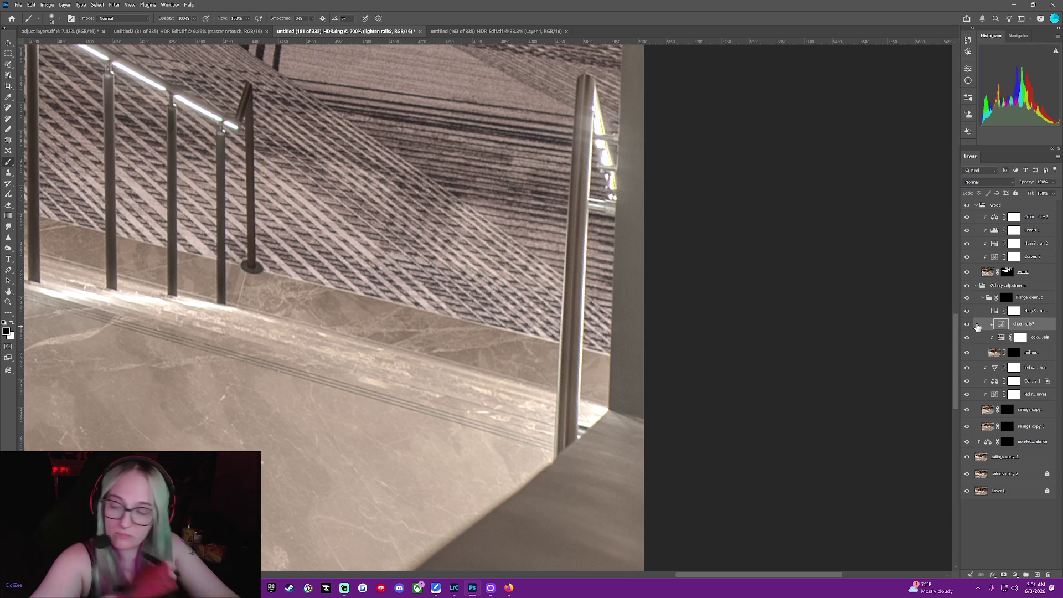
pyautogui.keyDown('shift'); pyautogui.click(979, 354); pyautogui.keyUp('shift')
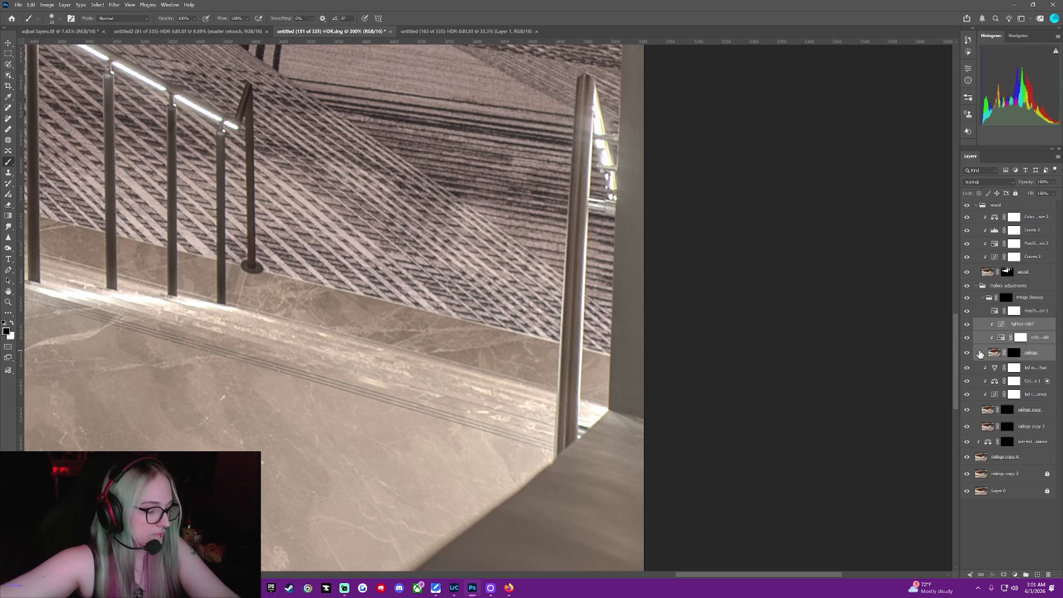
pyautogui.rightClick(973, 350)
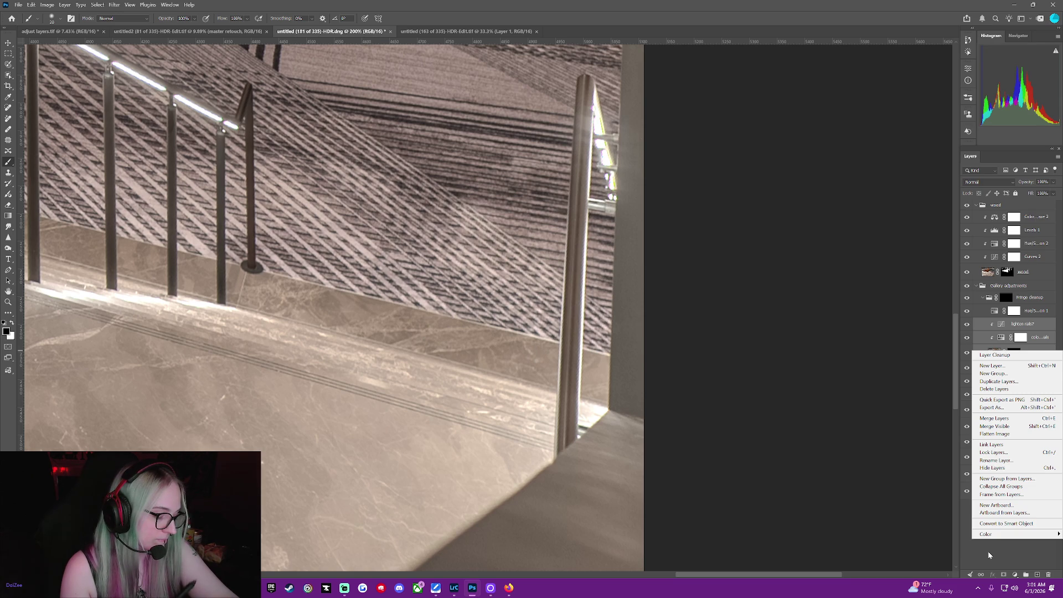
# Restack the Fringe cleanup layers so railings sits beneath lighten rails? and color correct rails.
pyautogui.click(988, 550)
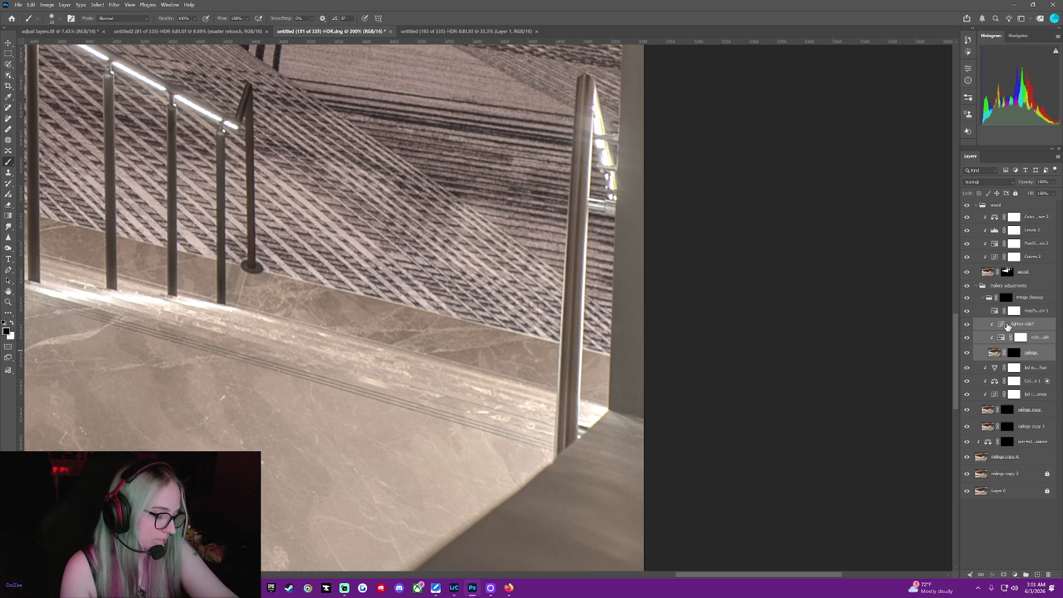
pyautogui.click(981, 312)
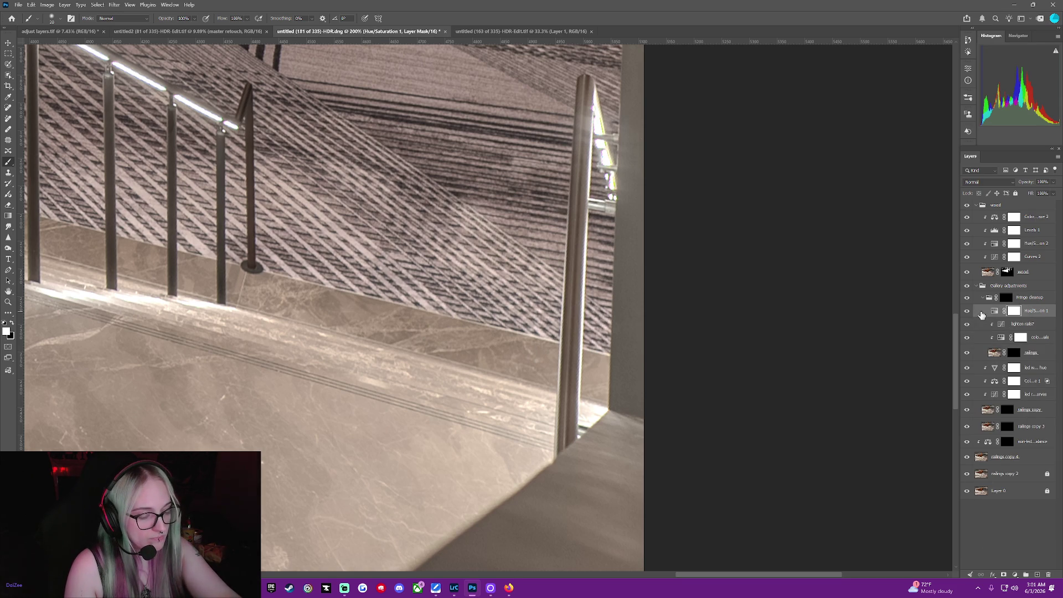
pyautogui.click(981, 299)
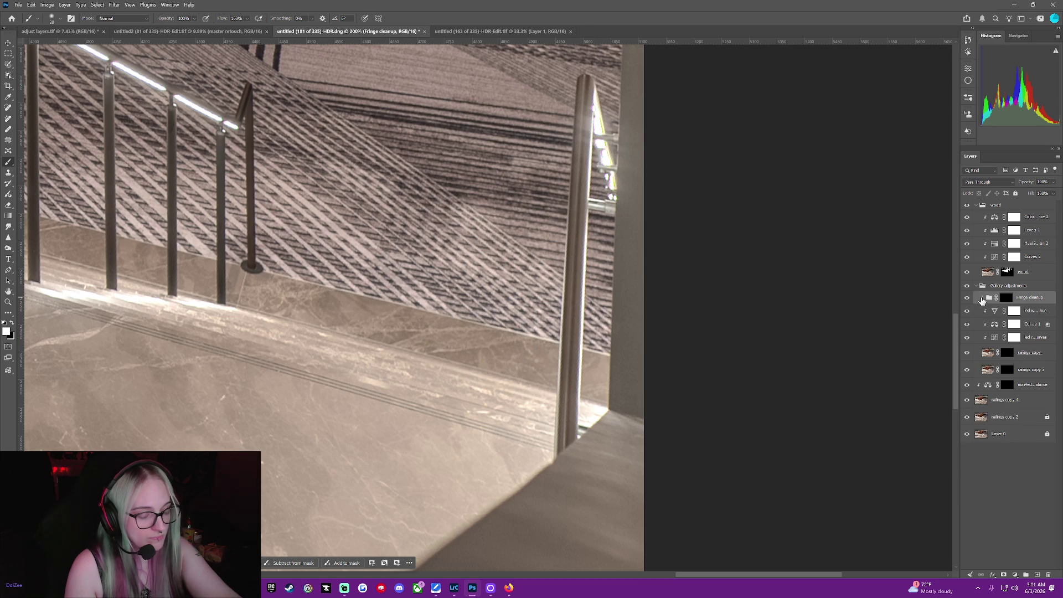
pyautogui.click(981, 300)
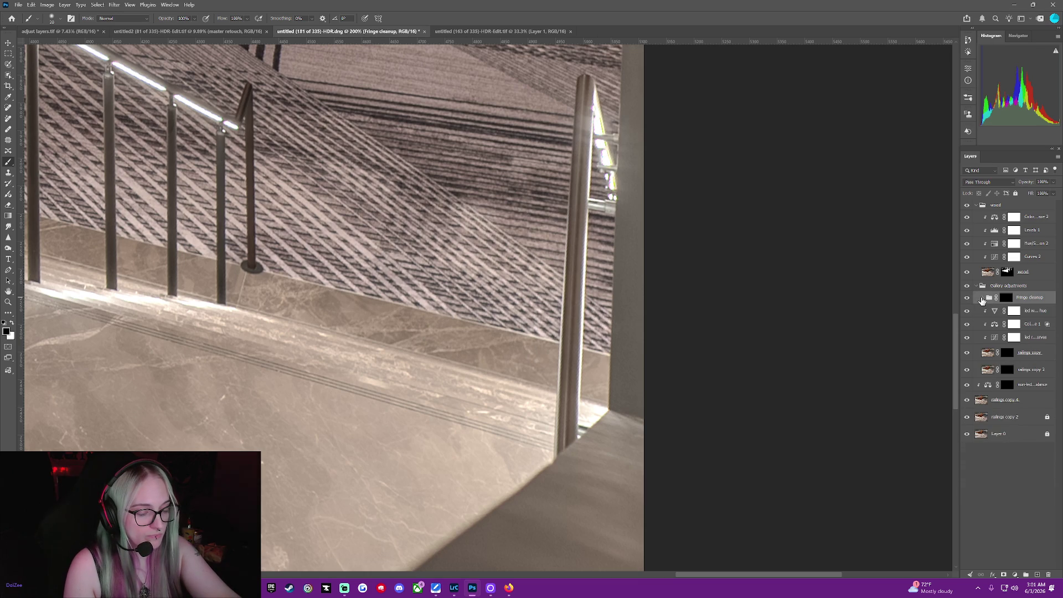
pyautogui.click(981, 299)
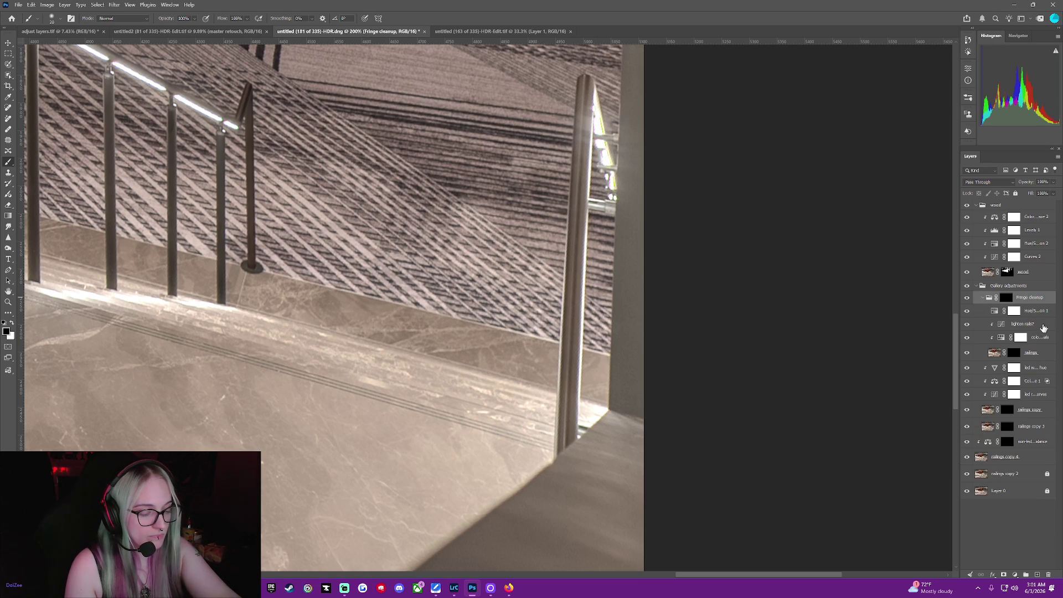
pyautogui.moveTo(1043, 327); pyautogui.dragTo(1033, 363)
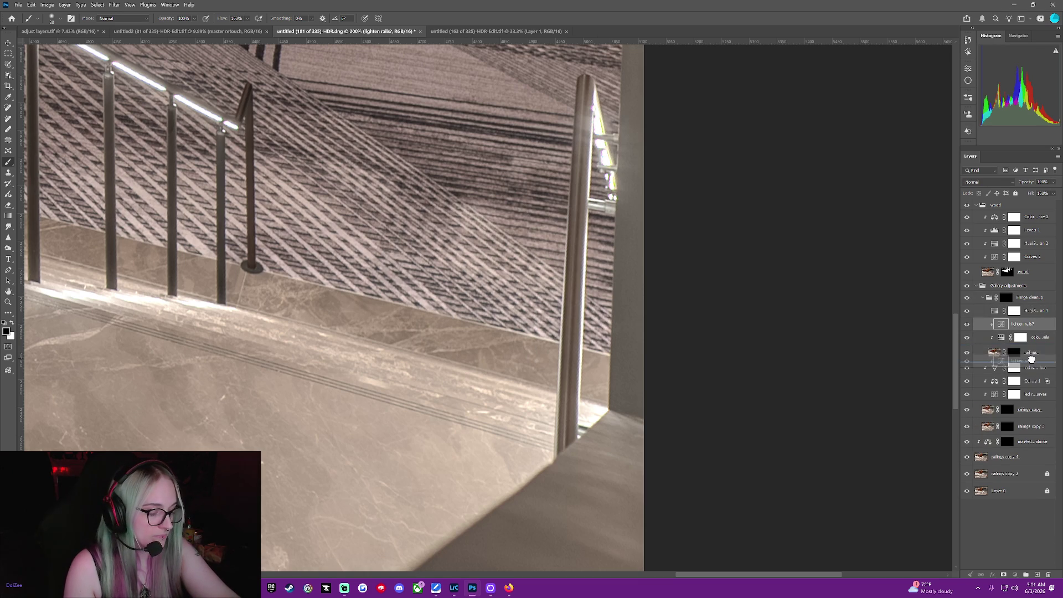
pyautogui.moveTo(1044, 327); pyautogui.dragTo(1040, 361)
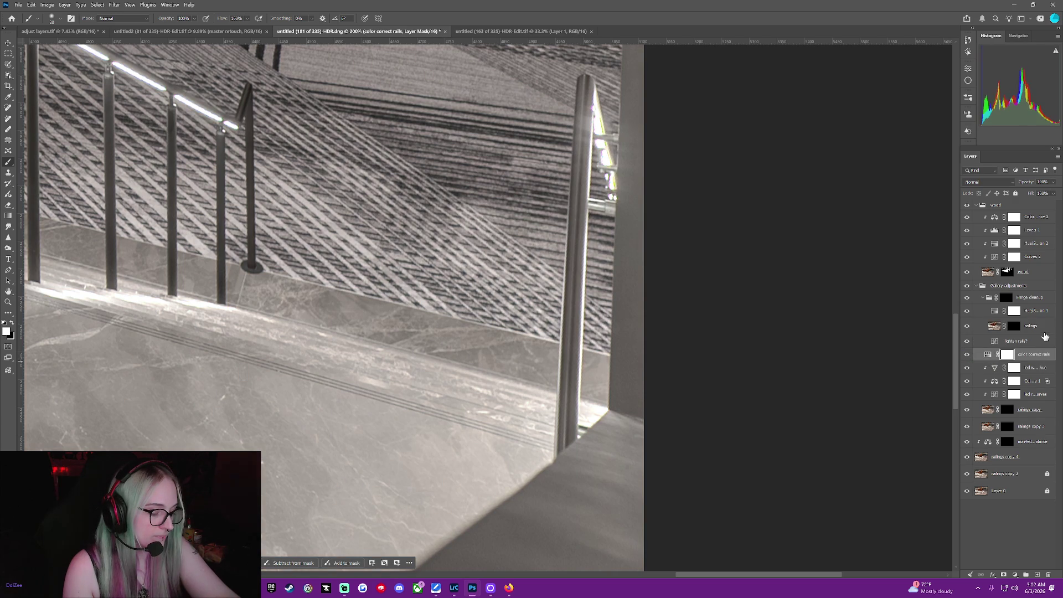
pyautogui.click(1043, 328)
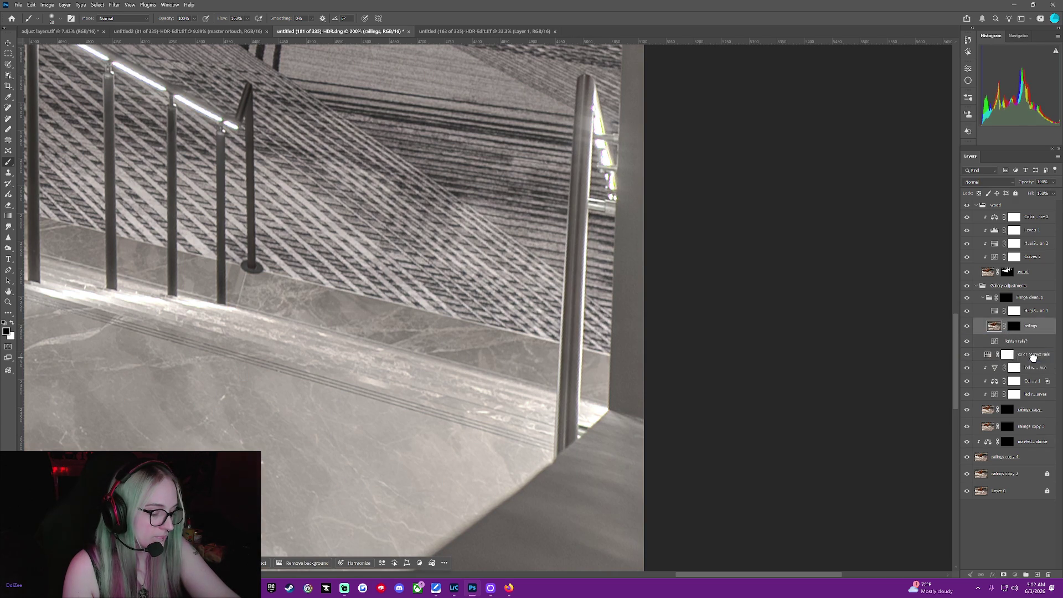
pyautogui.moveTo(1033, 358); pyautogui.dragTo(1034, 353)
# Keep lighten rails? directly above color correct rails after briefly reordering them.
pyautogui.click(1034, 326)
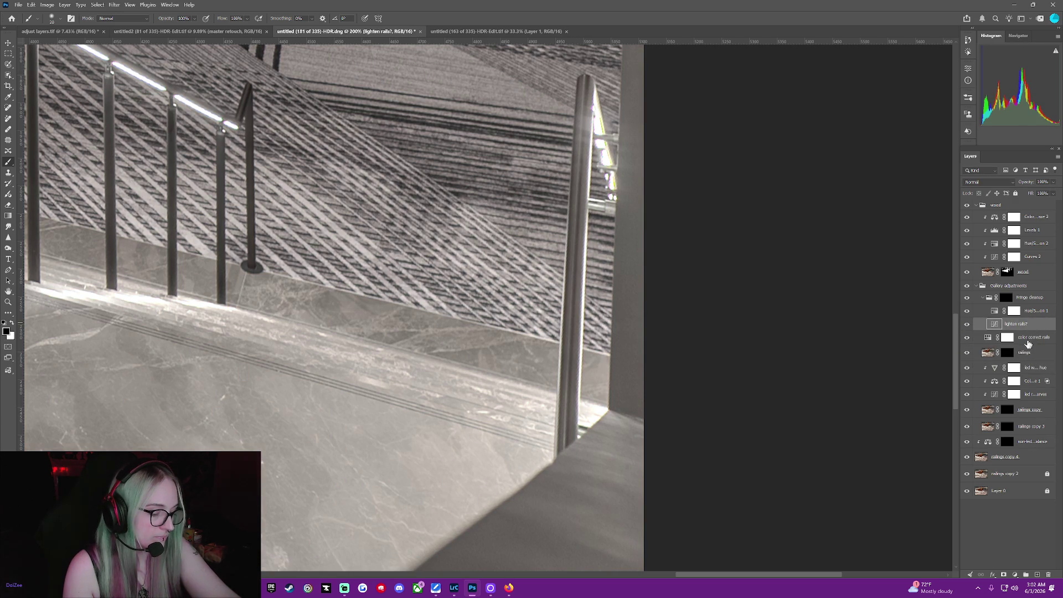
pyautogui.doubleClick(1031, 326)
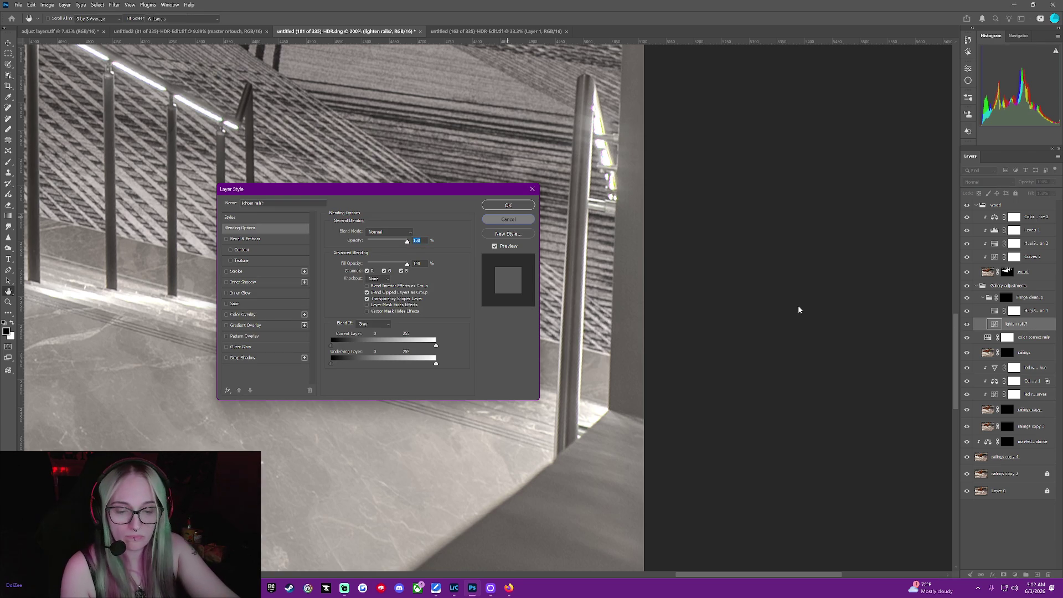
pyautogui.press('Escape')
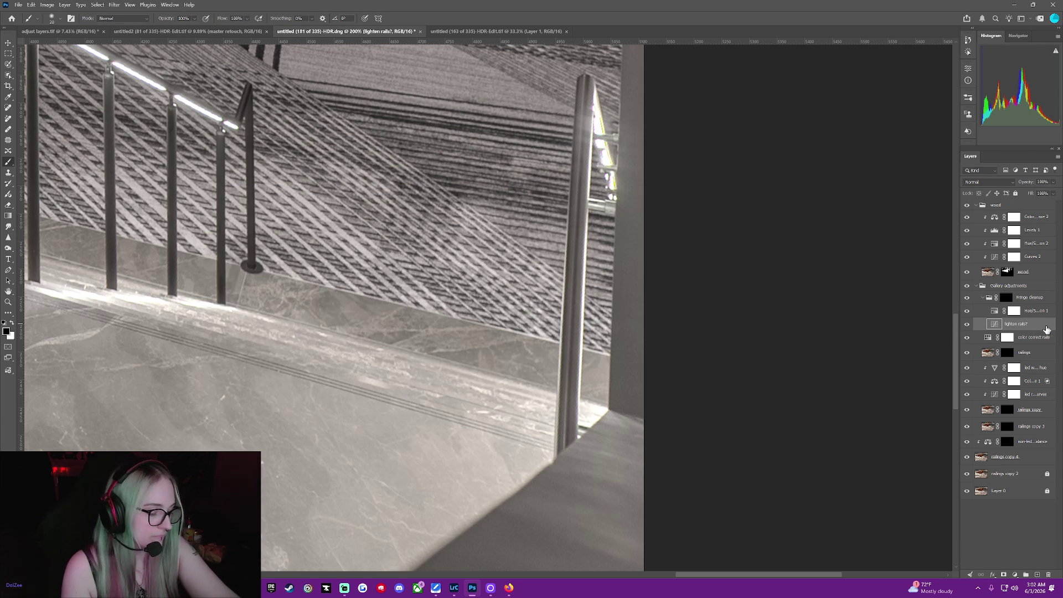
pyautogui.moveTo(1039, 327); pyautogui.dragTo(1041, 344)
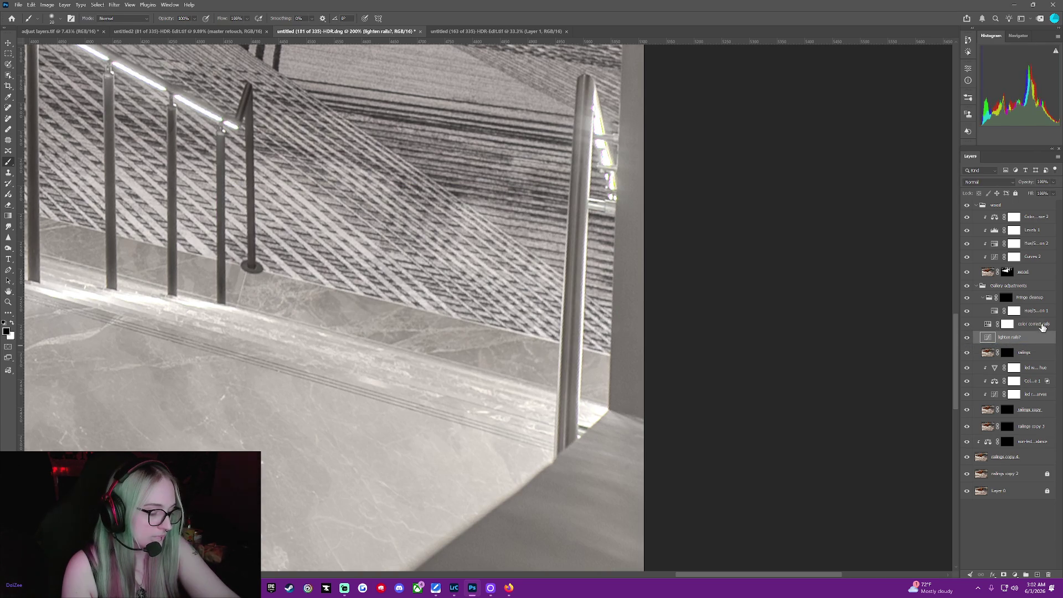
pyautogui.click(1042, 325)
pyautogui.moveTo(1042, 340); pyautogui.dragTo(1042, 322)
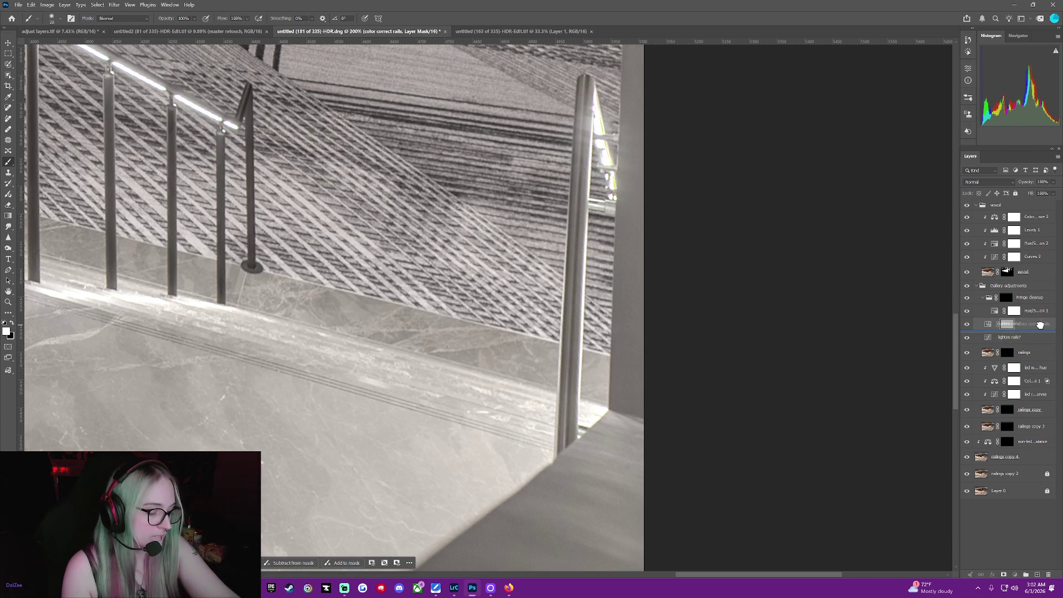
# Clip lighten rails? and color correct rails to the railings layer with Create Clipping Mask.
pyautogui.click(976, 311)
pyautogui.click(982, 323)
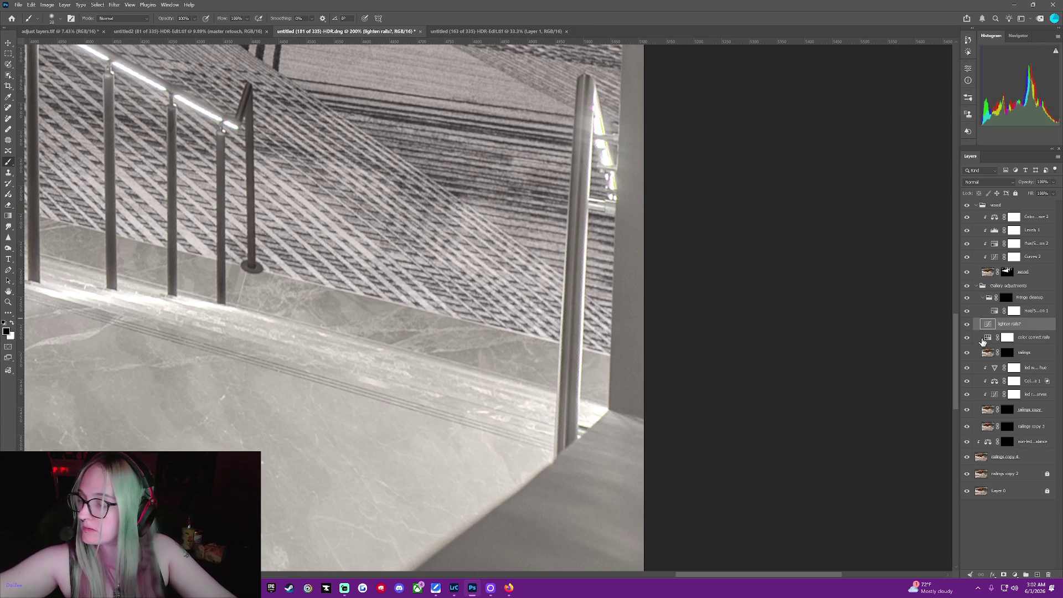
pyautogui.rightClick(976, 340)
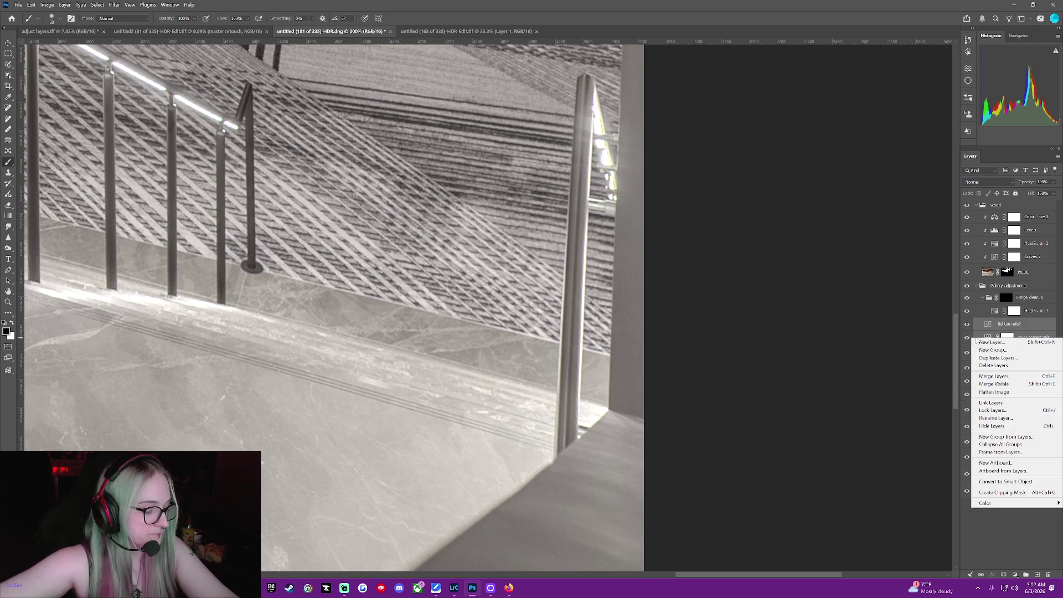
pyautogui.click(989, 542)
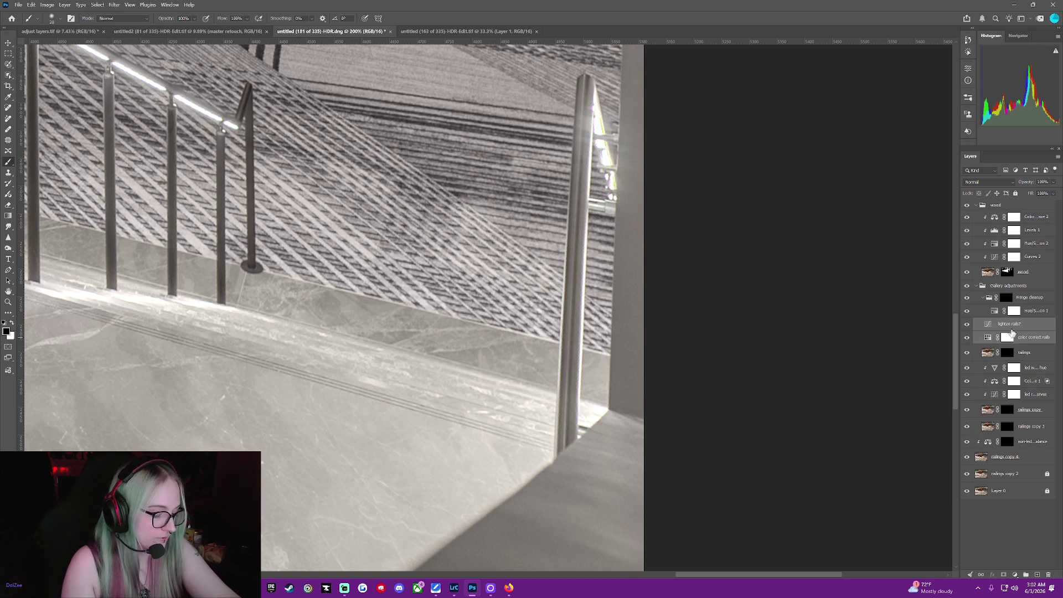
pyautogui.click(983, 298)
pyautogui.click(982, 298)
pyautogui.click(982, 298)
pyautogui.rightClick(995, 312)
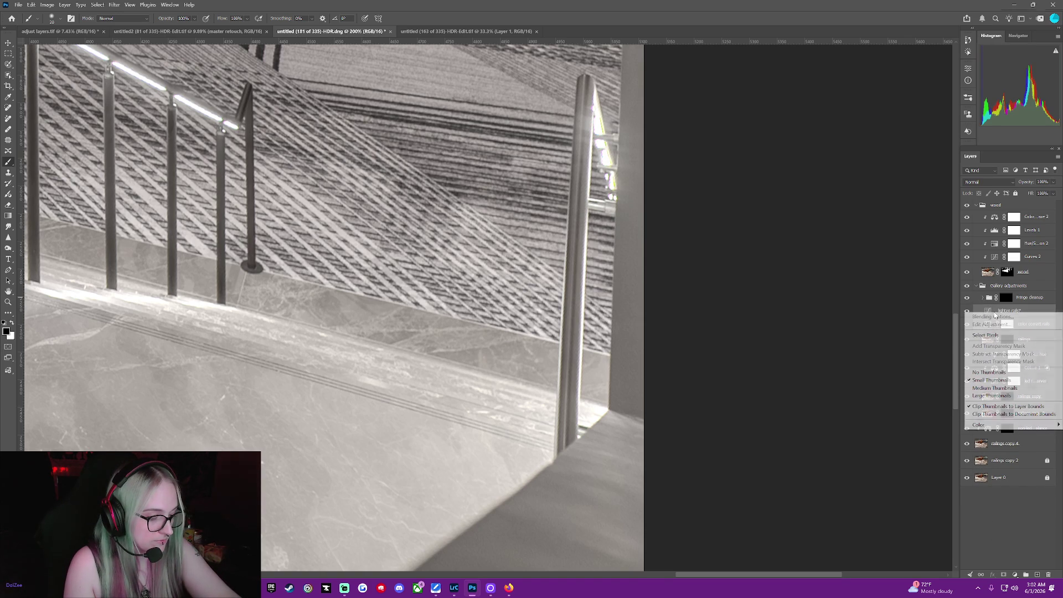
pyautogui.click(1015, 533)
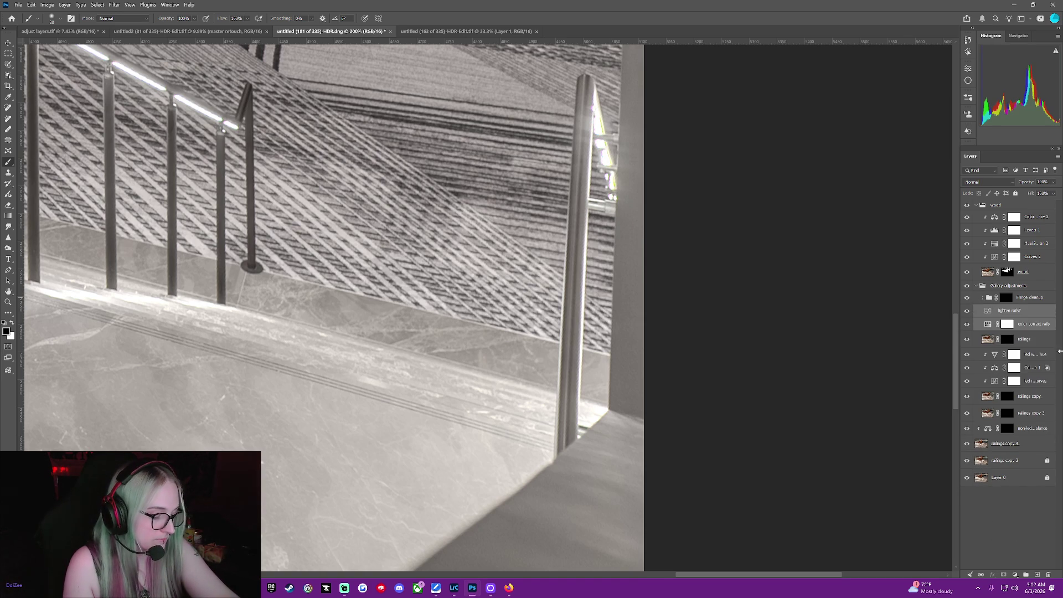
pyautogui.rightClick(1036, 319)
pyautogui.click(1013, 473)
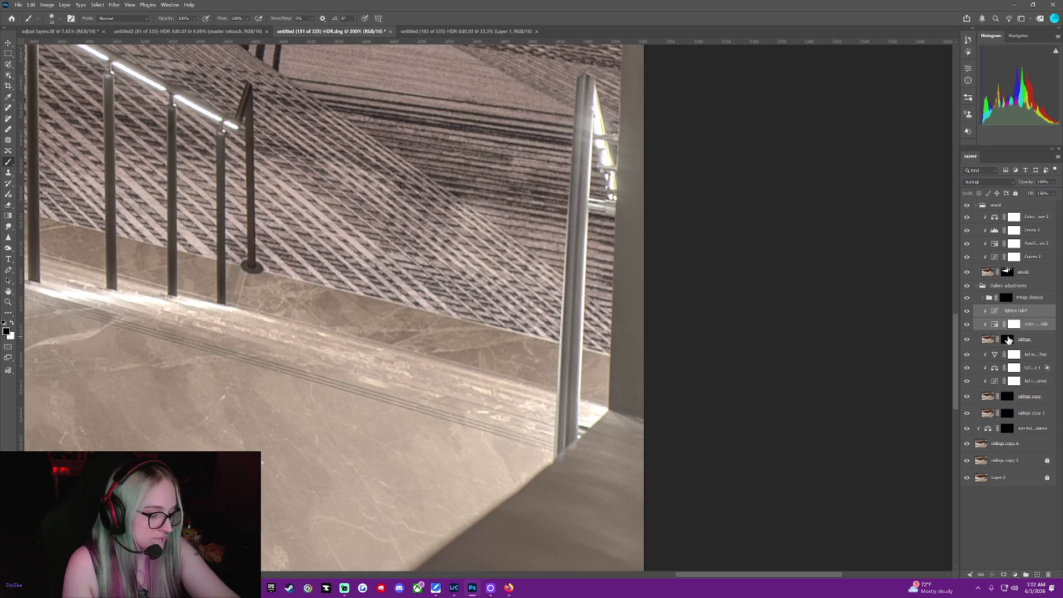
# Select the railings layer together with both clipped rail adjustments.
pyautogui.click(1007, 340)
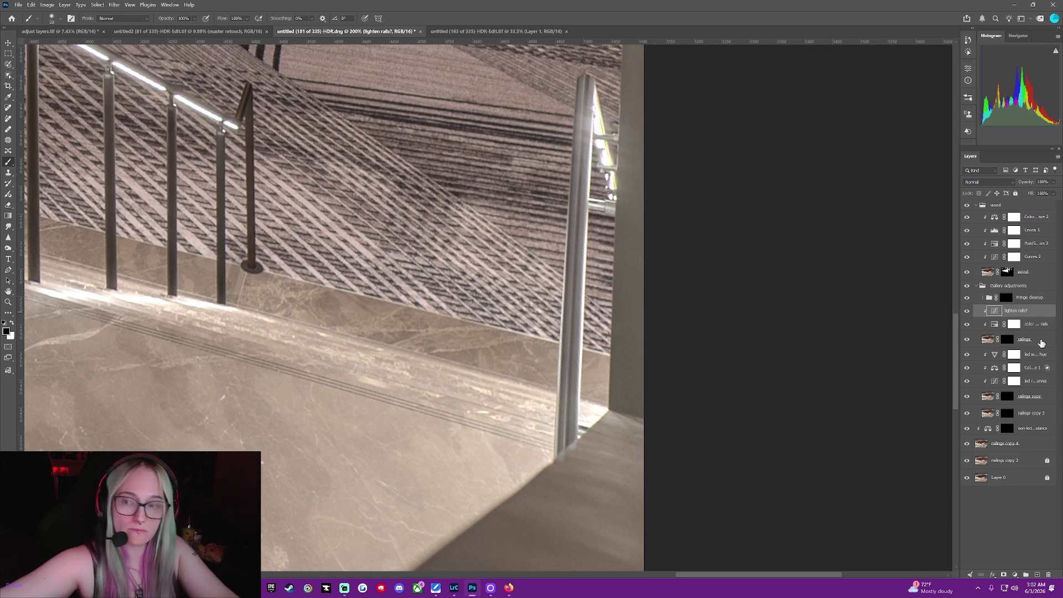
pyautogui.keyDown('shift'); pyautogui.click(1041, 342); pyautogui.keyUp('shift')
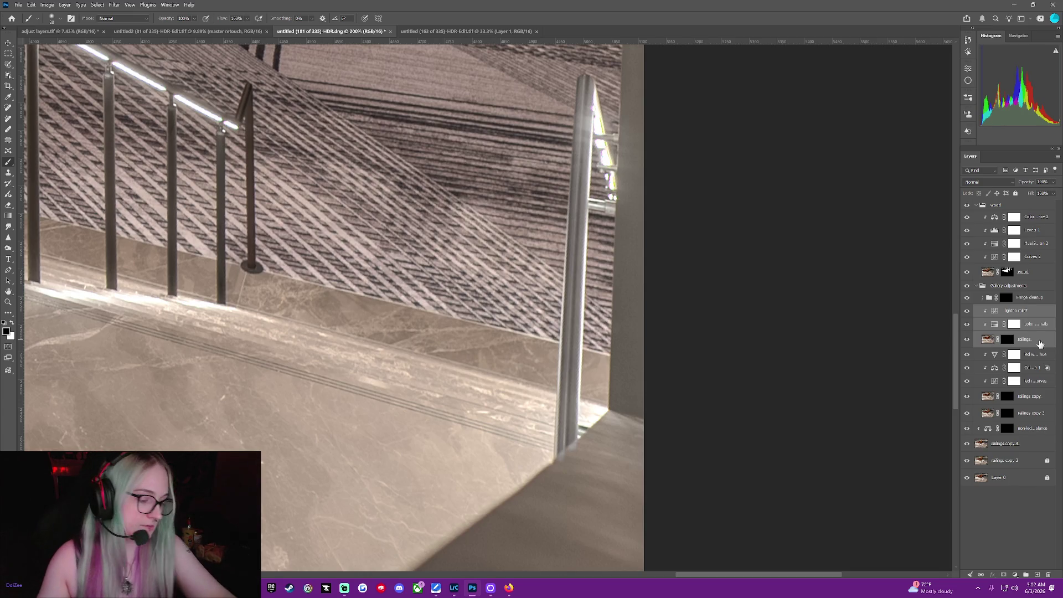
pyautogui.rightClick(1038, 345)
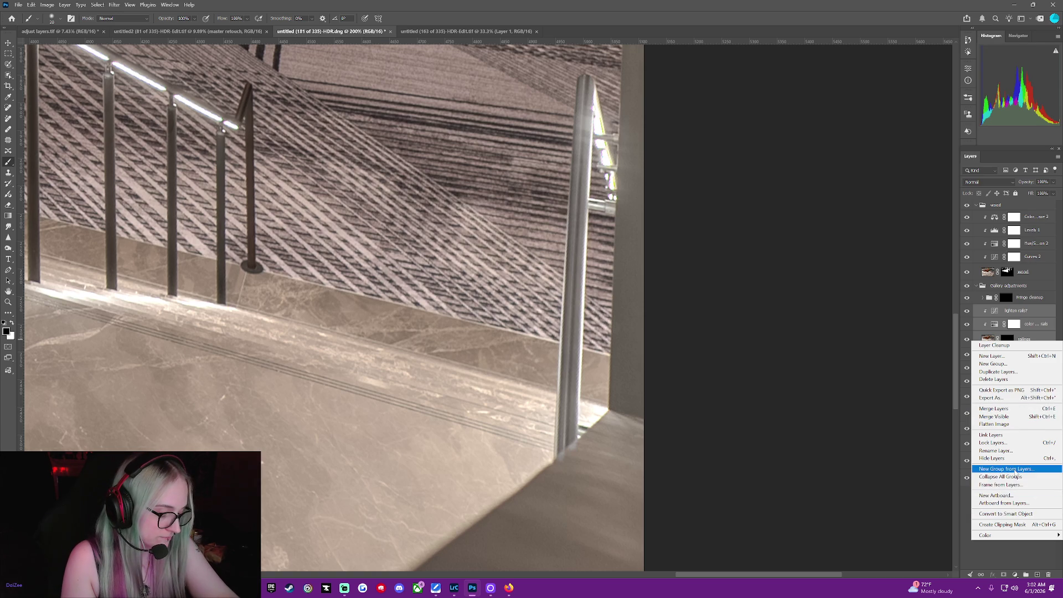
# Group the selected rail layers into a new group named 'Railings'.
pyautogui.click(1015, 469)
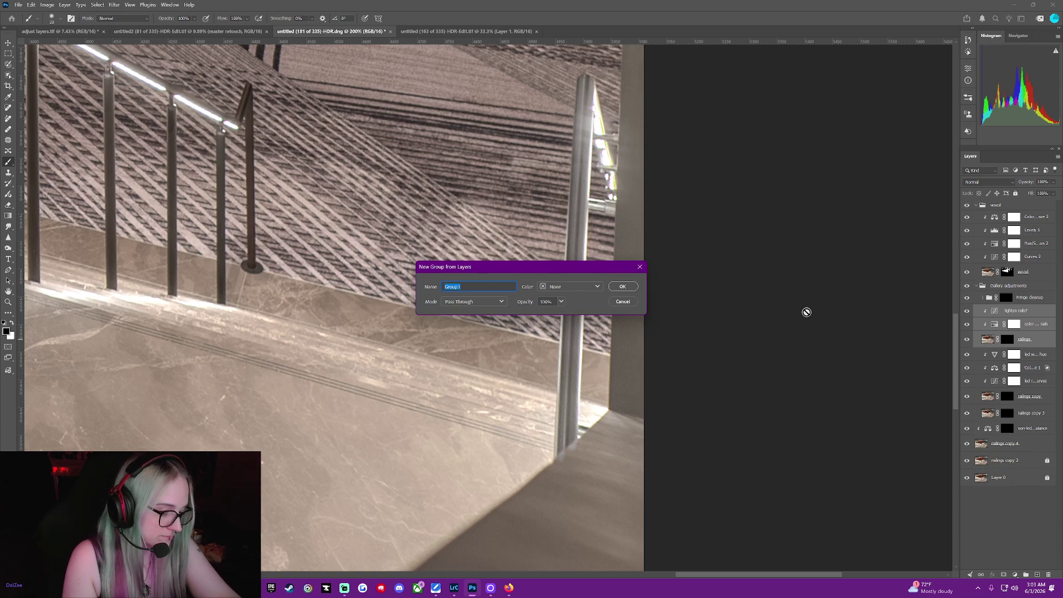
pyautogui.write('Railings')
pyautogui.press('Return')
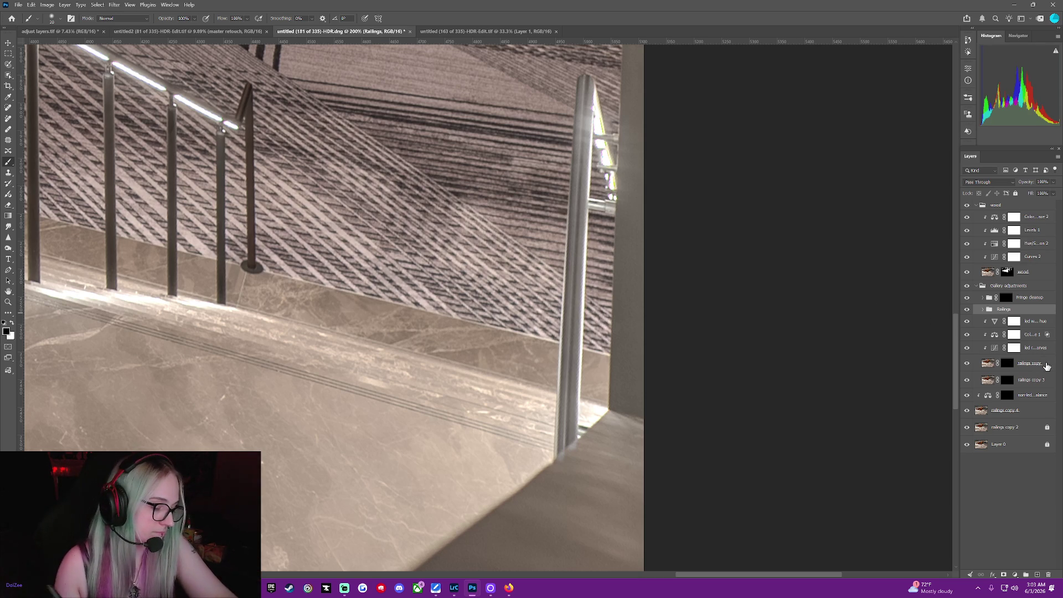
# Rename the railings copy layers to 'light cast' and 'light cast 2'.
pyautogui.click(1023, 365)
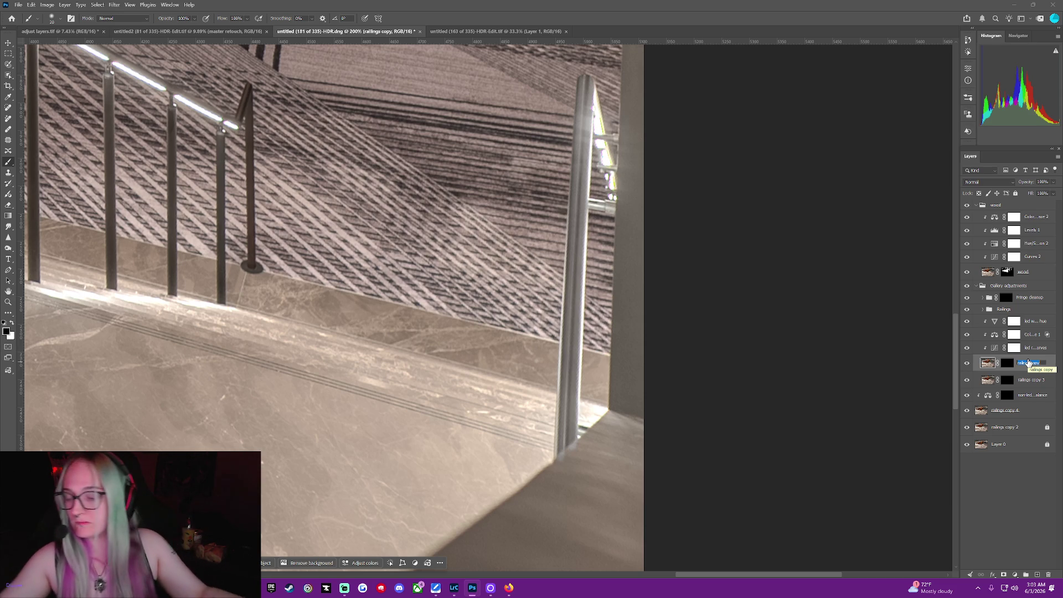
pyautogui.write('lights')
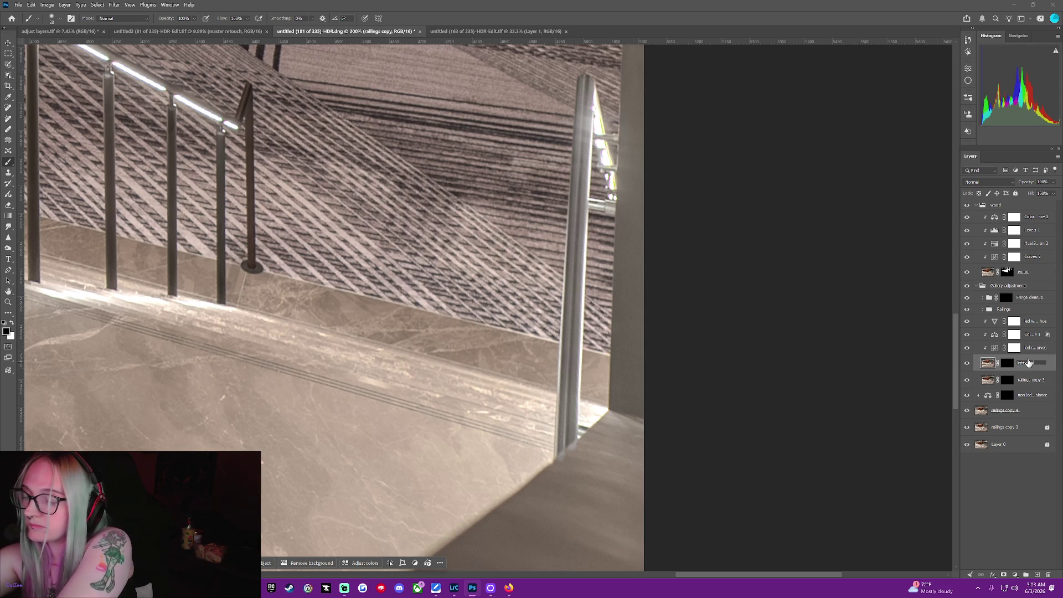
pyautogui.press('Return')
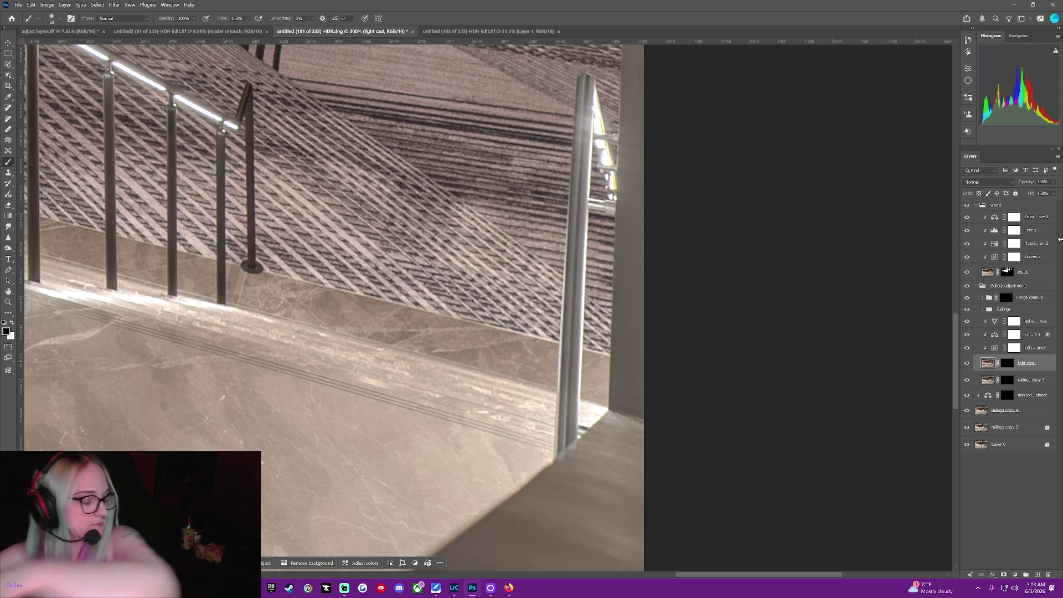
pyautogui.doubleClick(1030, 380)
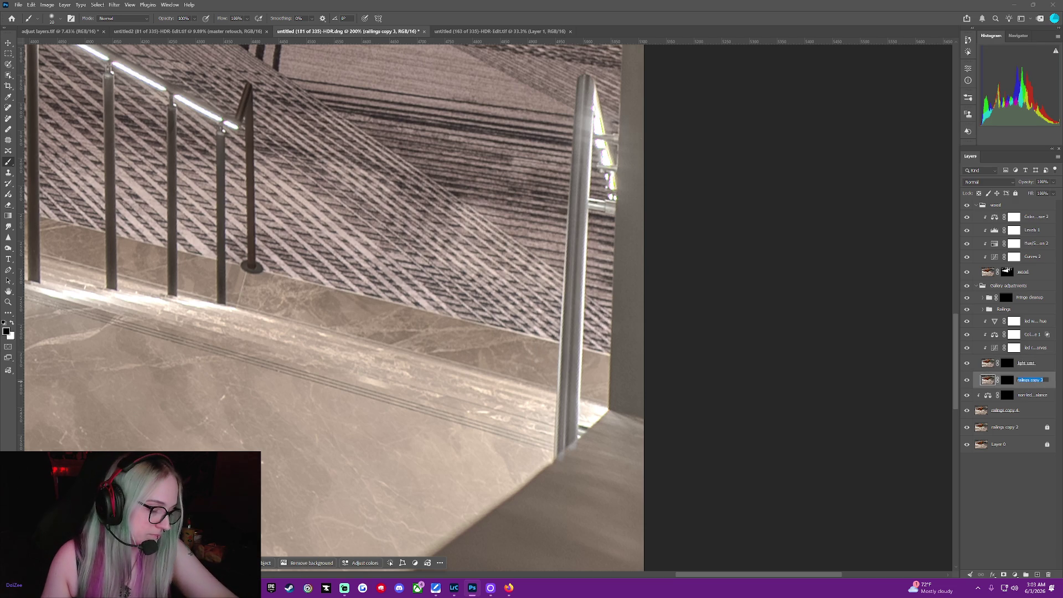
pyautogui.write('le')
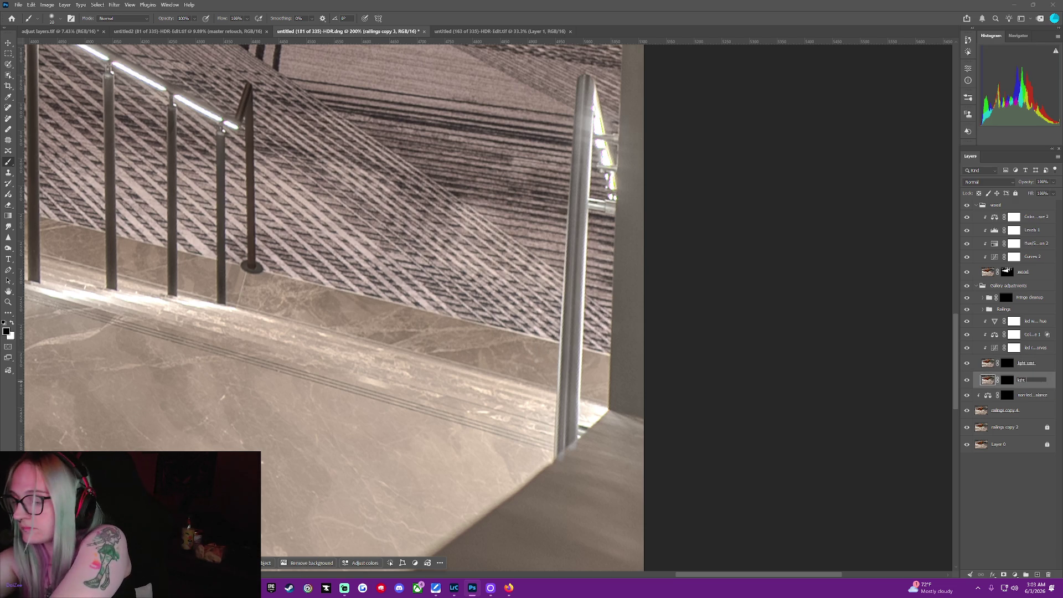
pyautogui.write('ight cast')
pyautogui.press('Return')
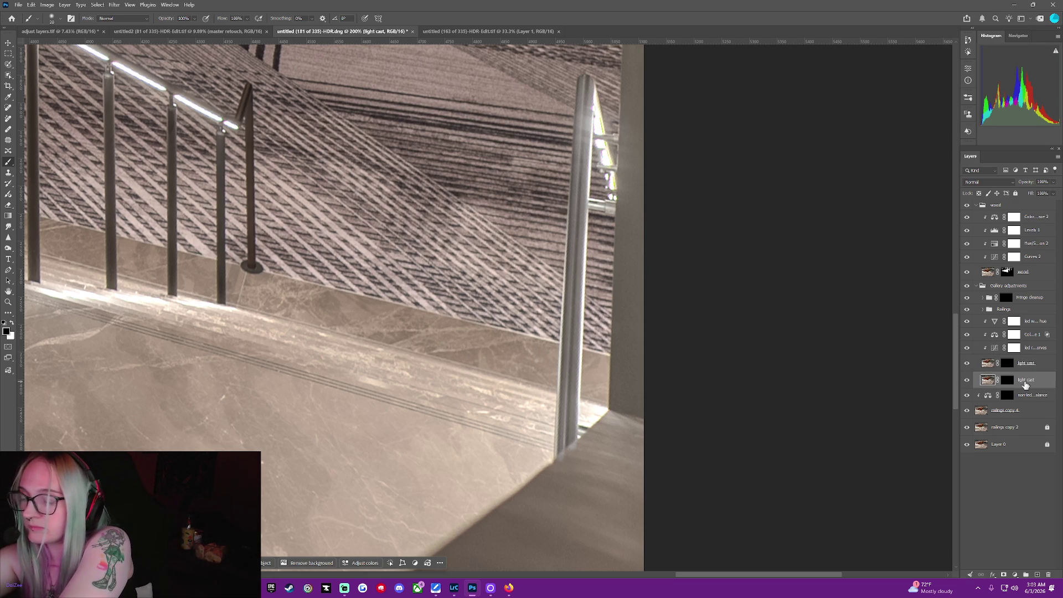
pyautogui.click(1032, 366)
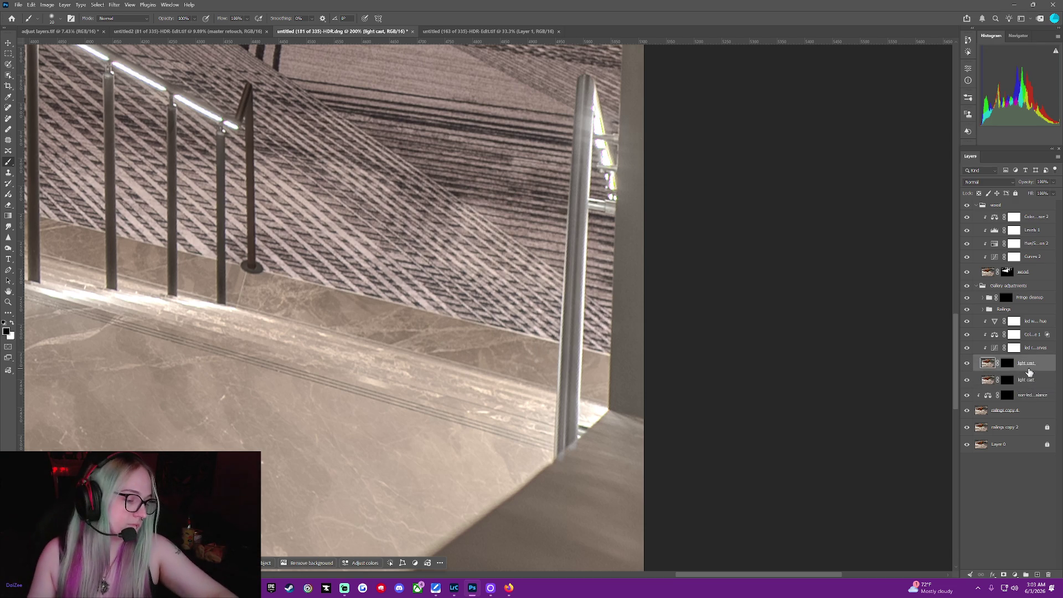
pyautogui.doubleClick(1035, 368)
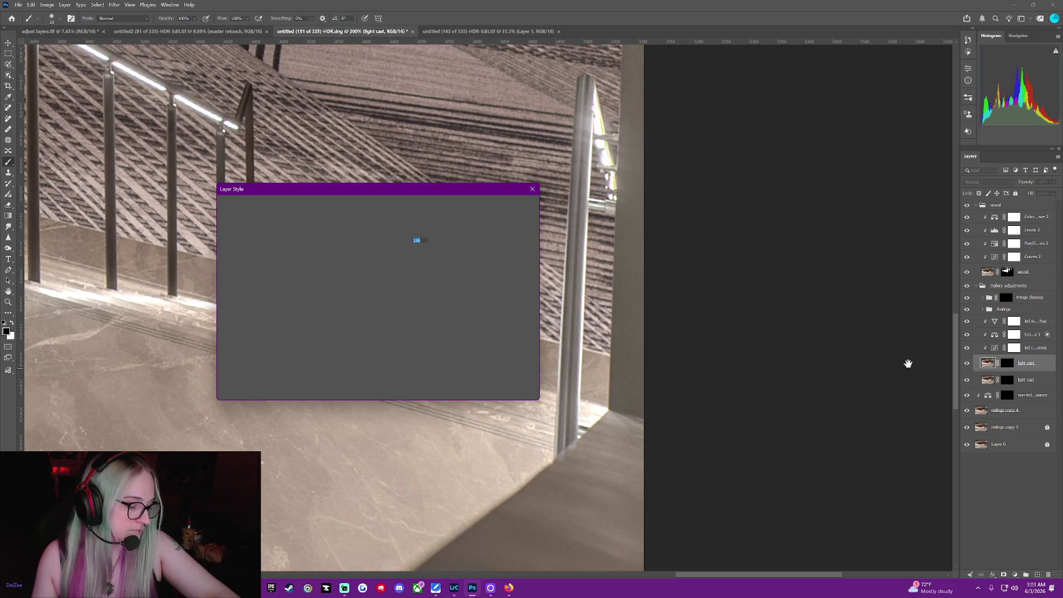
pyautogui.press('Escape')
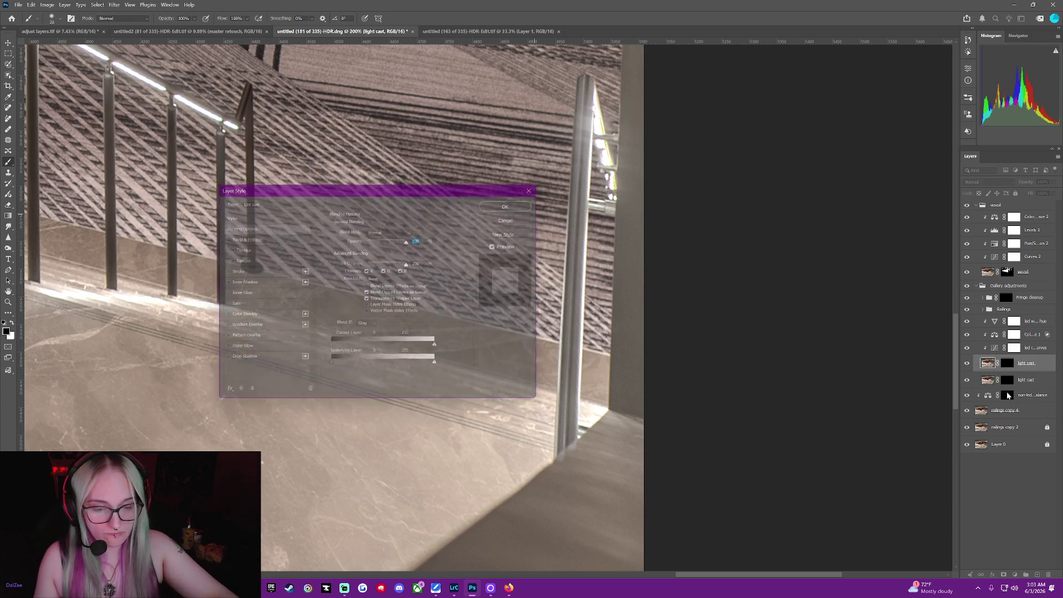
pyautogui.doubleClick(1025, 363)
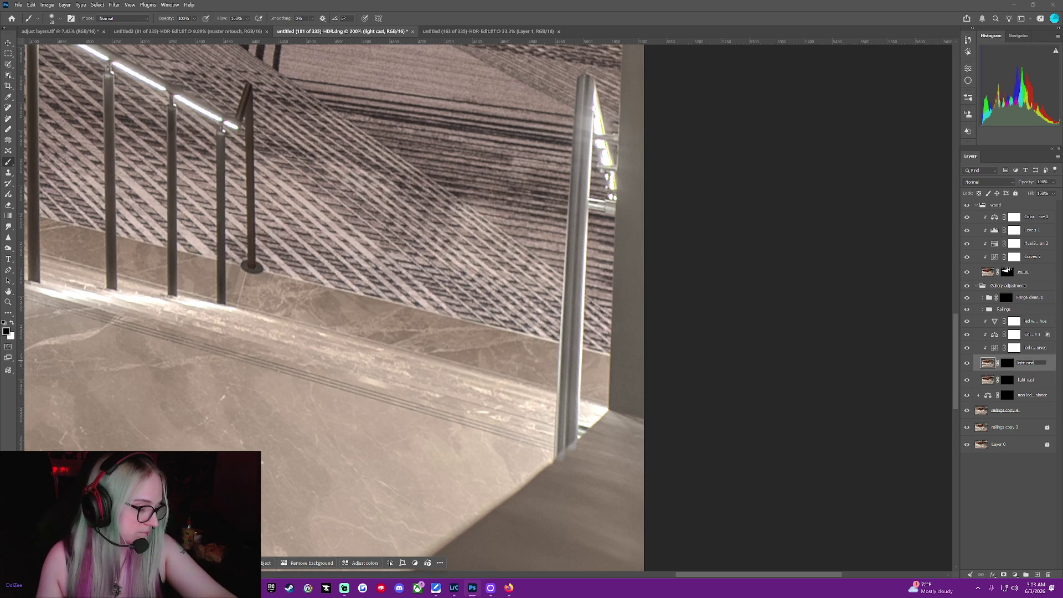
pyautogui.press('Return')
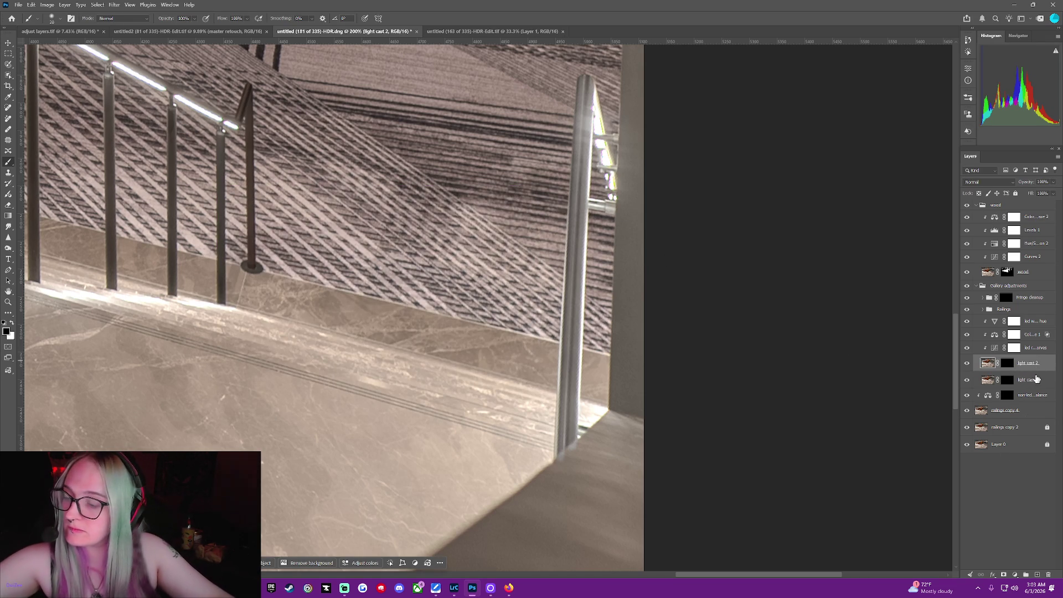
# Rename railings copy 4 to 'ambient', then expand Railings and target the railings mask.
pyautogui.click(1030, 415)
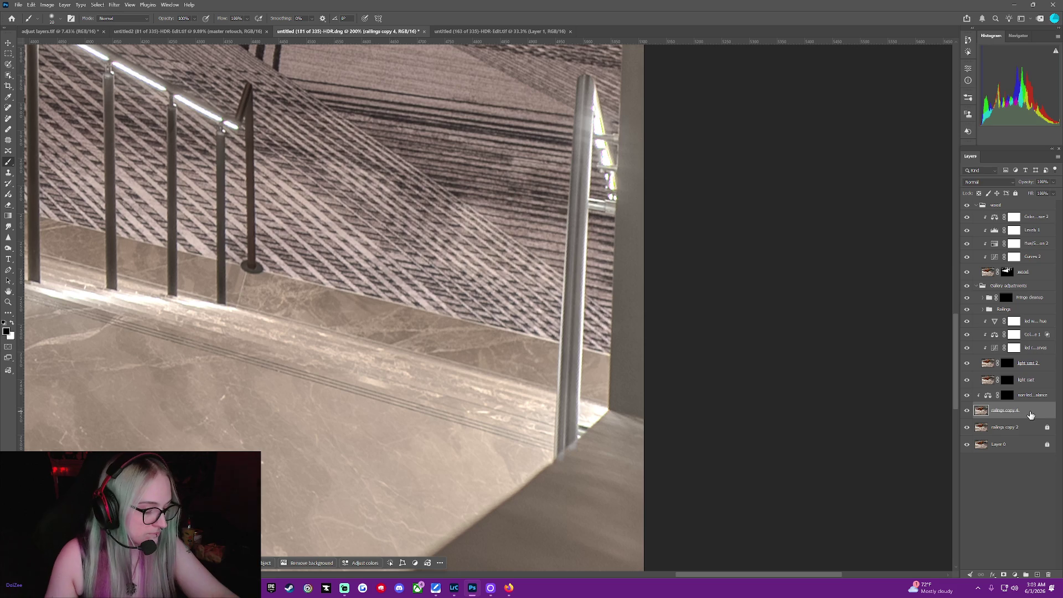
pyautogui.doubleClick(1029, 396)
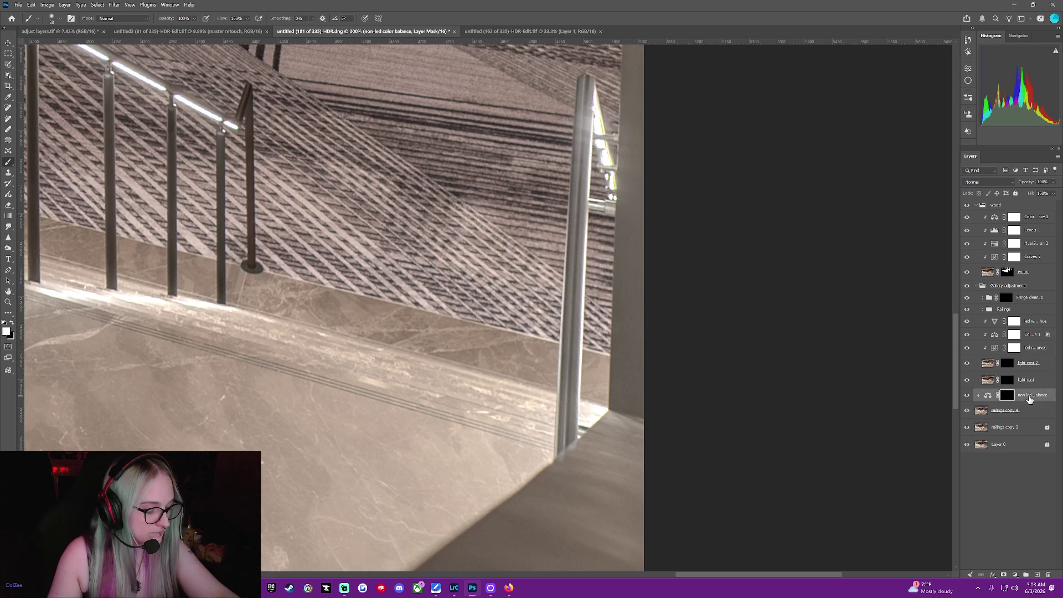
pyautogui.click(1045, 412)
pyautogui.doubleClick(1005, 410)
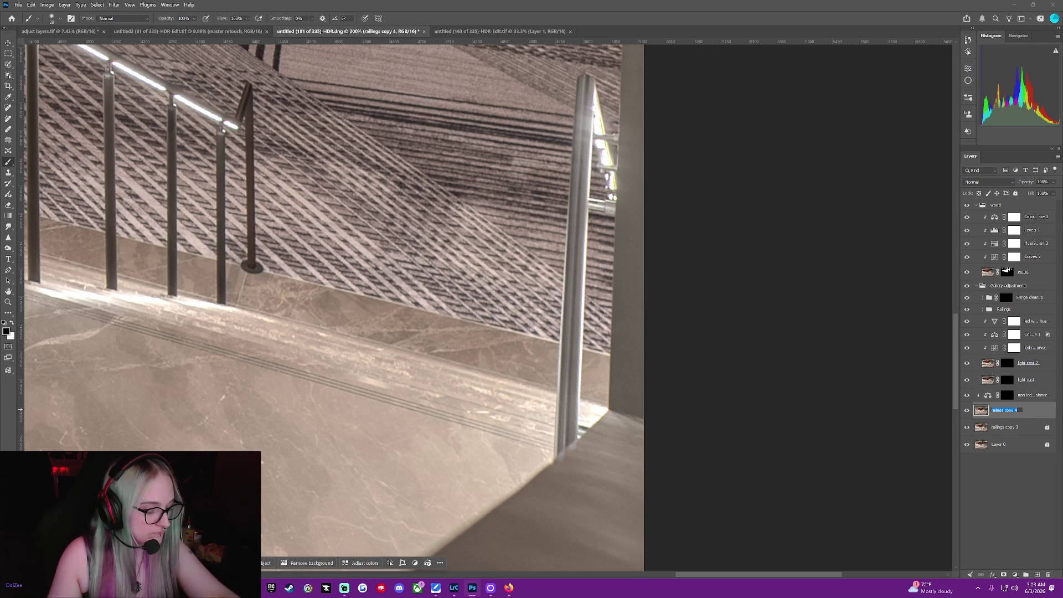
pyautogui.write('arches')
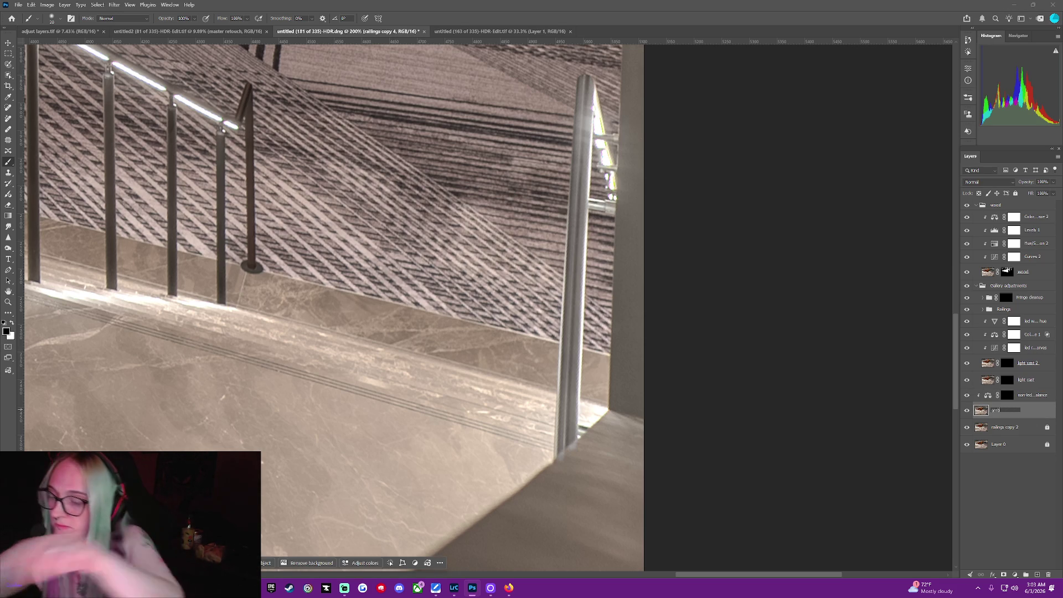
pyautogui.press('BackSpace')
pyautogui.press('BackSpace')
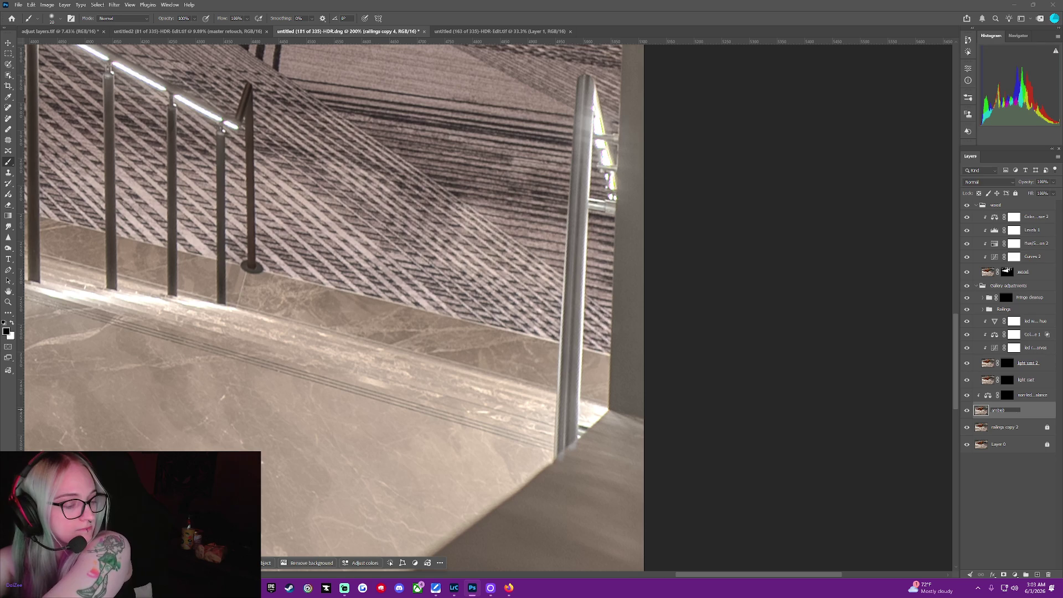
pyautogui.press('BackSpace')
pyautogui.press('BackSpace')
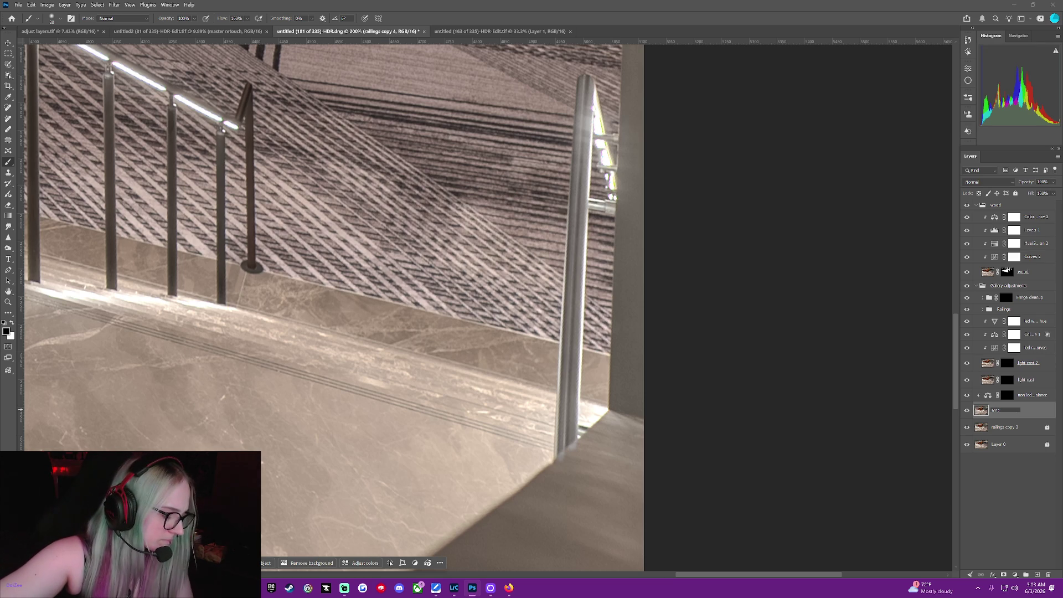
pyautogui.write('ient')
pyautogui.press('Return')
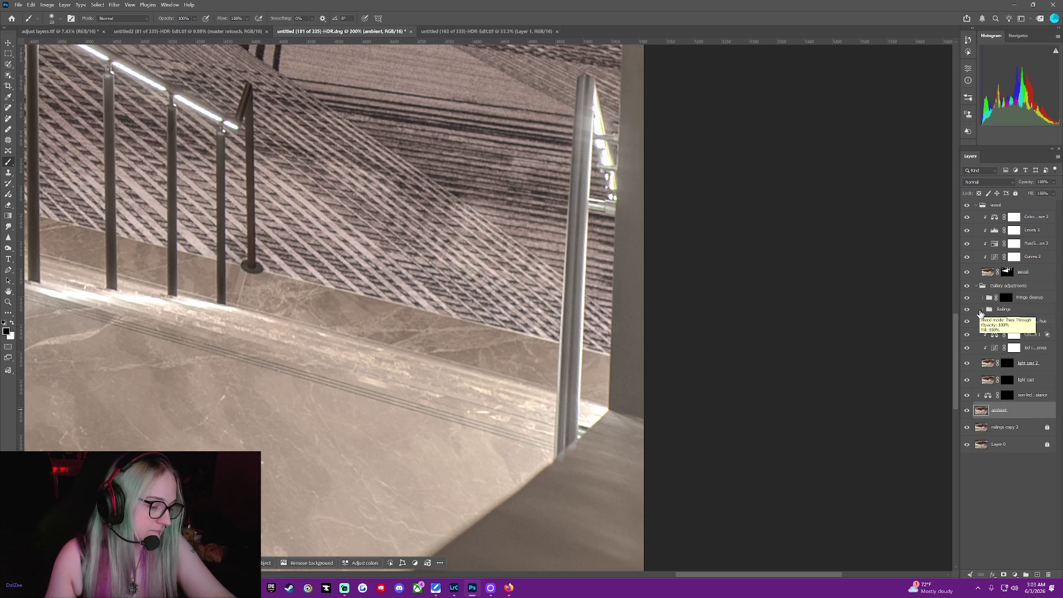
pyautogui.click(982, 310)
pyautogui.click(1014, 350)
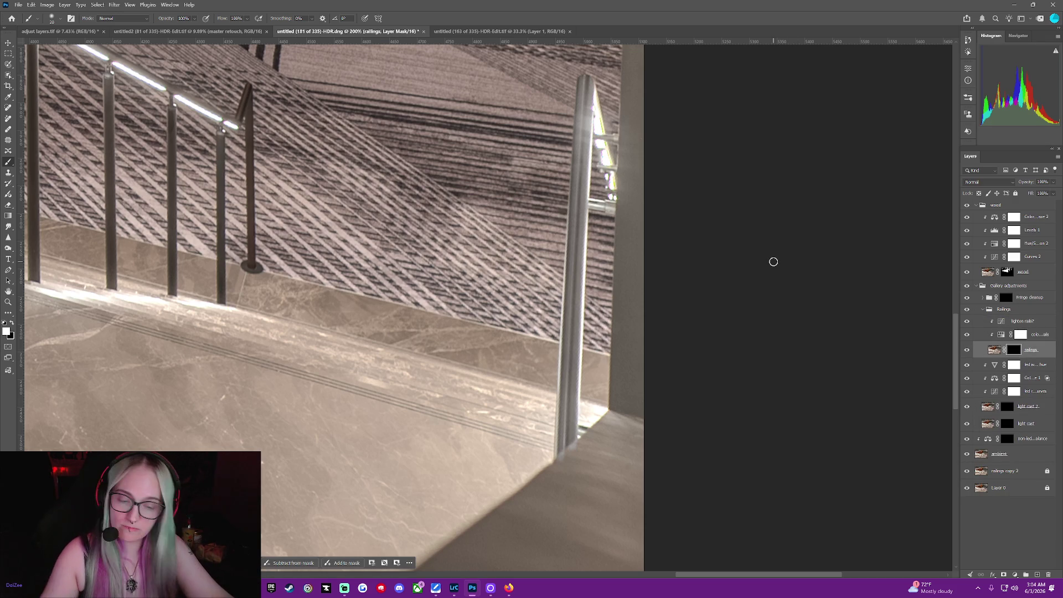
# Outline the tall right-hand railing post with the Object Selection tool, then deselect it.
pyautogui.click(6, 67)
pyautogui.click(7, 76)
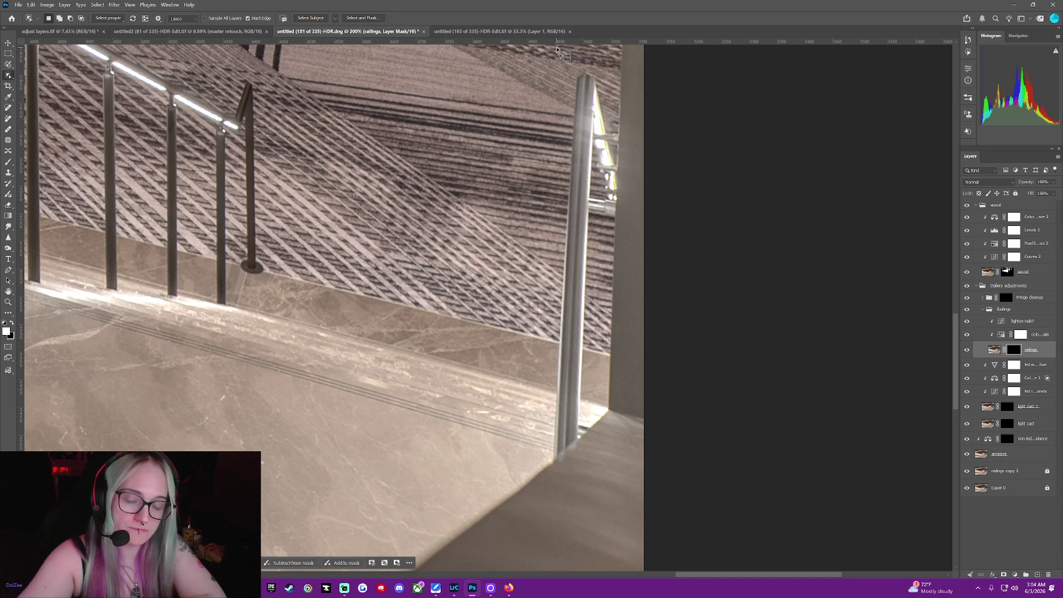
pyautogui.moveTo(575, 86); pyautogui.dragTo(588, 71)
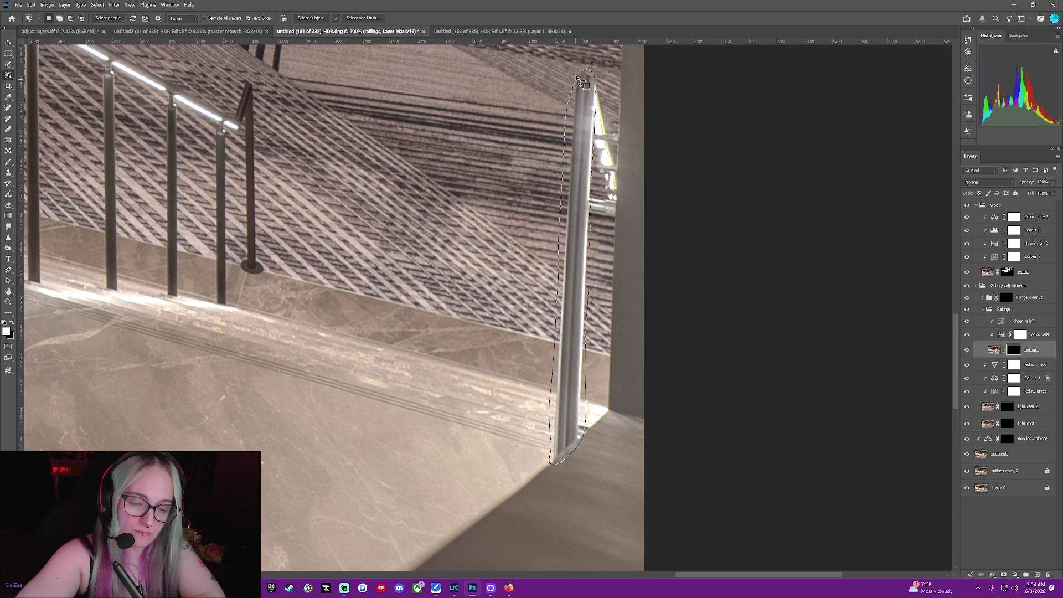
pyautogui.moveTo(573, 76); pyautogui.dragTo(575, 77)
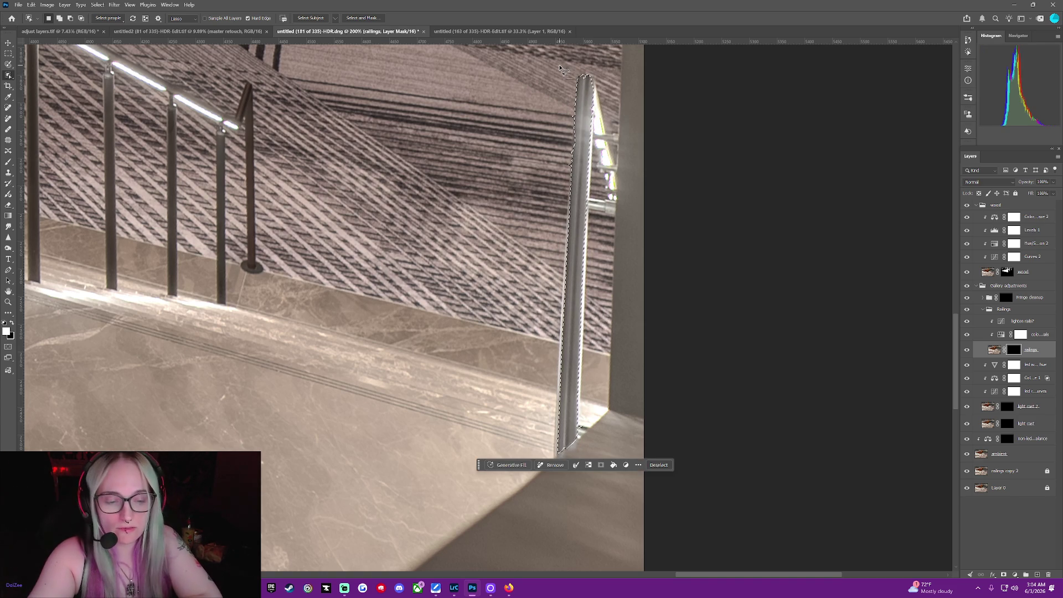
pyautogui.click(663, 464)
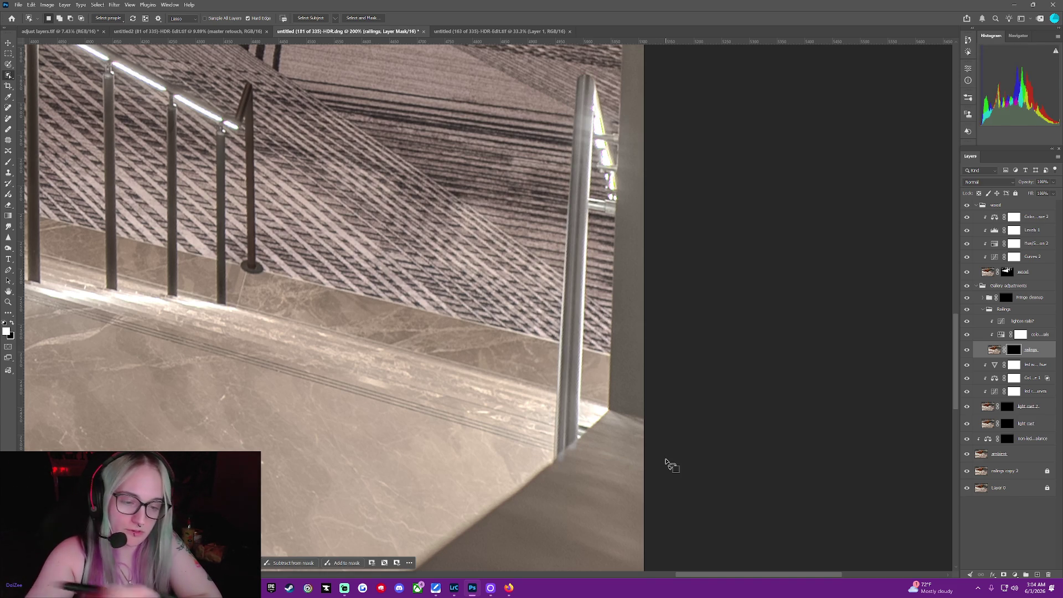
pyautogui.click(8, 162)
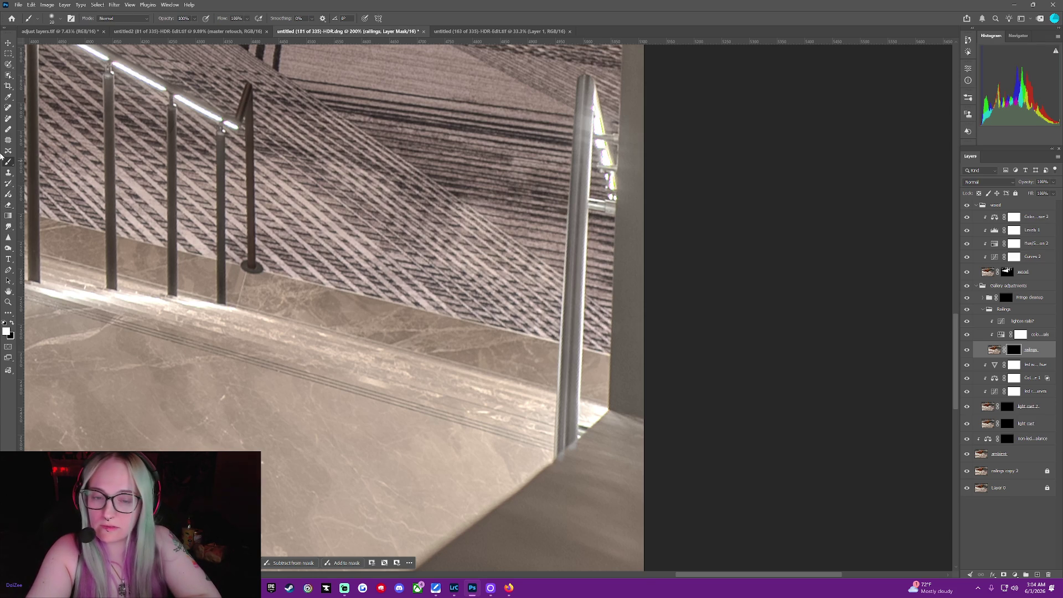
# Set the brush to 69% hardness and resize it to about 30 px.
pyautogui.press(']')
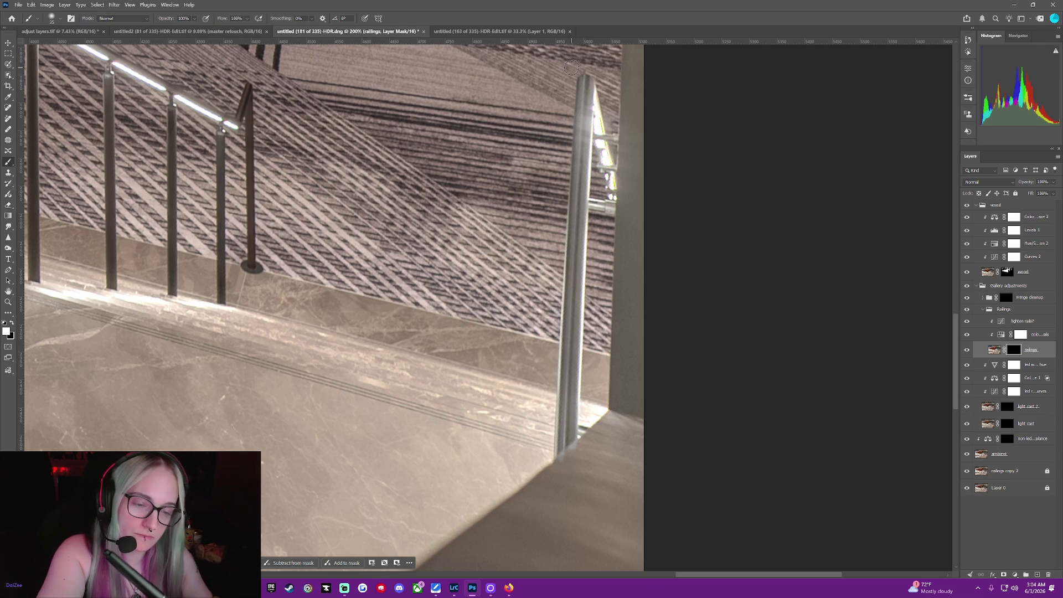
pyautogui.click(58, 19)
pyautogui.moveTo(70, 64); pyautogui.dragTo(85, 67)
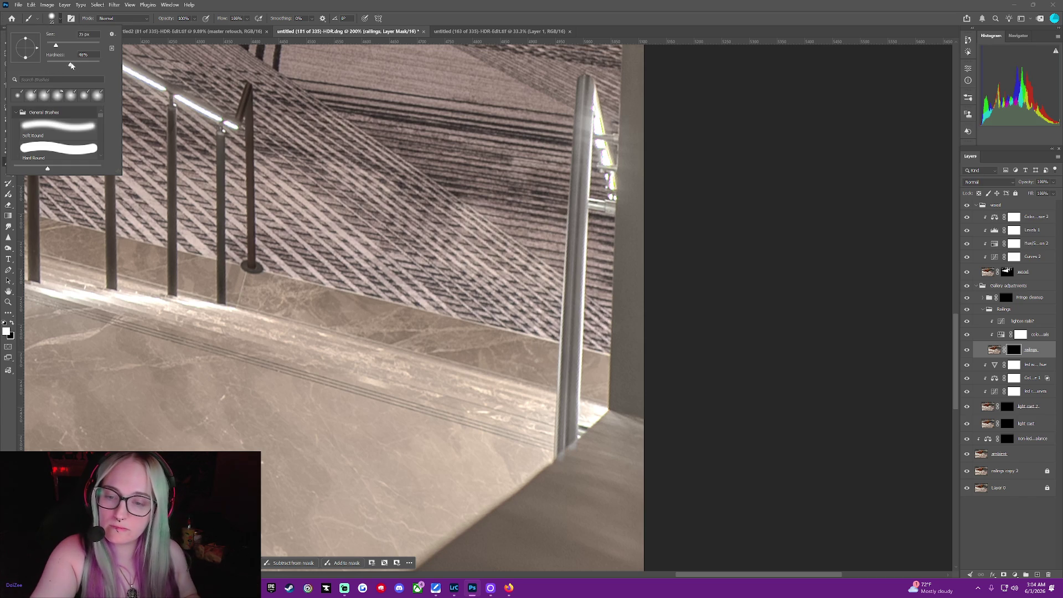
pyautogui.click(515, 20)
pyautogui.press('[')
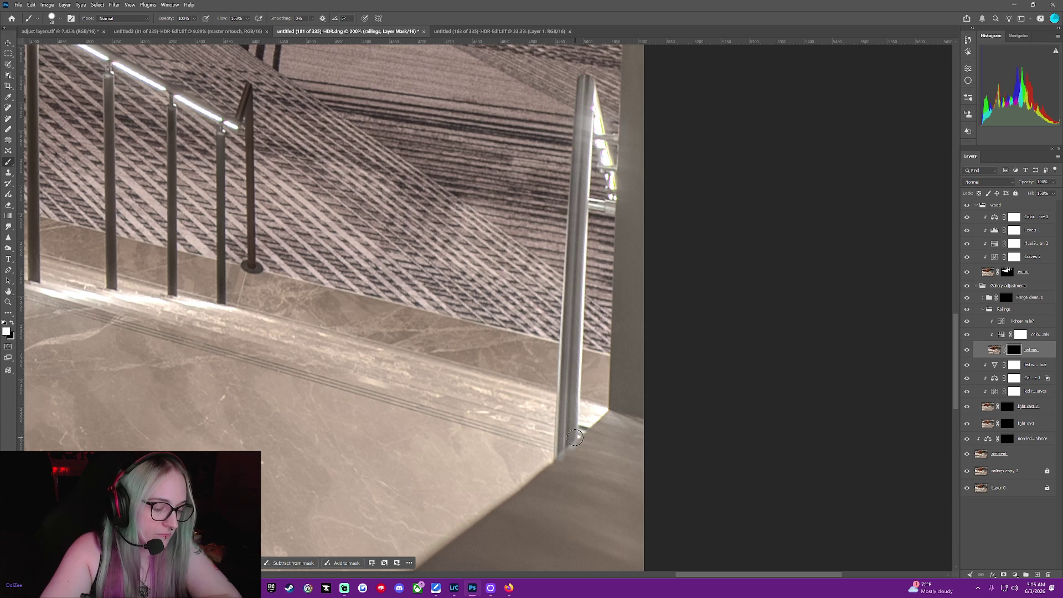
pyautogui.rightClick(967, 354)
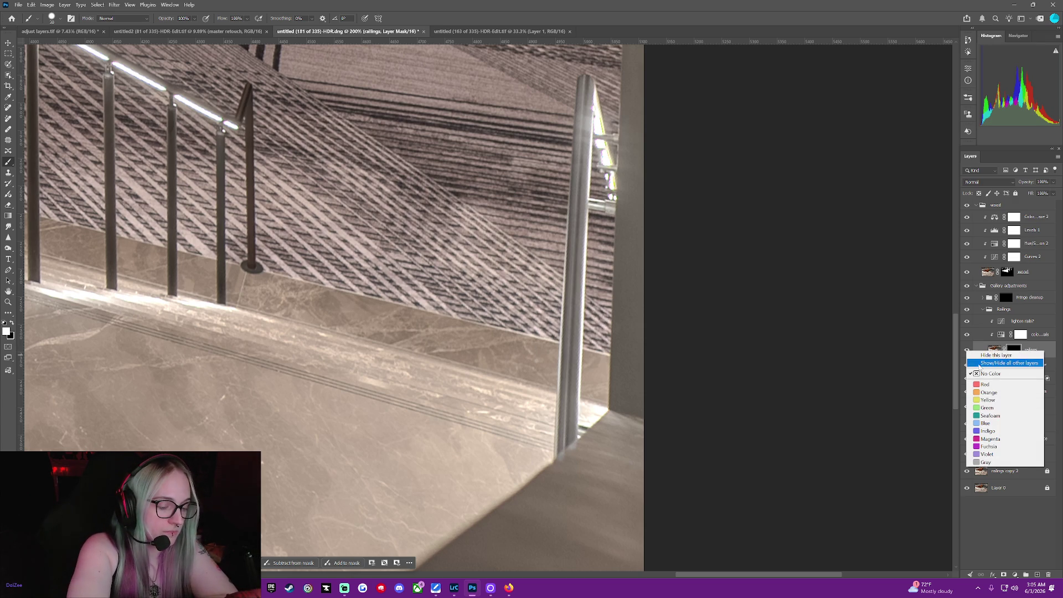
# Show only the railings layer and paint black along the right-hand post's edge.
pyautogui.click(975, 368)
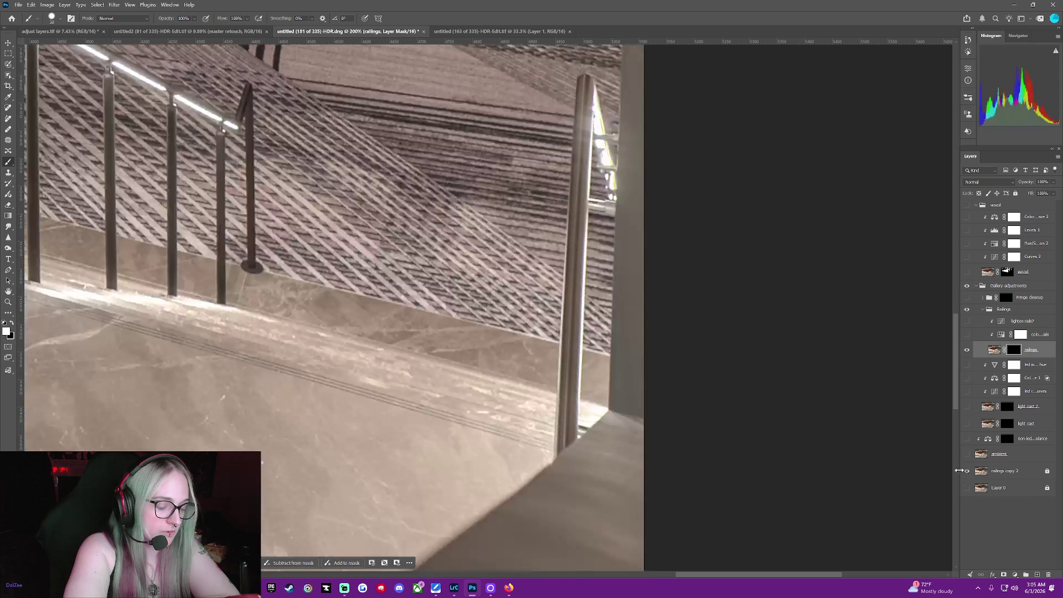
pyautogui.click(966, 470)
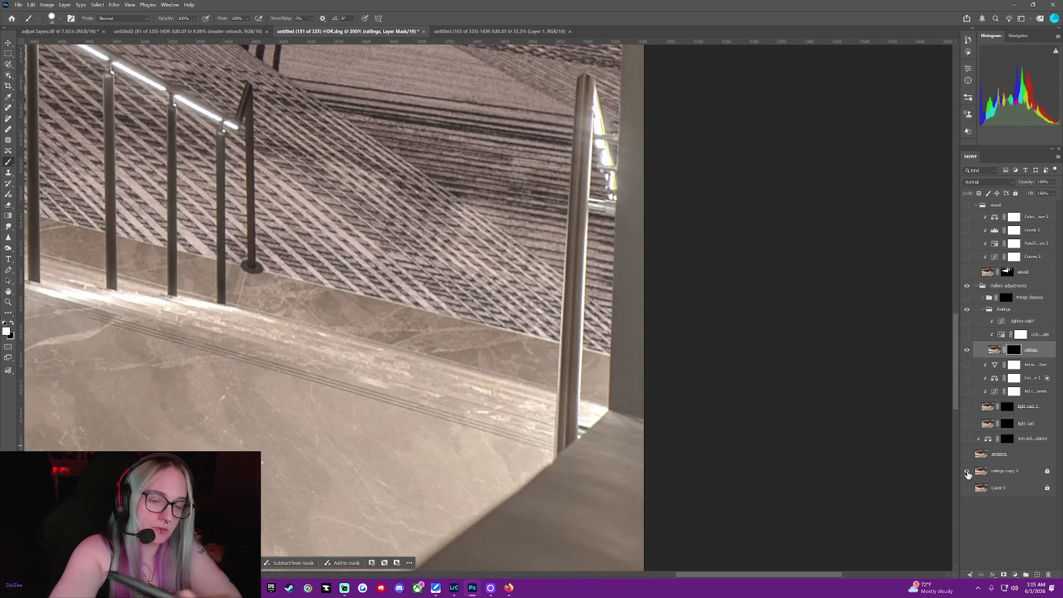
pyautogui.click(966, 470)
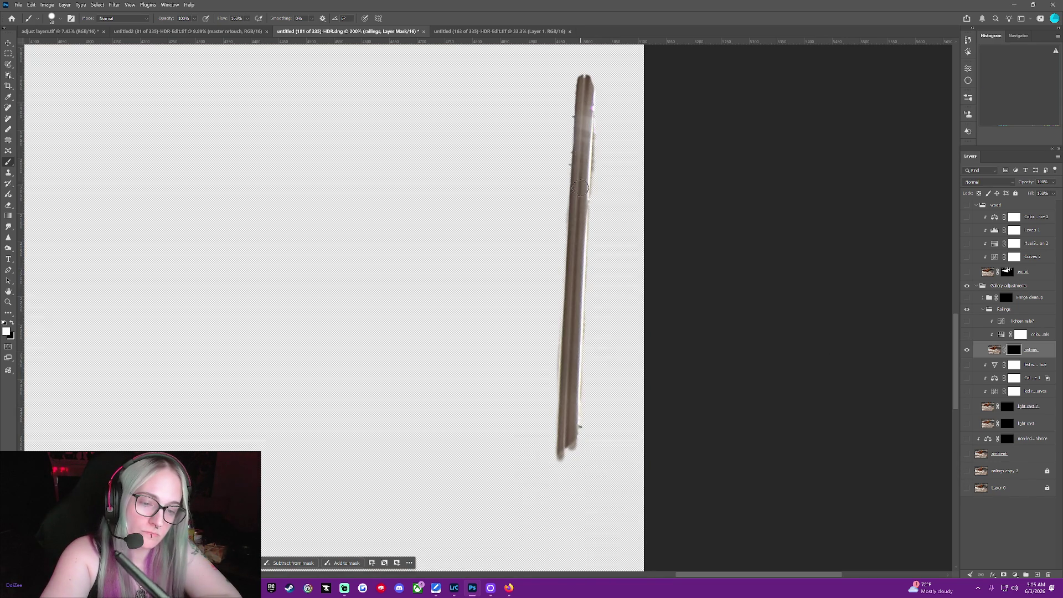
pyautogui.moveTo(571, 414); pyautogui.dragTo(572, 425)
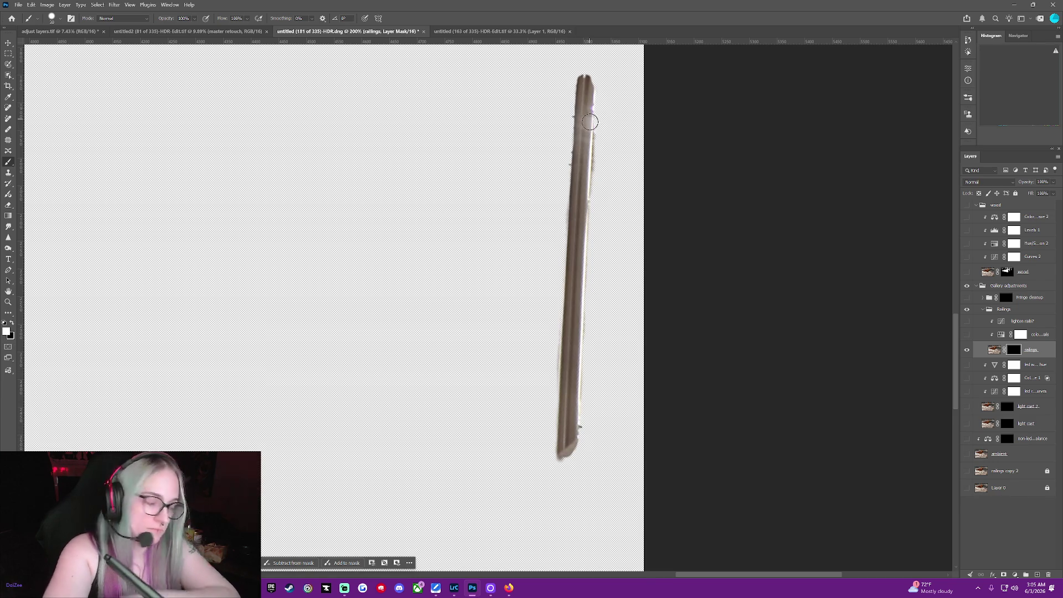
pyautogui.press('x')
pyautogui.moveTo(597, 148); pyautogui.dragTo(598, 179)
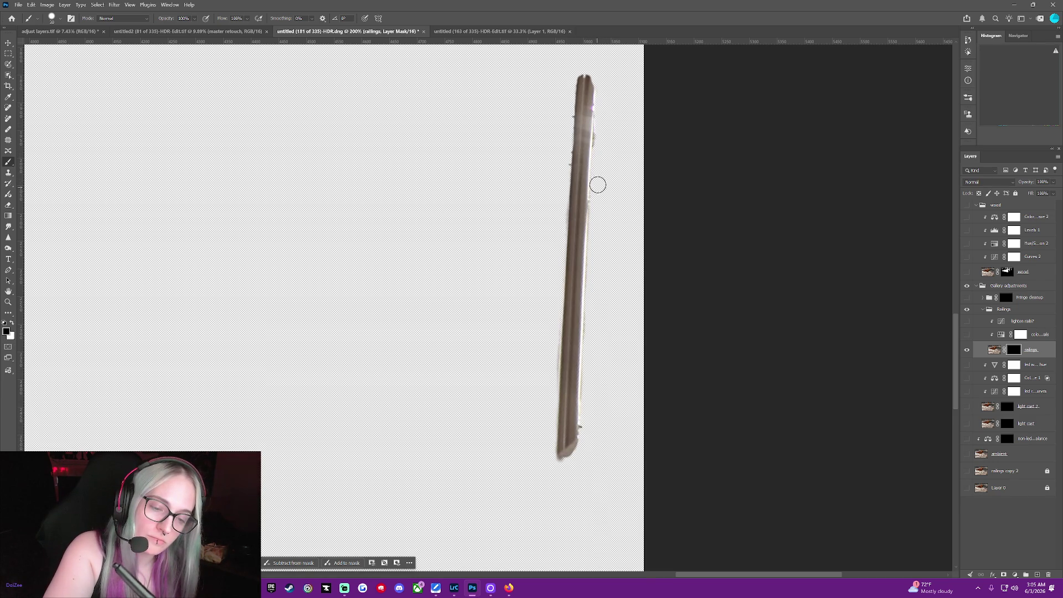
pyautogui.moveTo(599, 122); pyautogui.dragTo(598, 154)
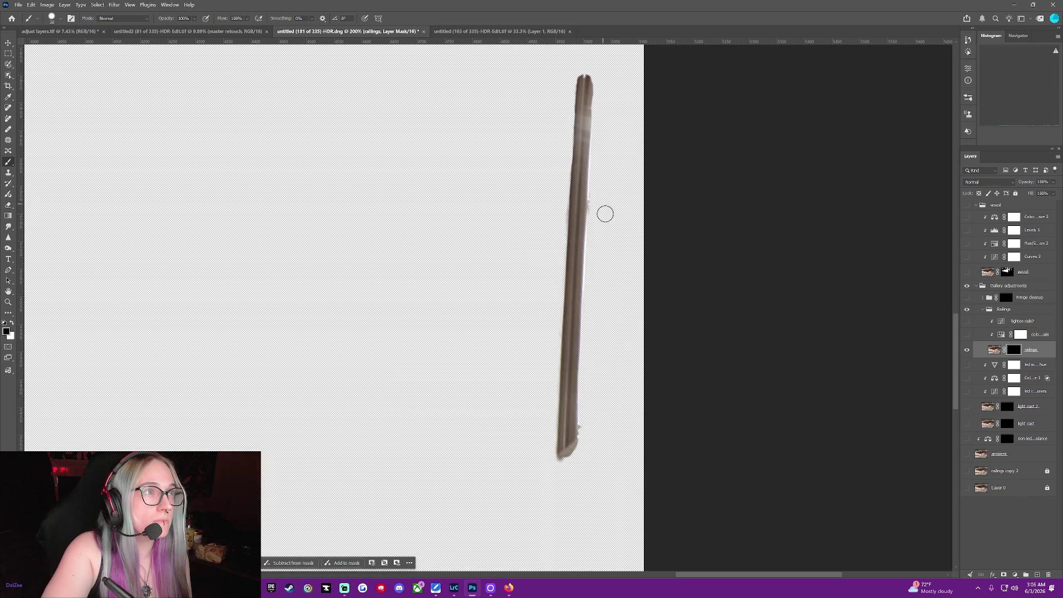
# Shrink the brush to 15 px and compare the masked post against the full stair photo.
pyautogui.click(966, 470)
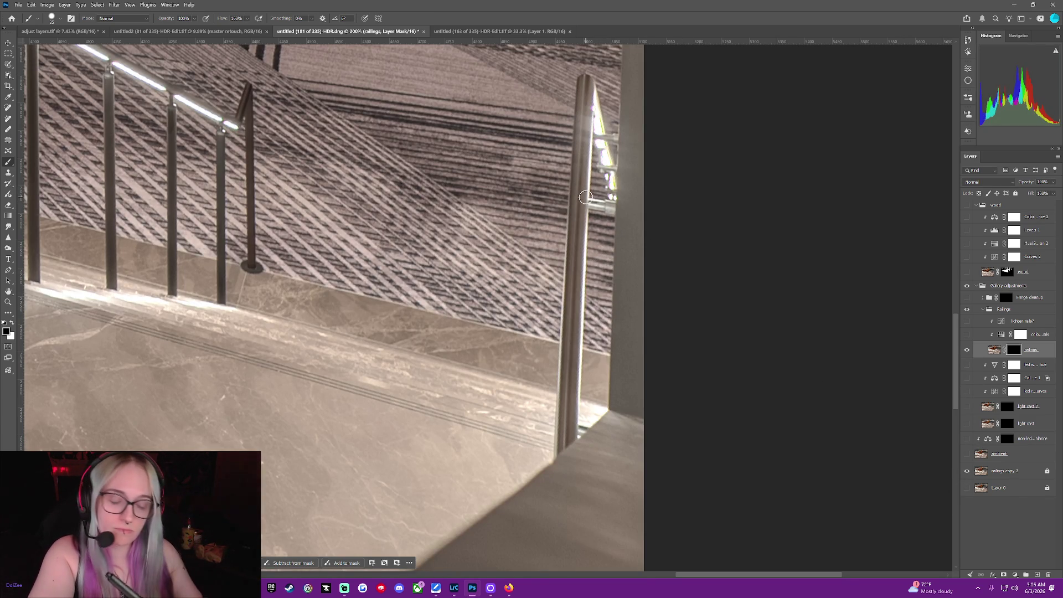
pyautogui.press('[')
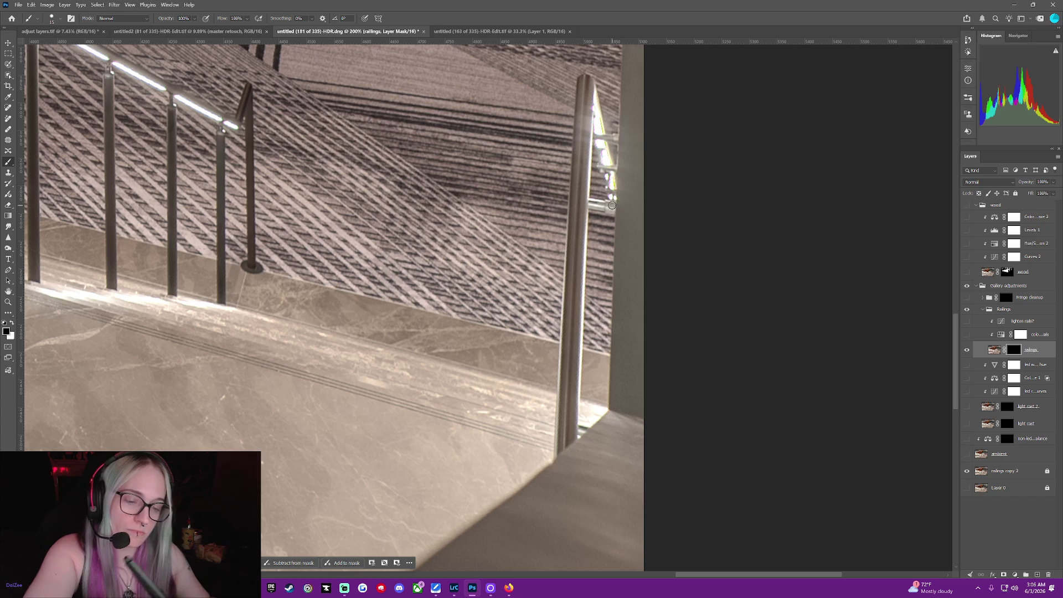
pyautogui.click(966, 350)
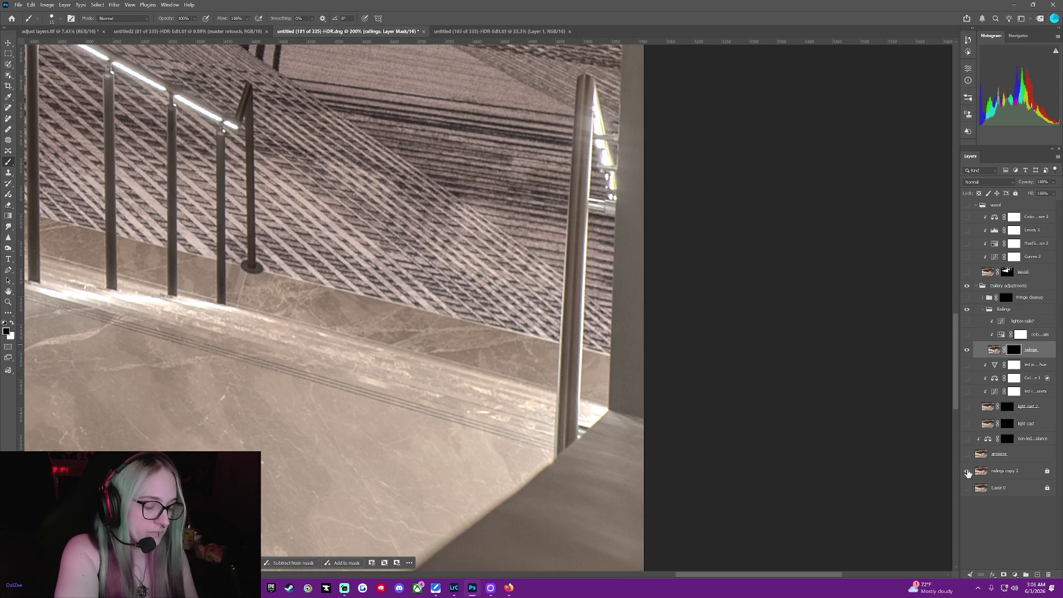
pyautogui.click(967, 472)
pyautogui.click(967, 472)
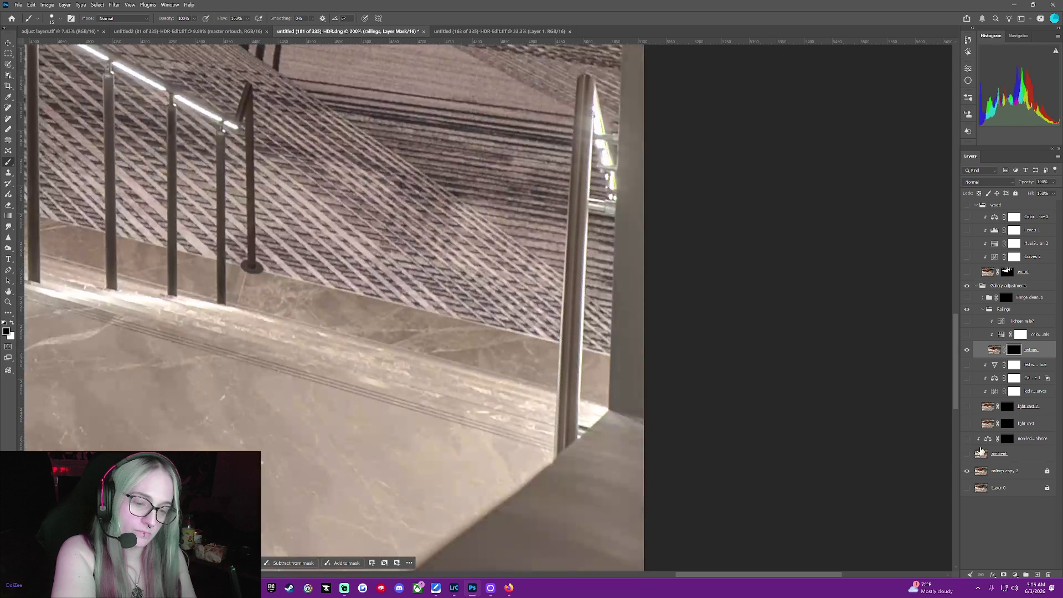
pyautogui.hotkey('ctrl', ',')
pyautogui.hotkey('ctrl', ',')
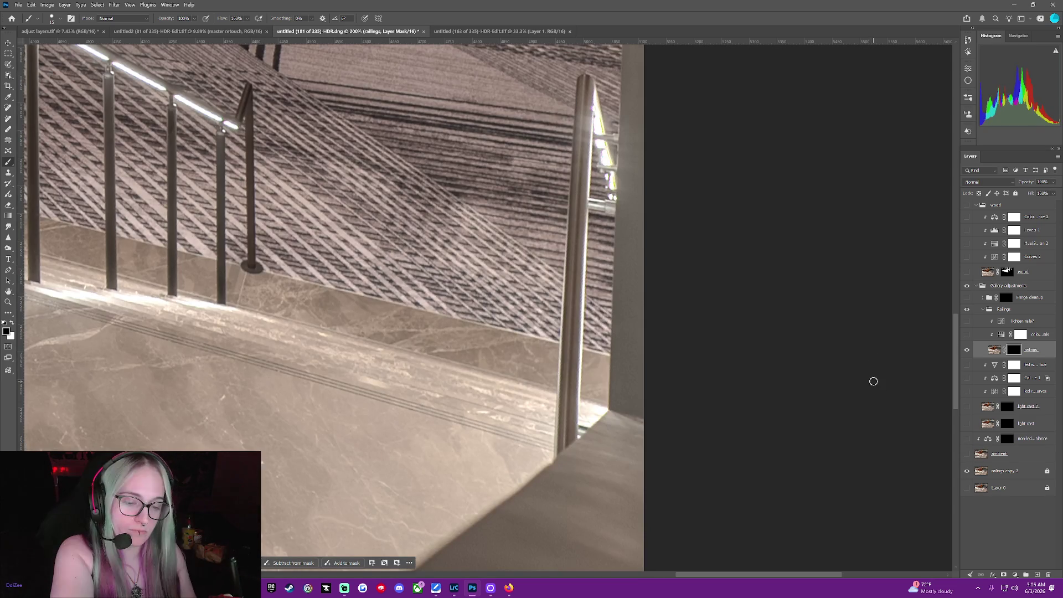
pyautogui.hotkey('ctrl', ',')
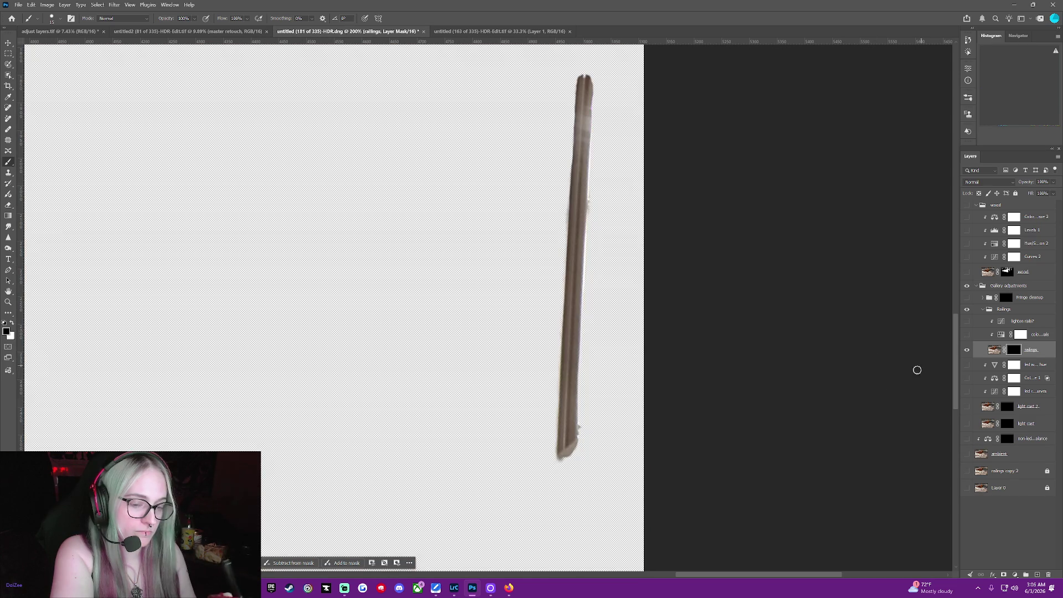
pyautogui.hotkey('ctrl', ',')
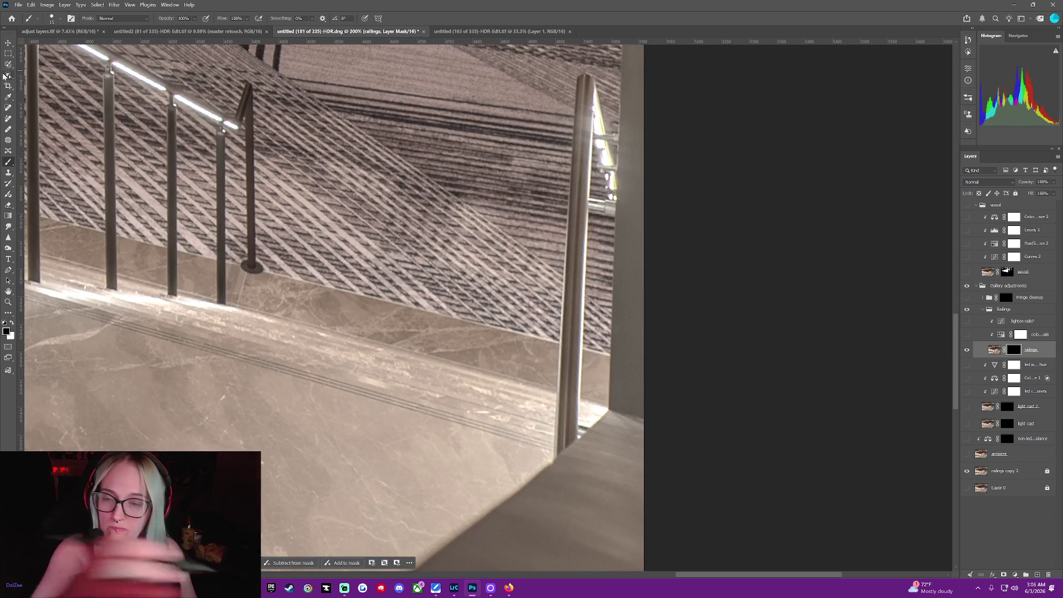
pyautogui.click(8, 75)
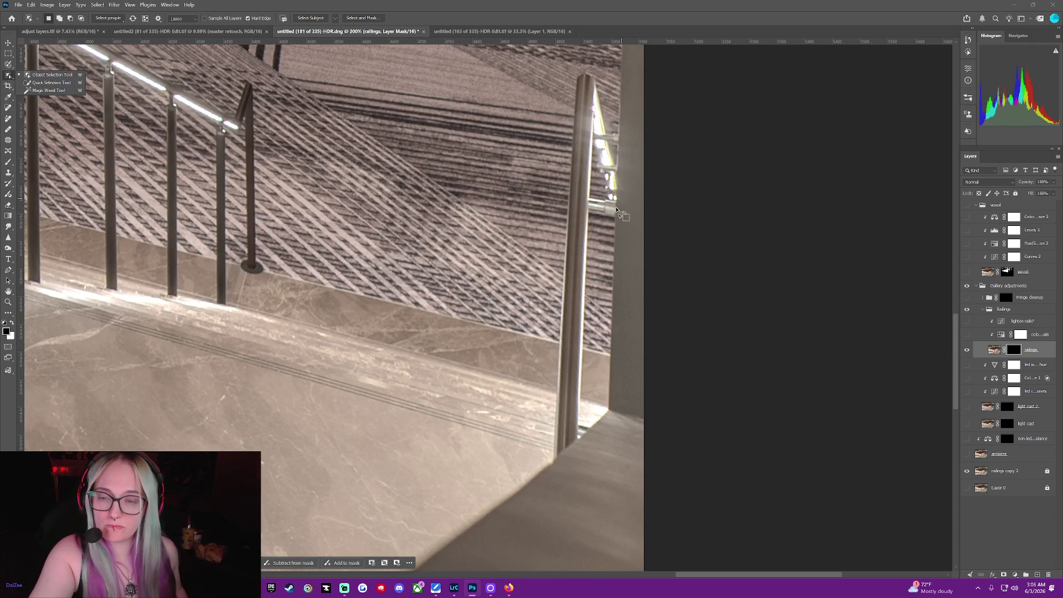
# Select the railing fitting and bright highlight beside the right-hand post, then deselect.
pyautogui.moveTo(613, 197)
pyautogui.mouseDown()
pyautogui.moveTo(586, 199)
pyautogui.moveTo(616, 195)
pyautogui.mouseUp()
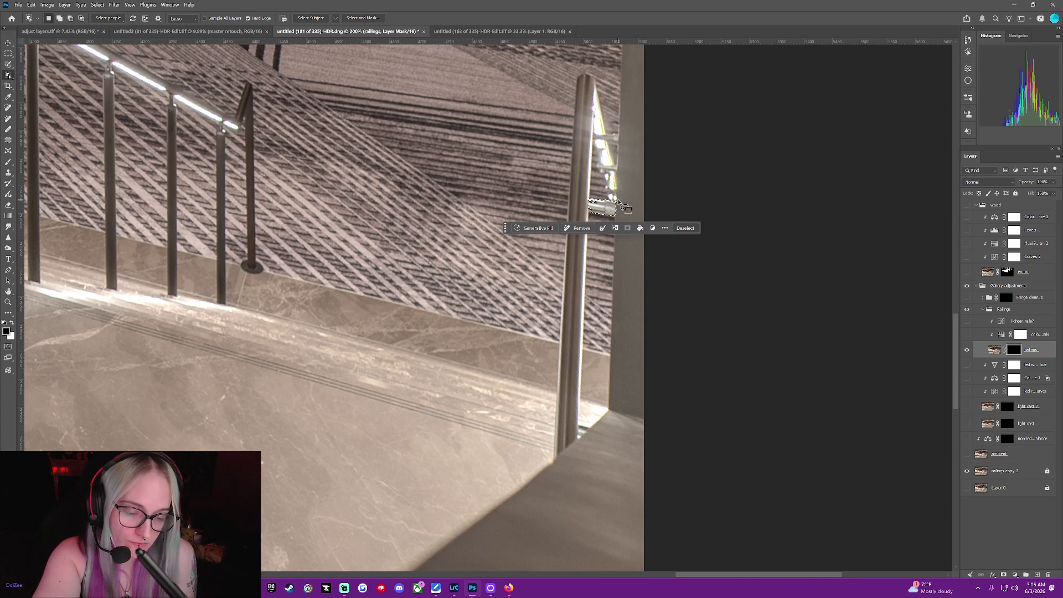
pyautogui.click(7, 163)
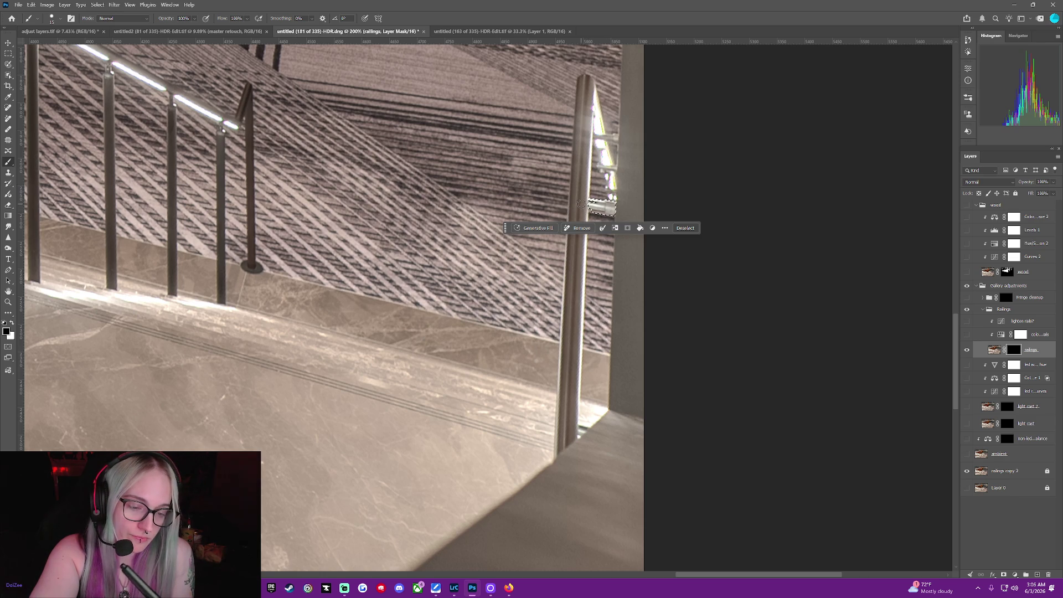
pyautogui.click(685, 228)
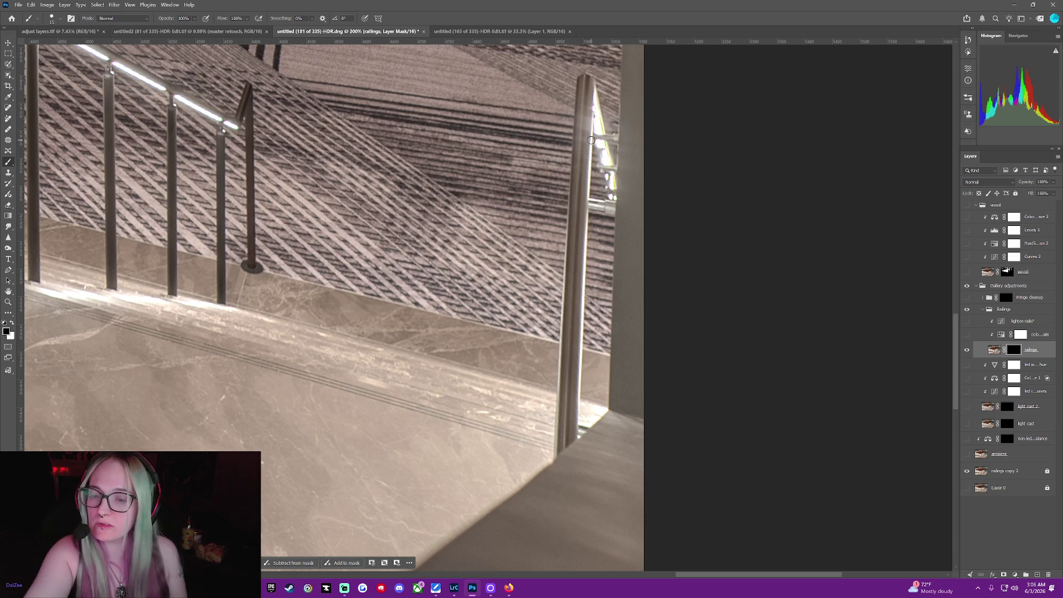
pyautogui.click(8, 76)
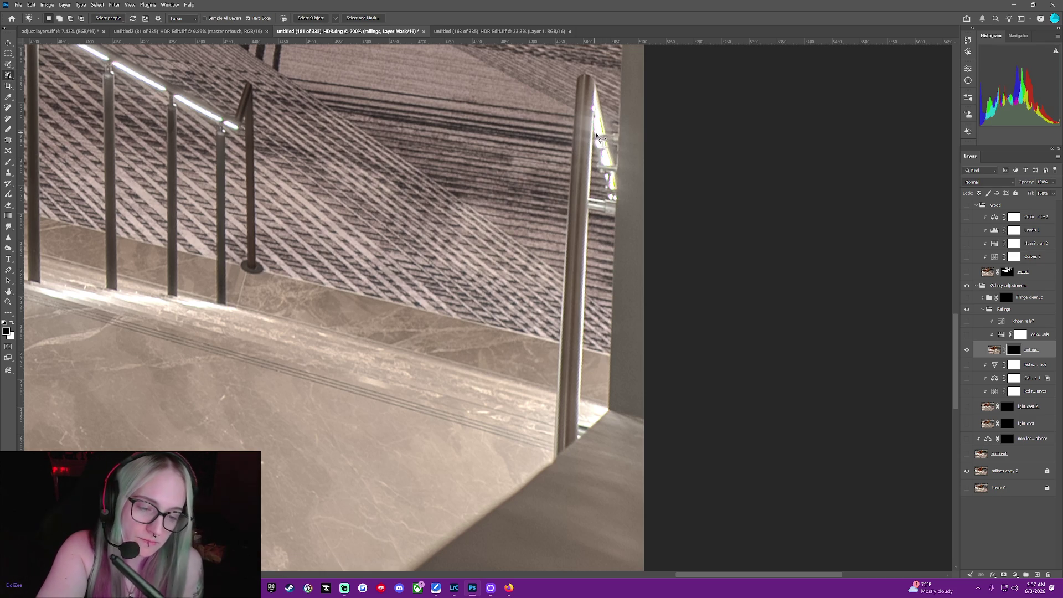
pyautogui.moveTo(596, 136); pyautogui.dragTo(592, 136)
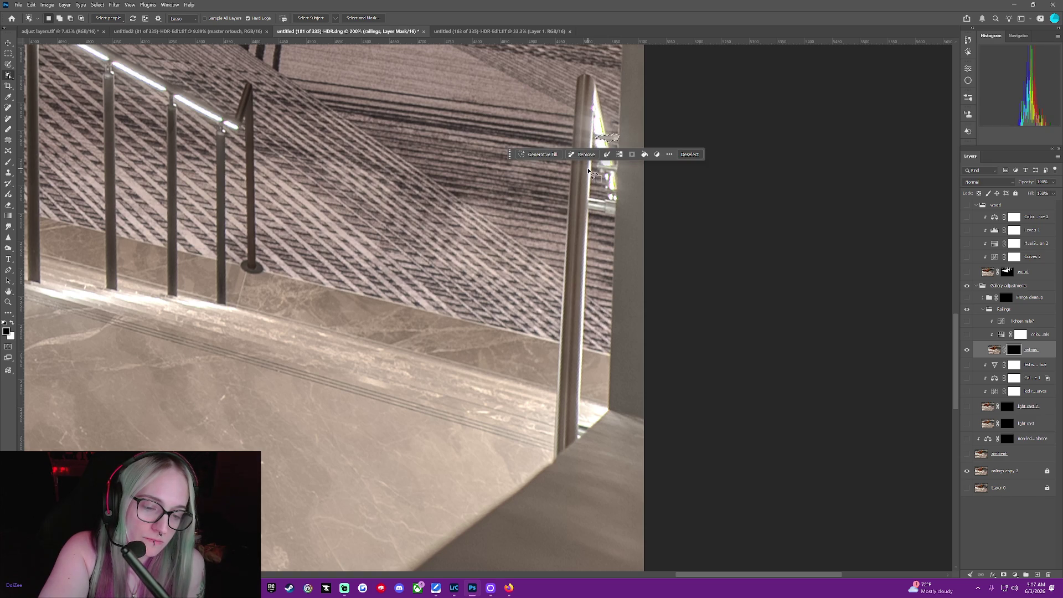
pyautogui.press('b')
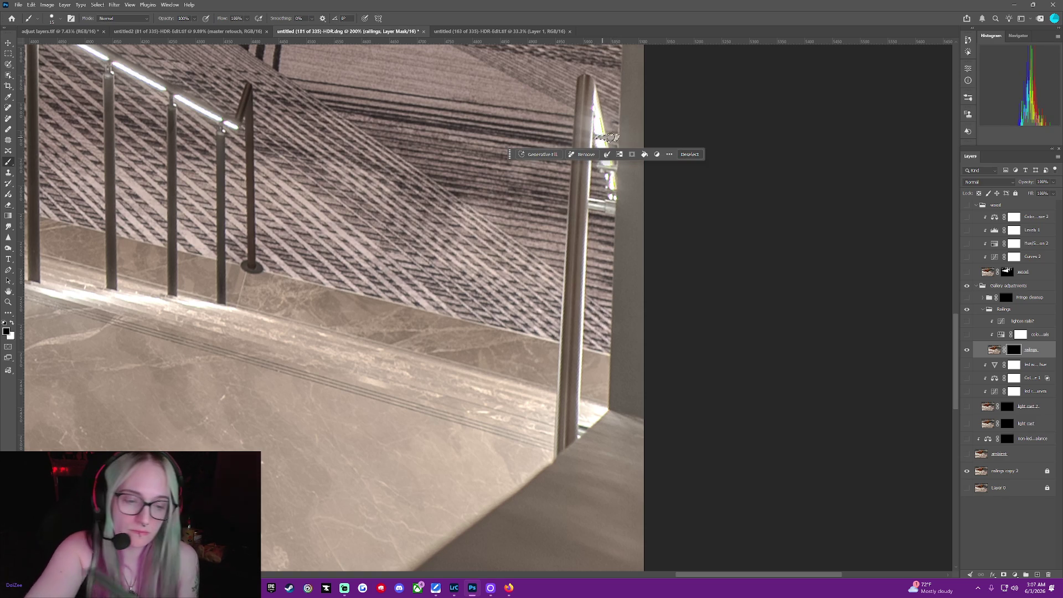
pyautogui.hotkey('ctrl', 'd')
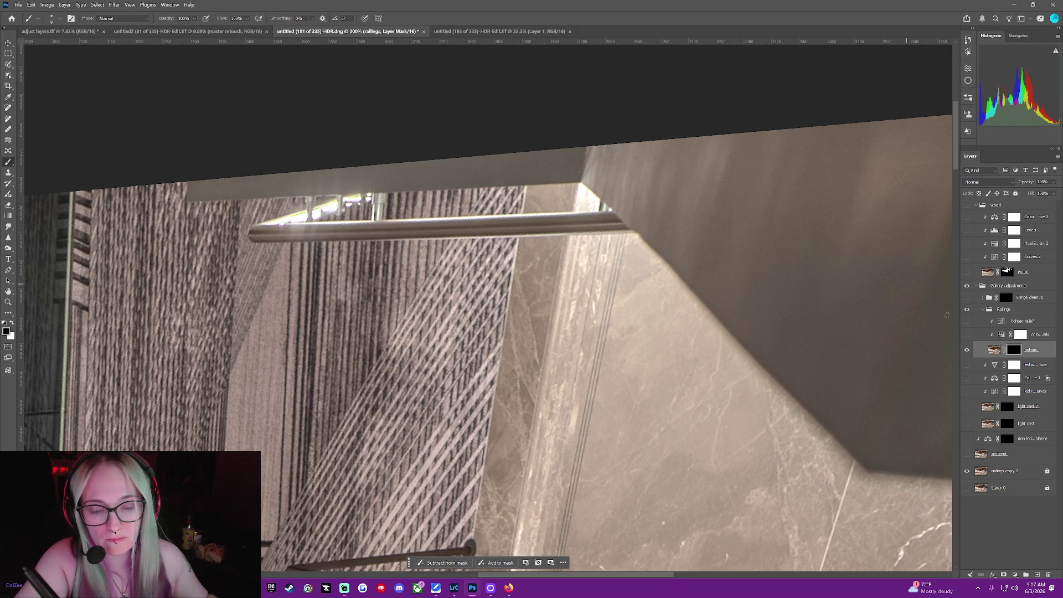
# Hide railings copy 2 and paint the second and third small posts back into the mask in white.
pyautogui.click(967, 471)
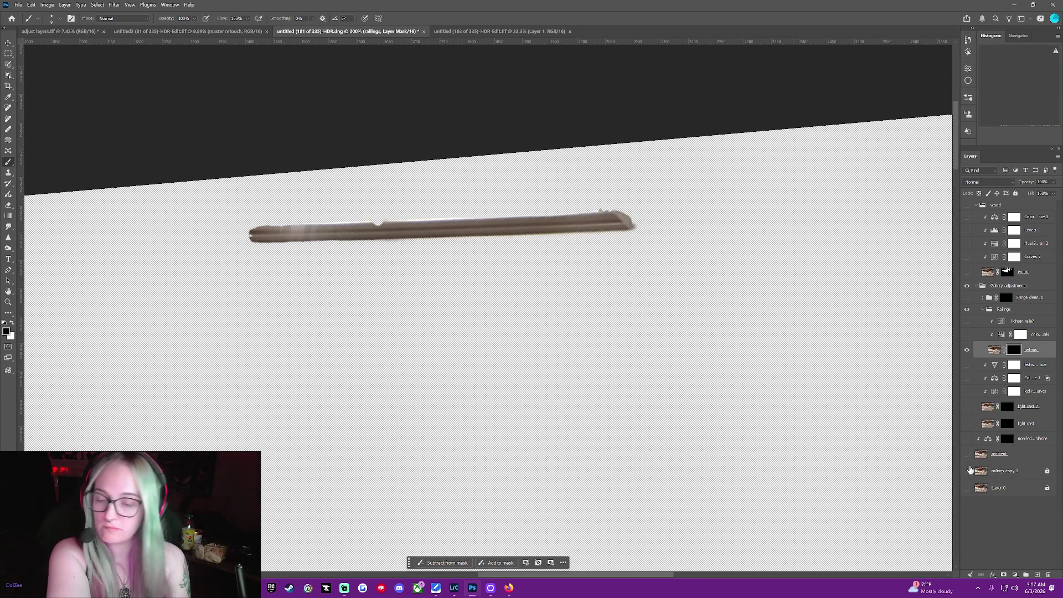
pyautogui.press('x')
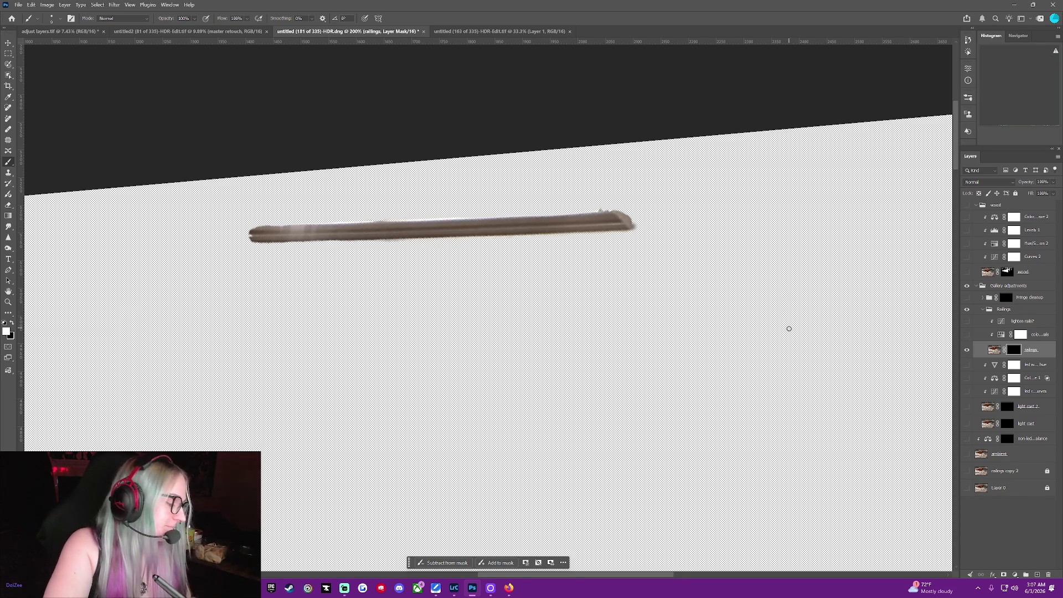
pyautogui.click(966, 454)
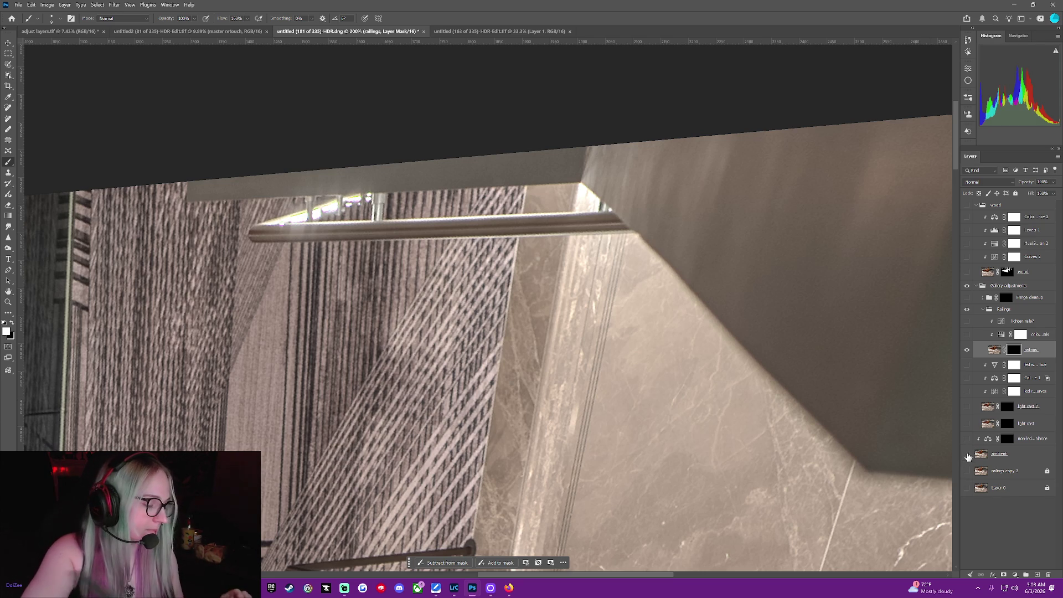
pyautogui.hotkey('ctrl', ',')
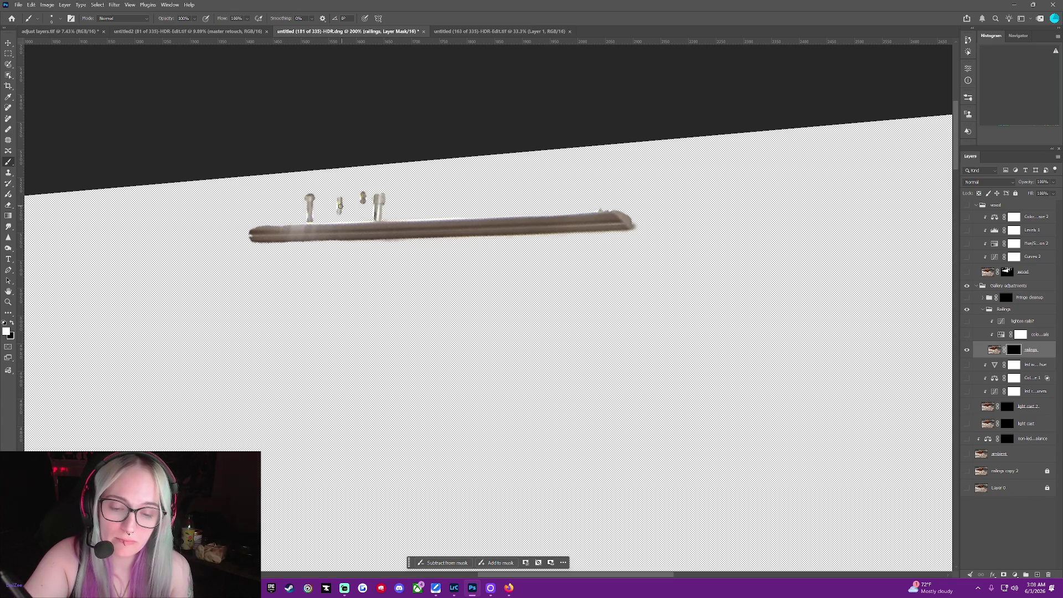
pyautogui.moveTo(340, 210); pyautogui.dragTo(339, 213)
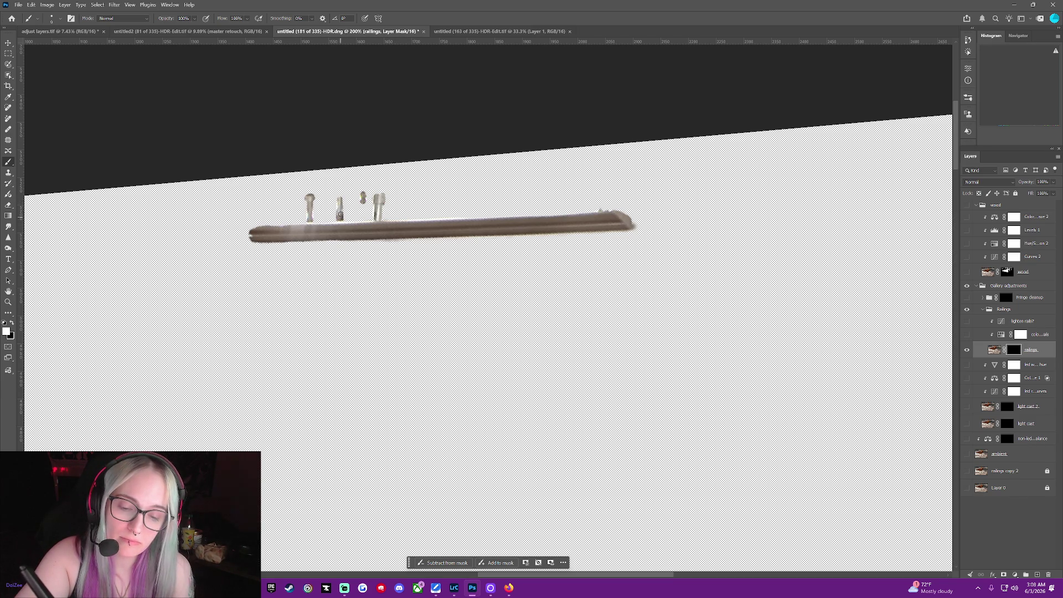
pyautogui.moveTo(339, 213); pyautogui.dragTo(337, 197)
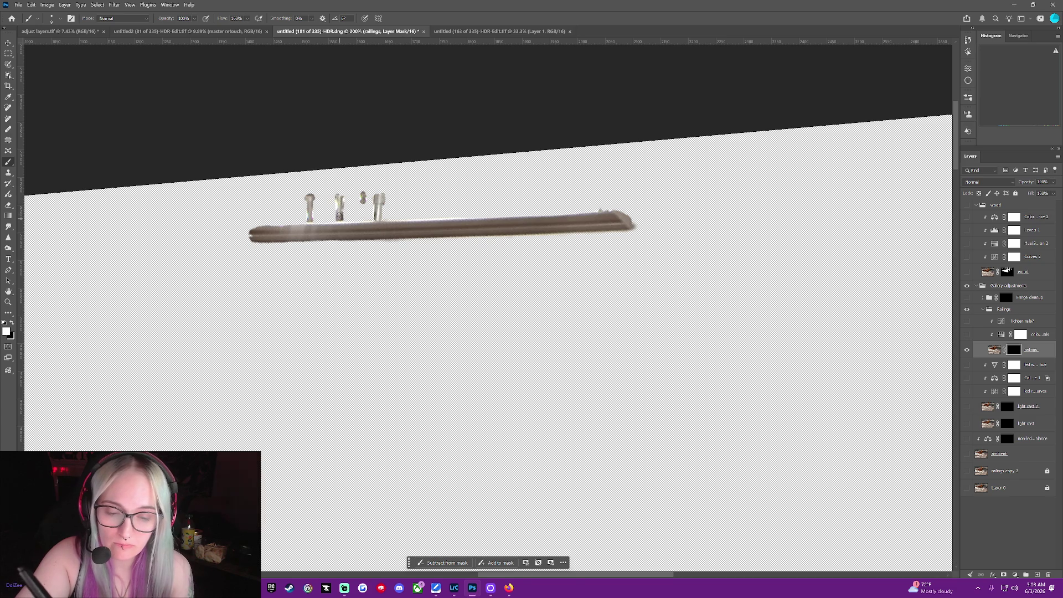
pyautogui.moveTo(363, 202); pyautogui.dragTo(365, 195)
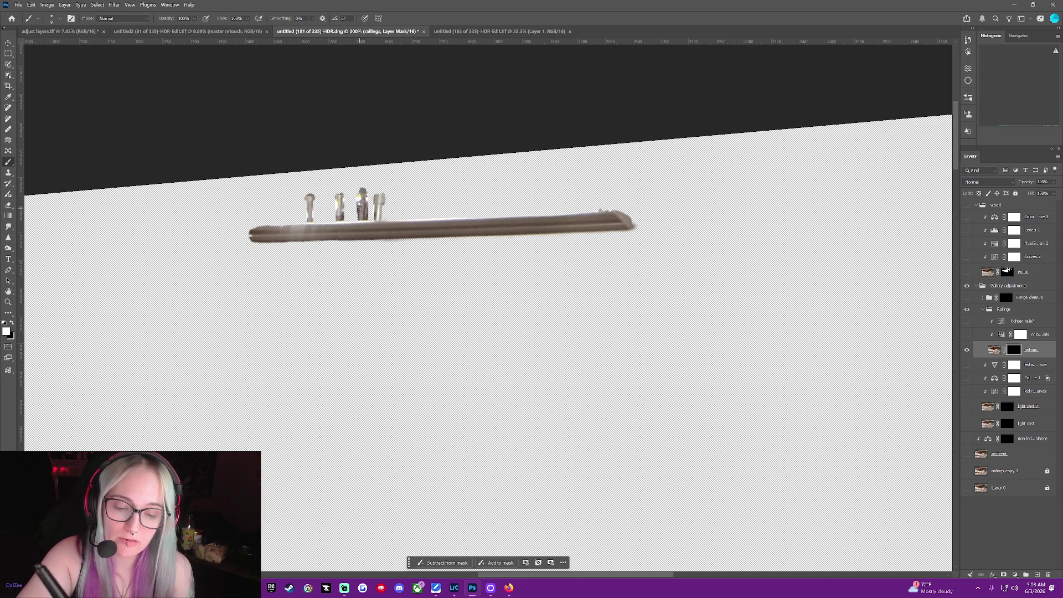
pyautogui.middleClick(359, 188)
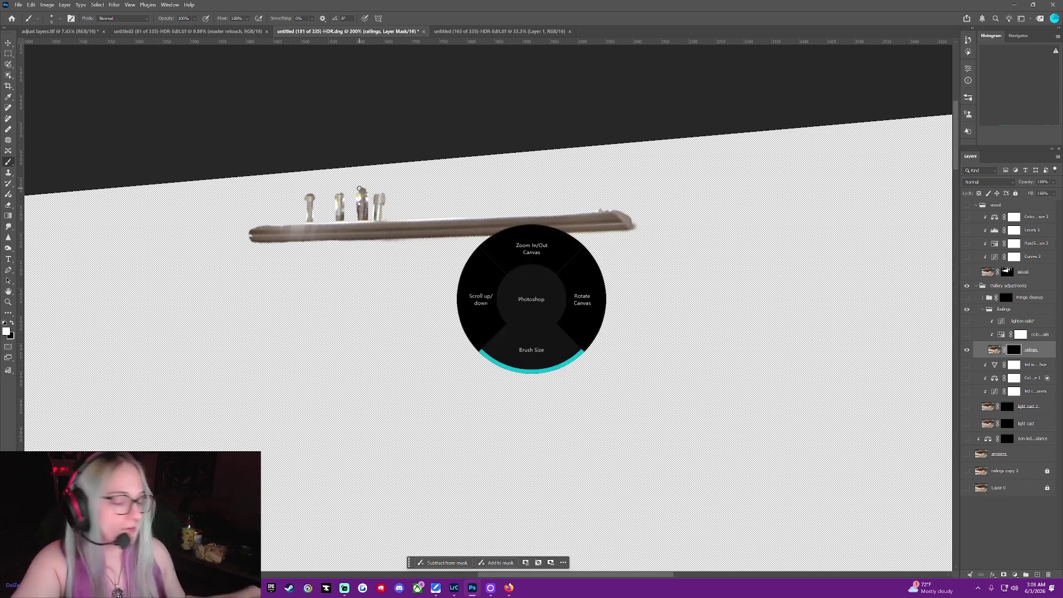
pyautogui.middleClick(359, 188)
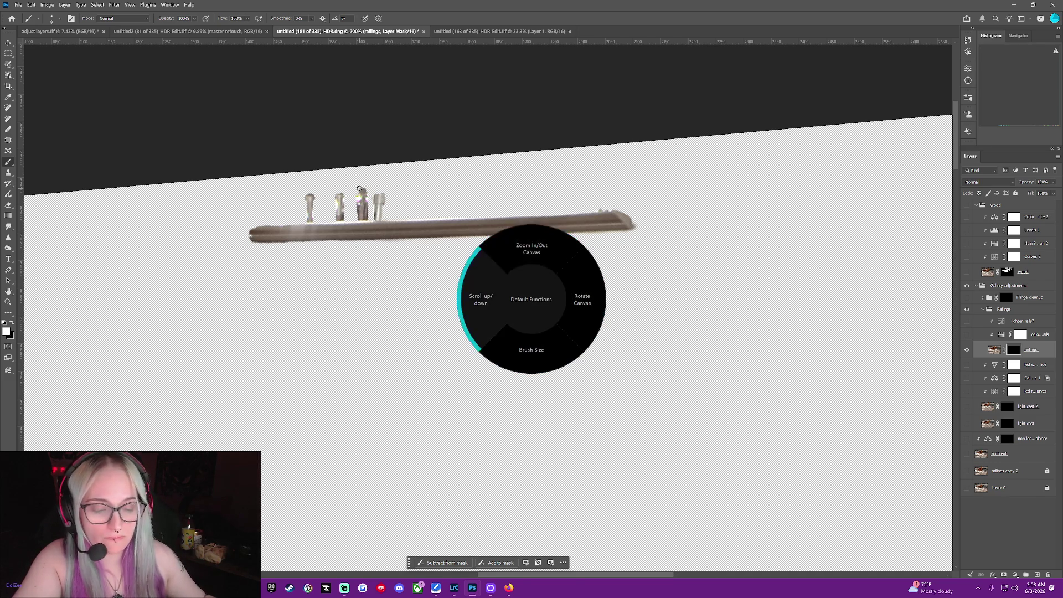
pyautogui.middleClick(359, 189)
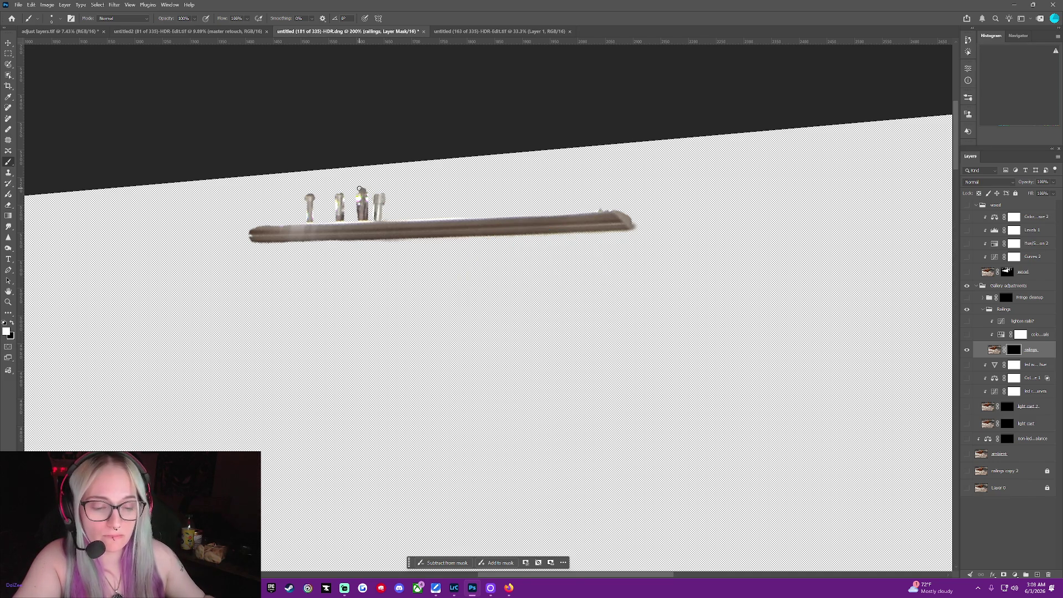
pyautogui.scroll(5, 358, 189)
# Zoom in, paint out the green fringe left of the third post, then show the ambient layer.
pyautogui.scroll(2, 921, 282)
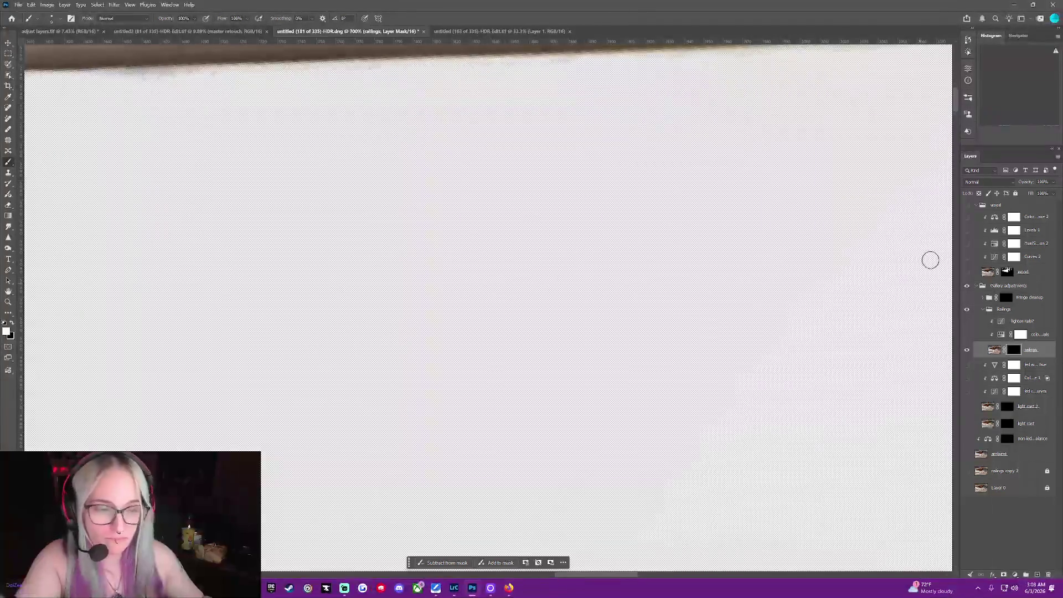
pyautogui.scroll(5, 954, 106)
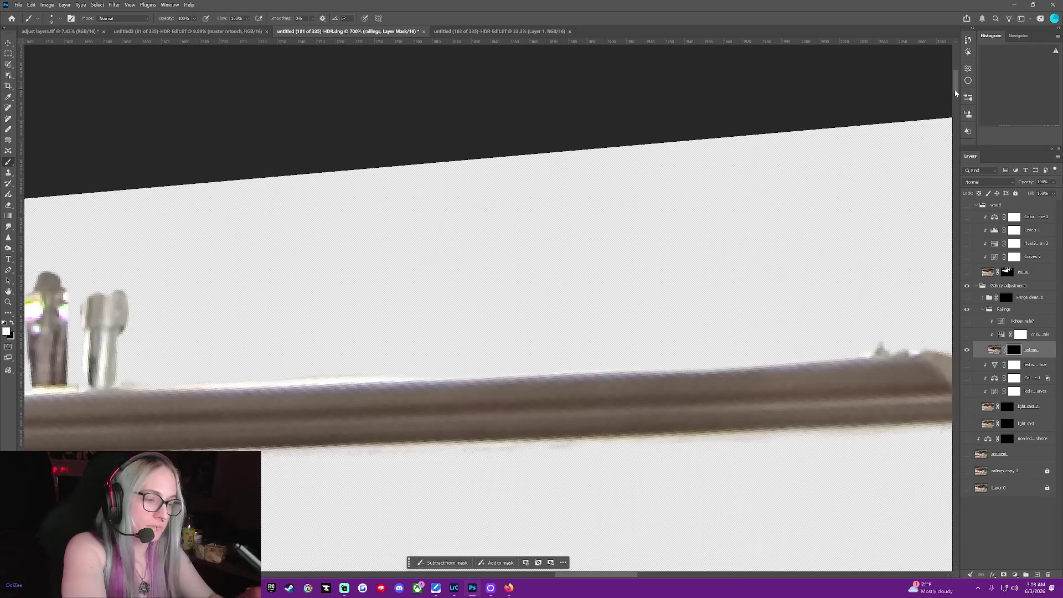
pyautogui.moveTo(594, 577); pyautogui.dragTo(548, 578)
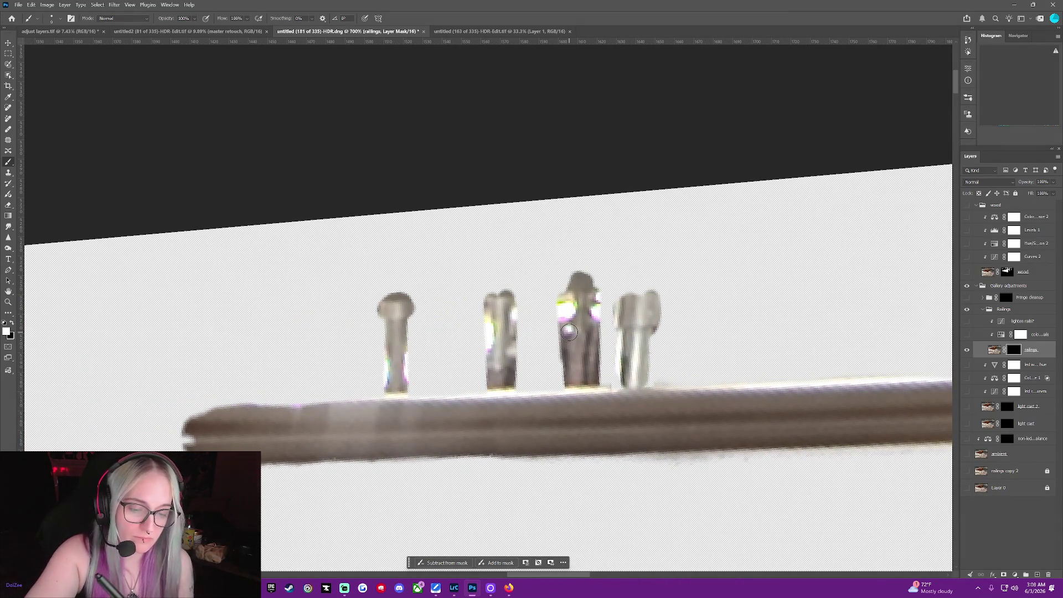
pyautogui.press('x')
pyautogui.moveTo(563, 283); pyautogui.dragTo(557, 378)
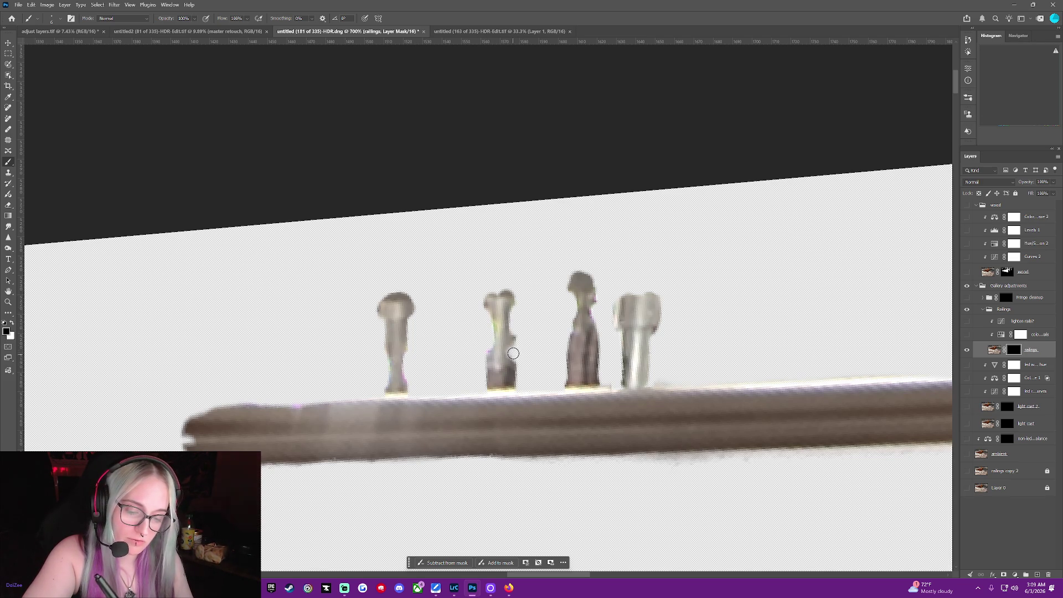
pyautogui.middleClick(529, 326)
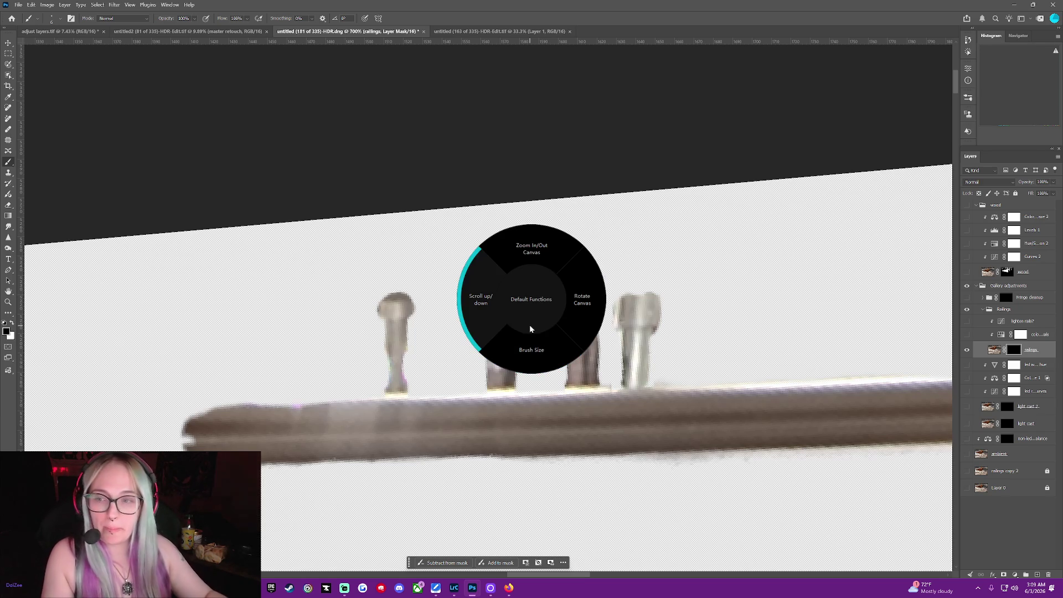
pyautogui.scroll(-1, 529, 329)
pyautogui.scroll(-1, 529, 329)
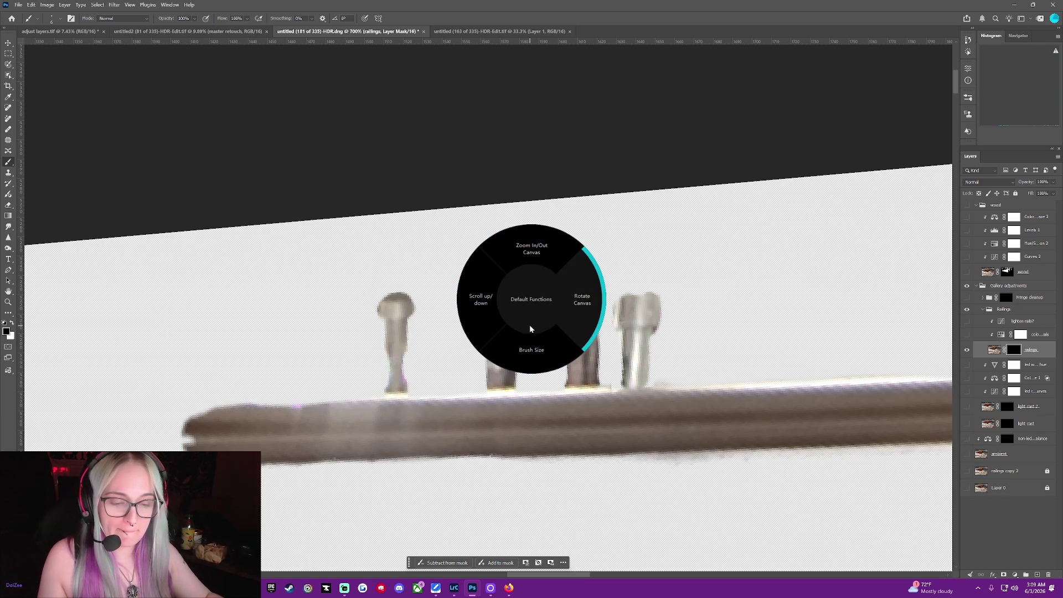
pyautogui.click(967, 454)
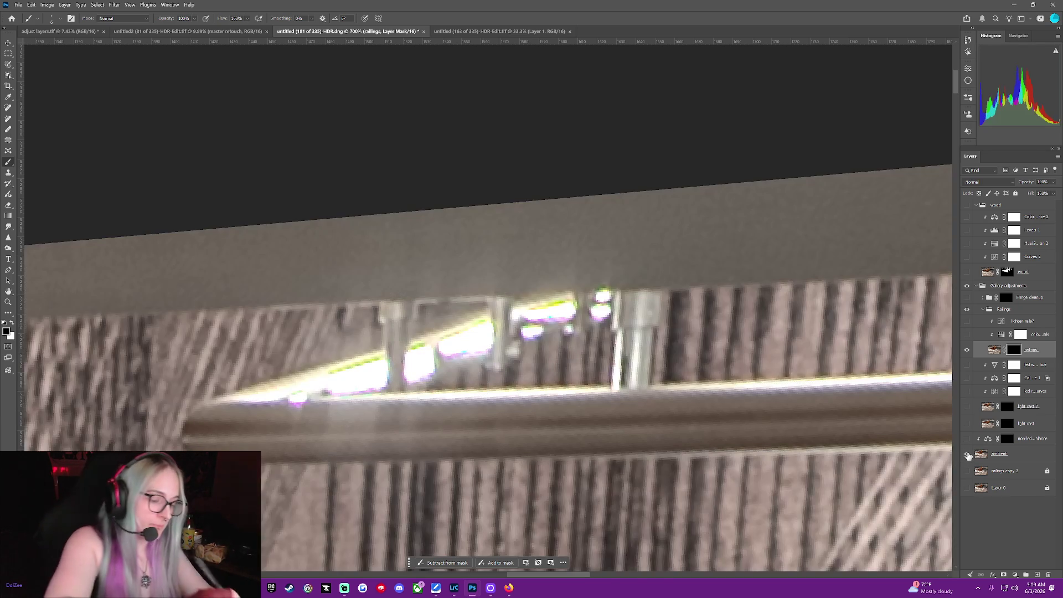
# Toggle the ambient layer on and off to compare the railing against the stair photo.
pyautogui.scroll(-2, 967, 455)
pyautogui.scroll(-2, 967, 455)
pyautogui.scroll(-2, 967, 455)
pyautogui.scroll(-1, 968, 455)
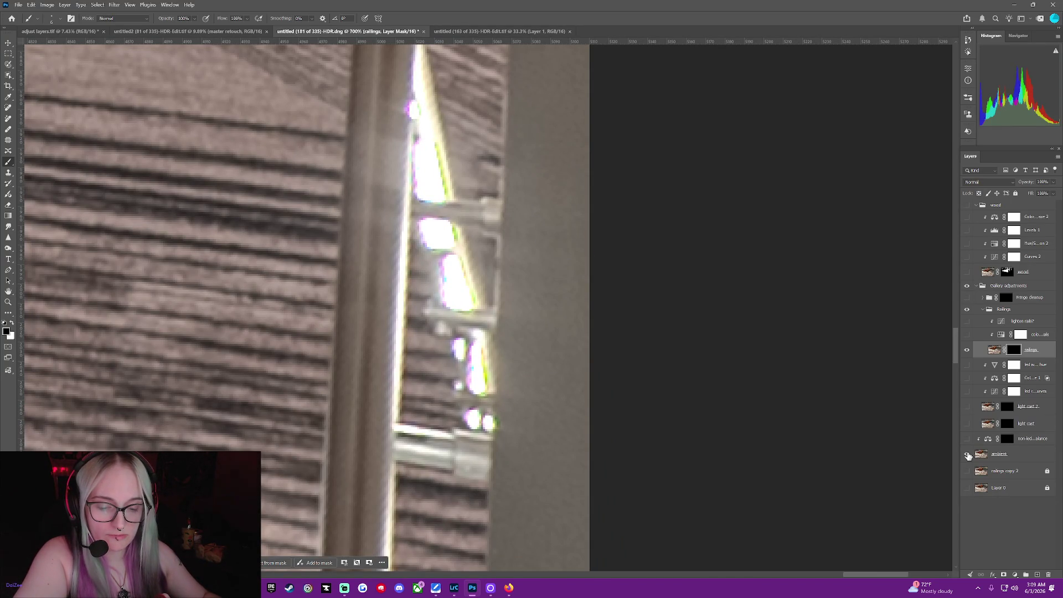
pyautogui.click(967, 454)
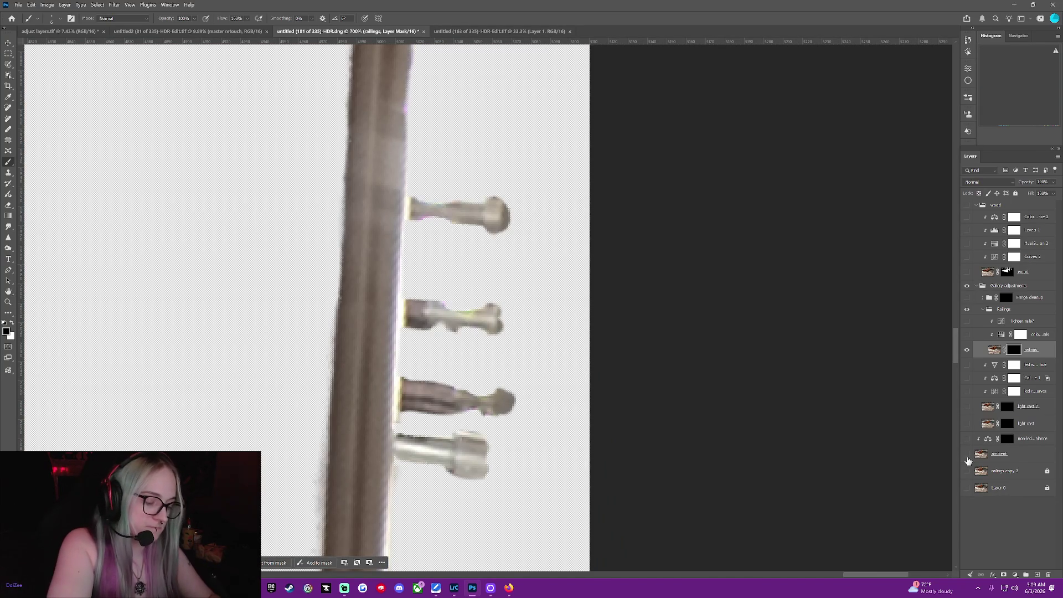
pyautogui.press('x')
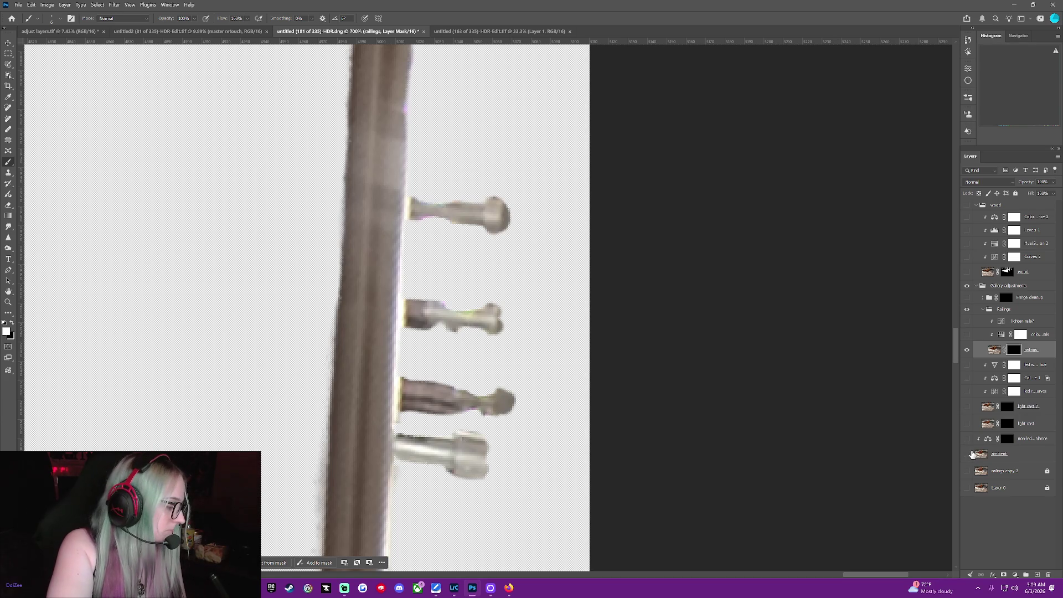
pyautogui.press('x')
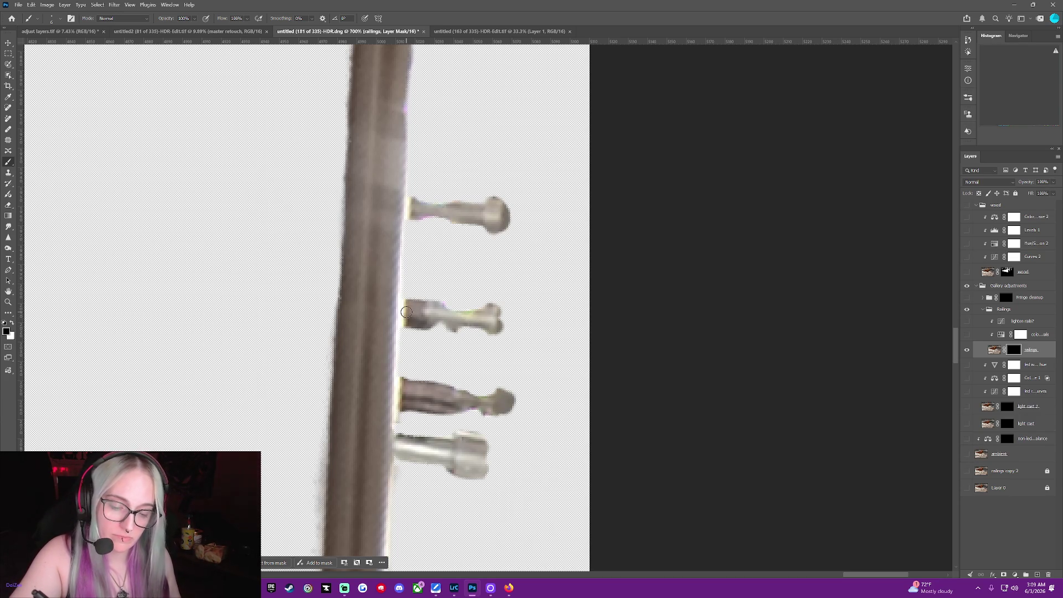
pyautogui.click(965, 455)
pyautogui.click(965, 455)
pyautogui.click(965, 455)
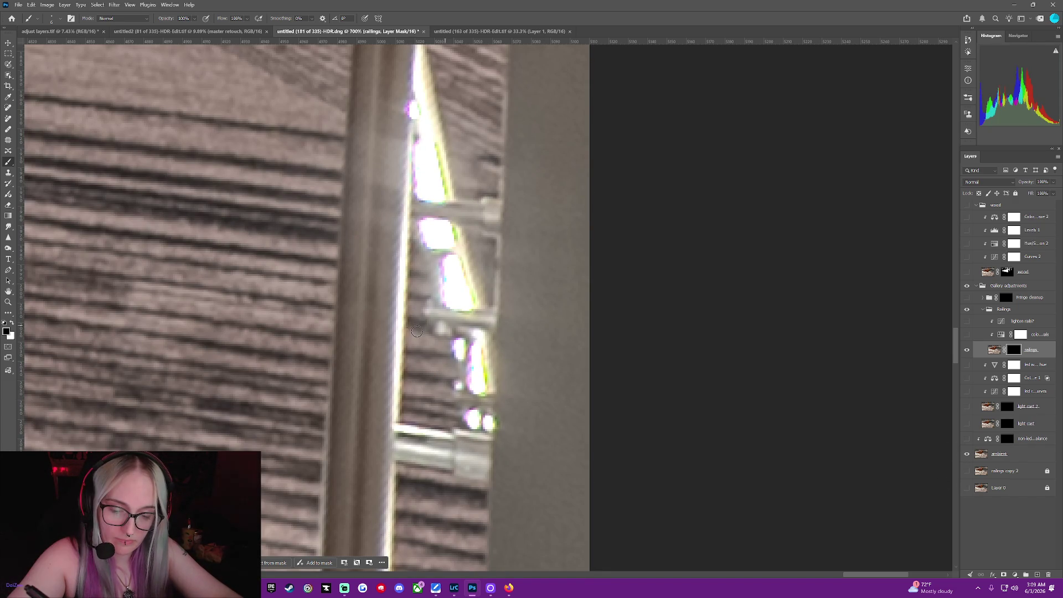
pyautogui.click(966, 455)
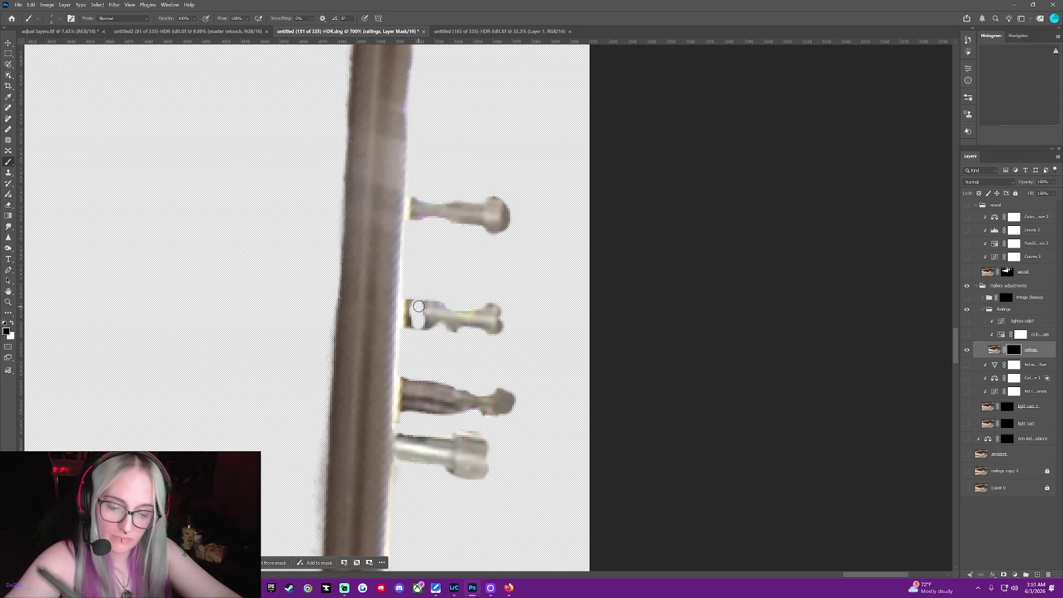
# Mask out the stray edge by the post and part of the third side piece, then show ambient.
pyautogui.moveTo(417, 323); pyautogui.dragTo(410, 319)
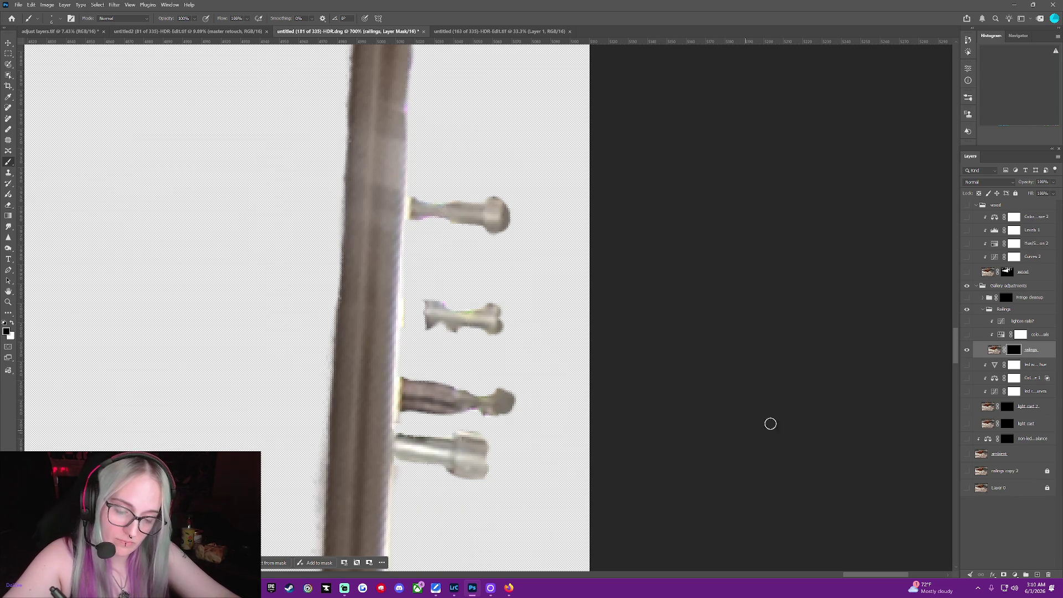
pyautogui.click(966, 454)
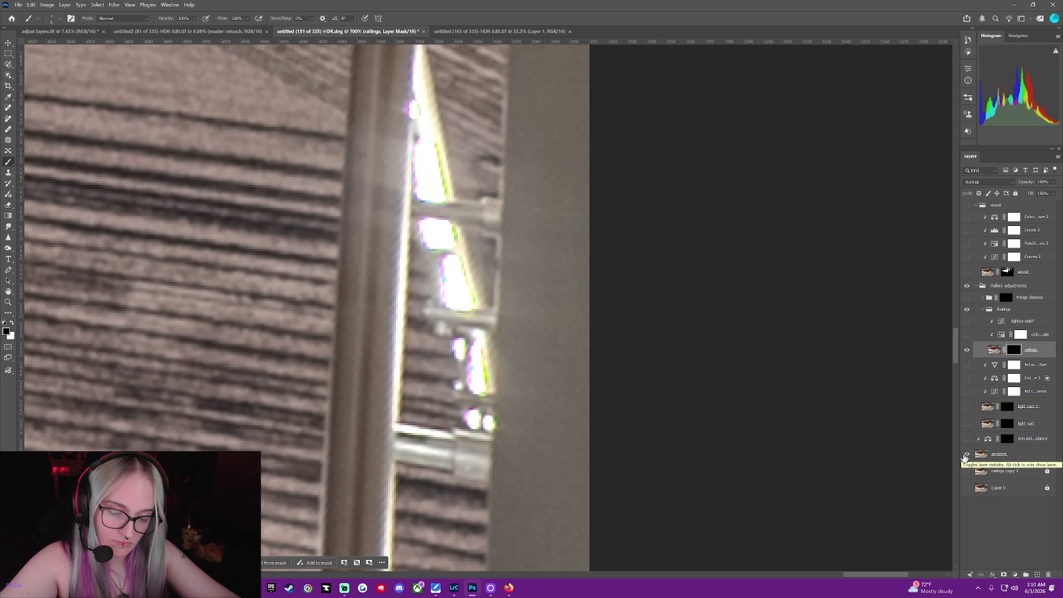
pyautogui.click(965, 454)
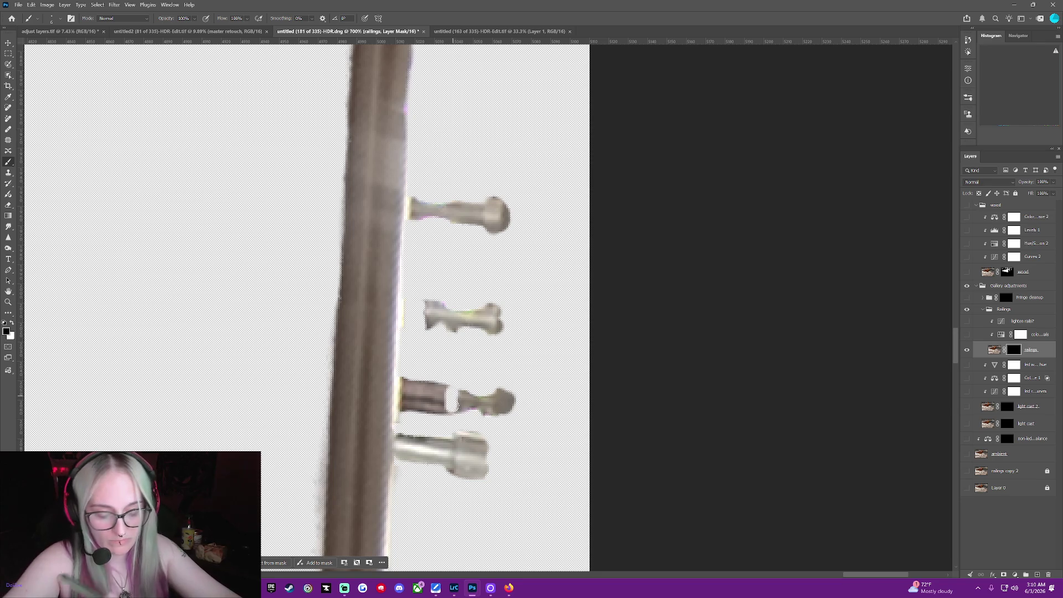
pyautogui.moveTo(445, 399); pyautogui.dragTo(405, 396)
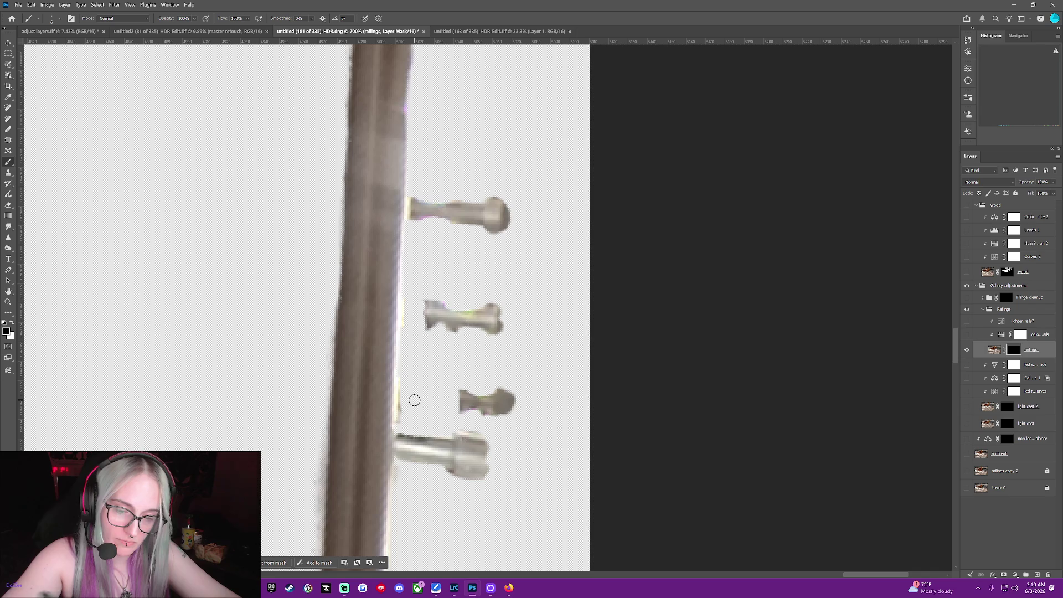
pyautogui.click(966, 350)
pyautogui.click(966, 350)
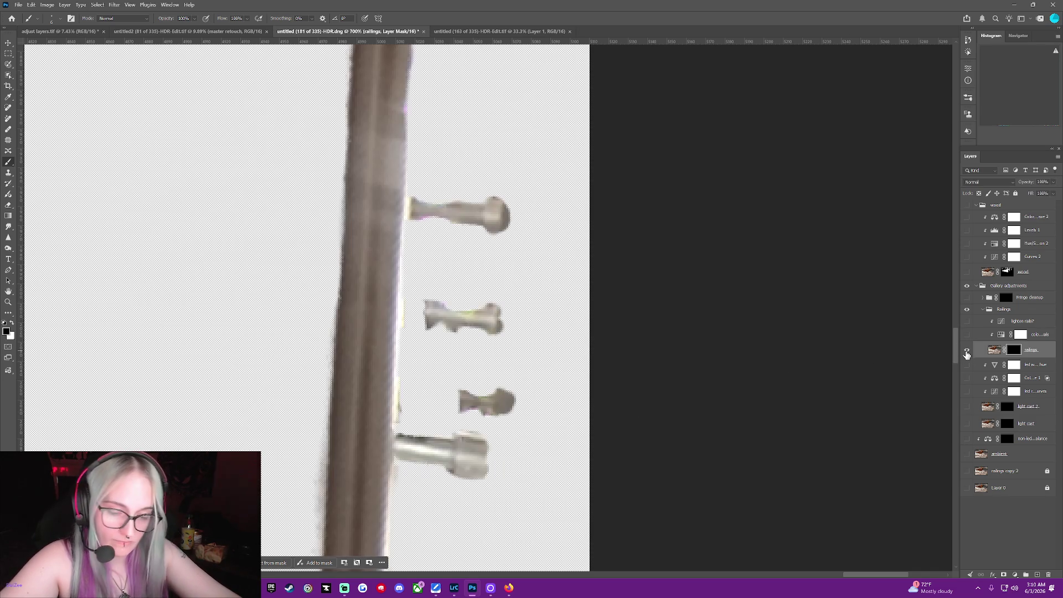
pyautogui.click(966, 454)
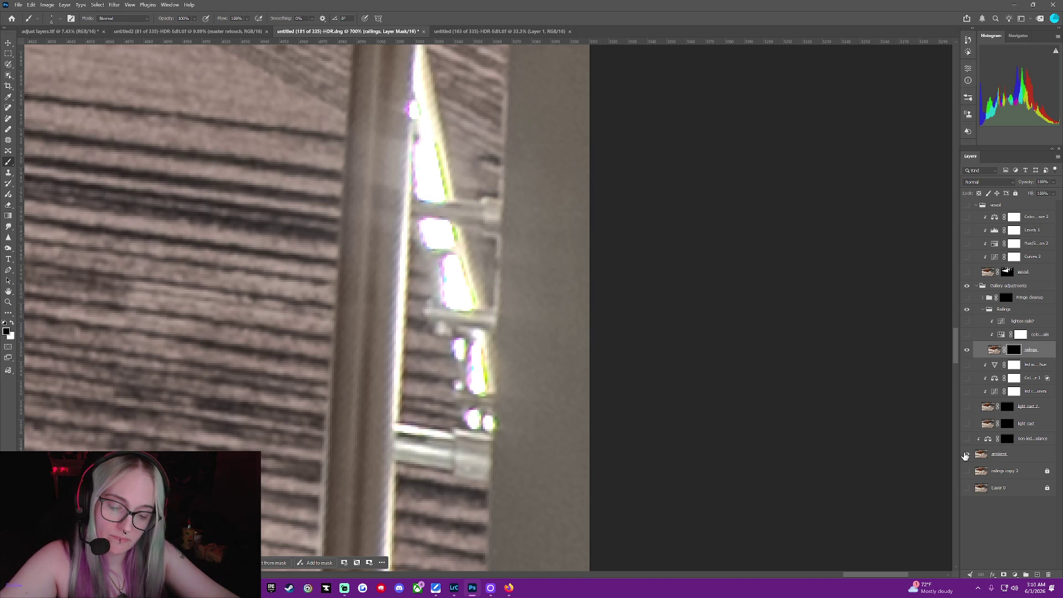
# Toggle the ambient layer's visibility repeatedly to inspect the railings mask.
pyautogui.click(966, 454)
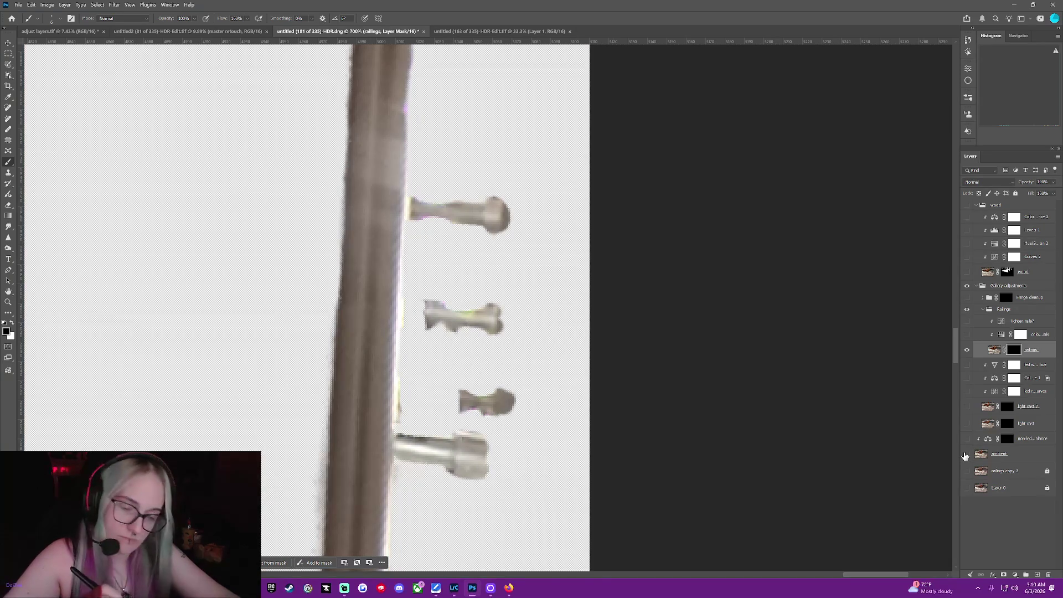
pyautogui.click(965, 454)
pyautogui.click(966, 454)
pyautogui.click(965, 455)
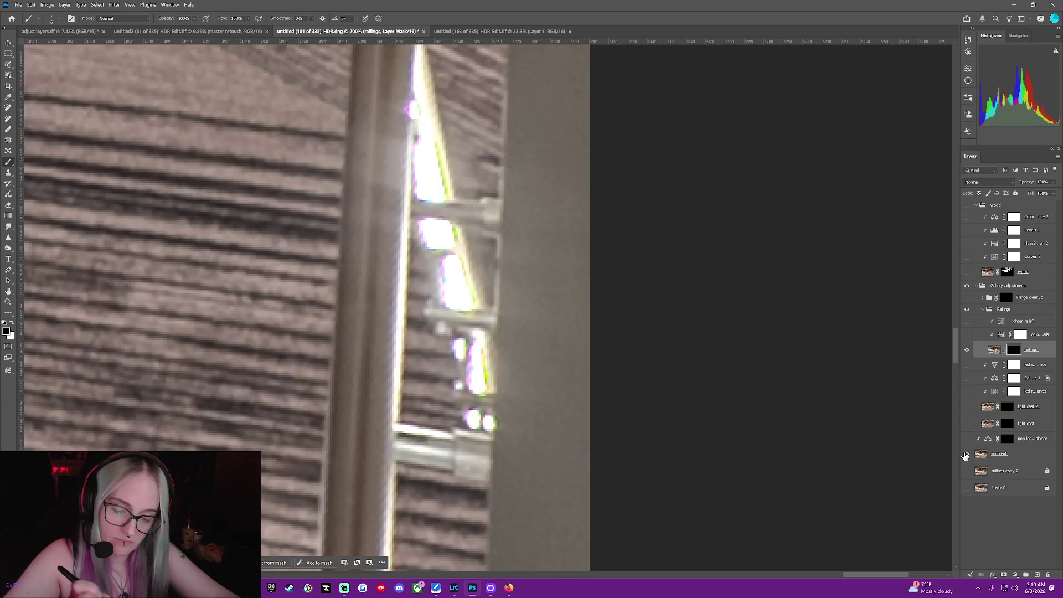
pyautogui.click(965, 455)
pyautogui.click(964, 455)
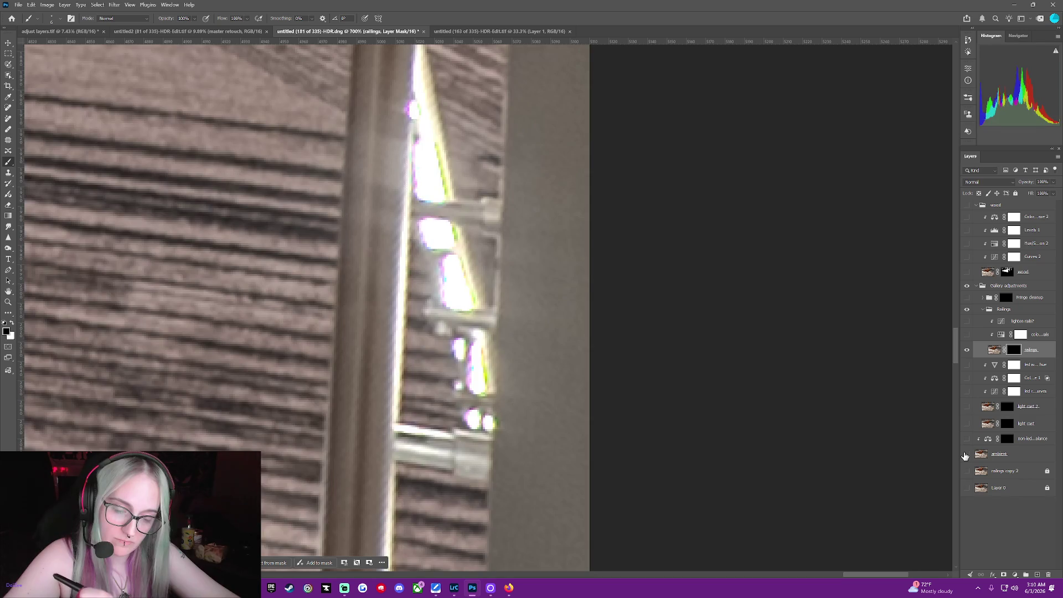
pyautogui.click(965, 455)
pyautogui.click(965, 455)
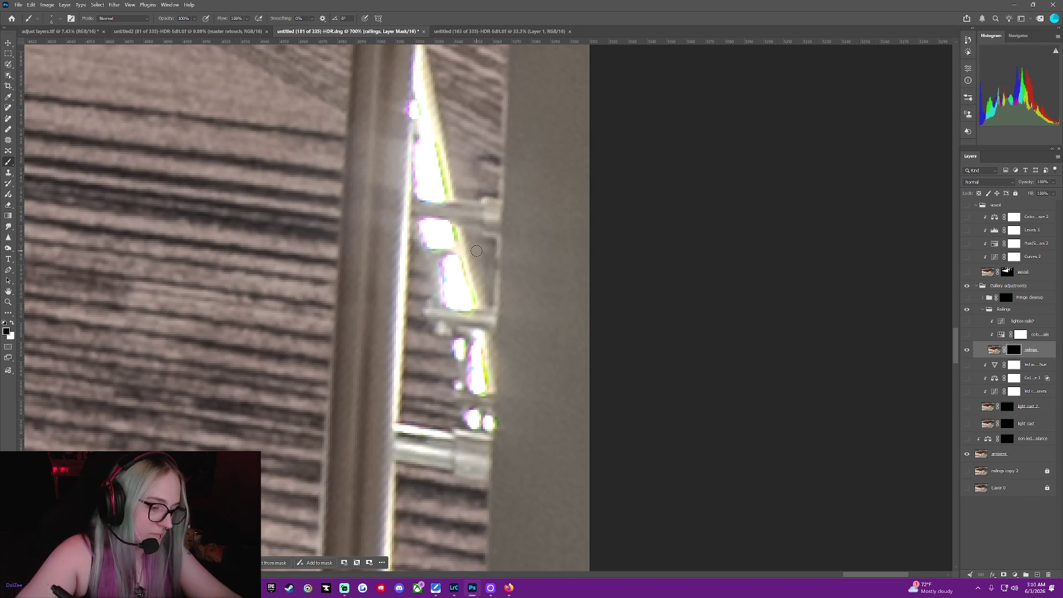
# Paint the diagonal rod white on the railings mask, check it, then show 'railings copy 2'.
pyautogui.press('x')
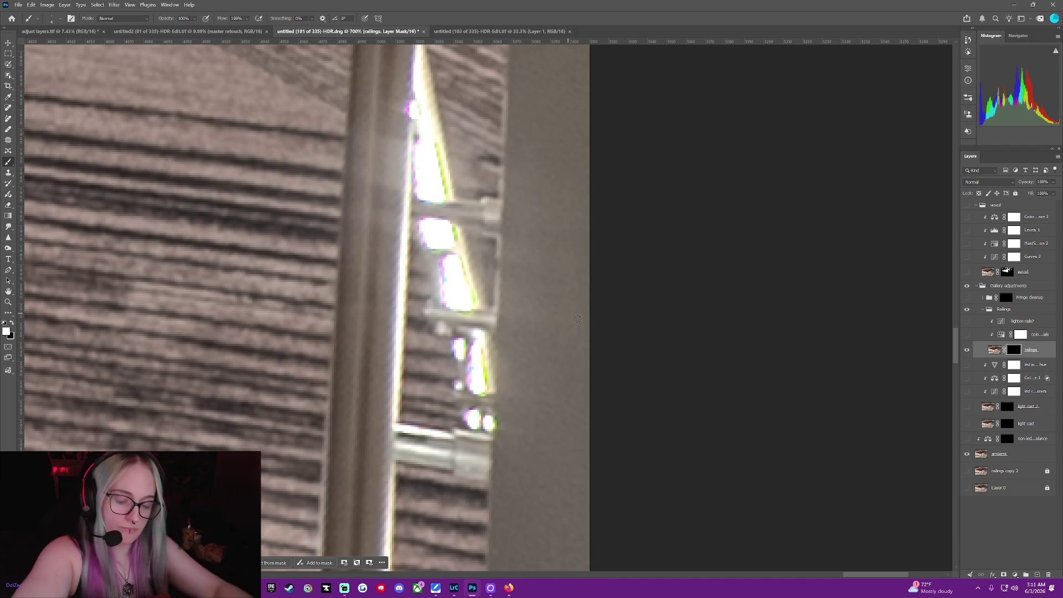
pyautogui.click(965, 457)
pyautogui.click(965, 457)
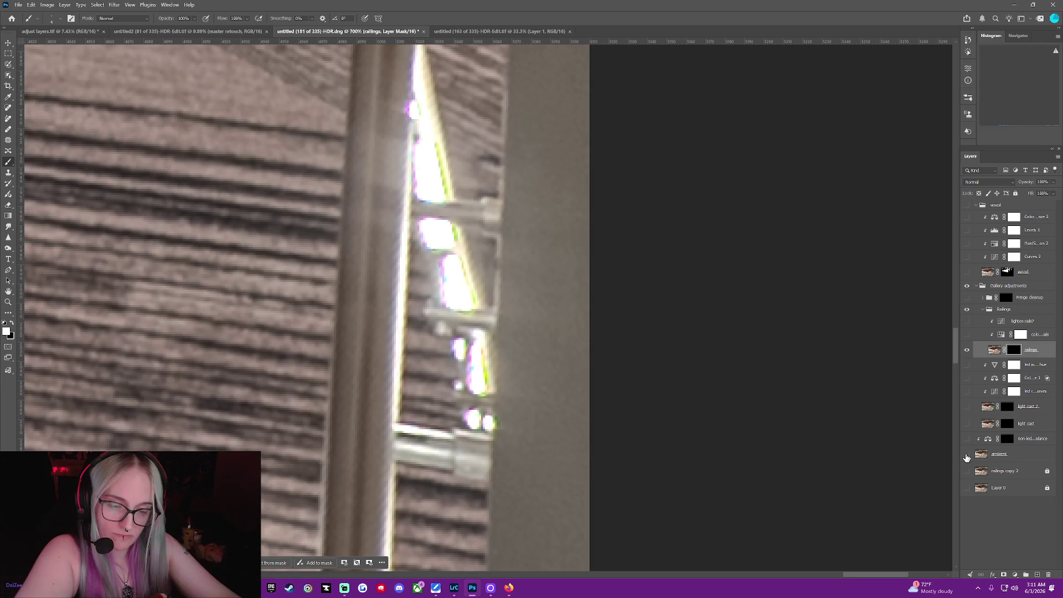
pyautogui.click(966, 457)
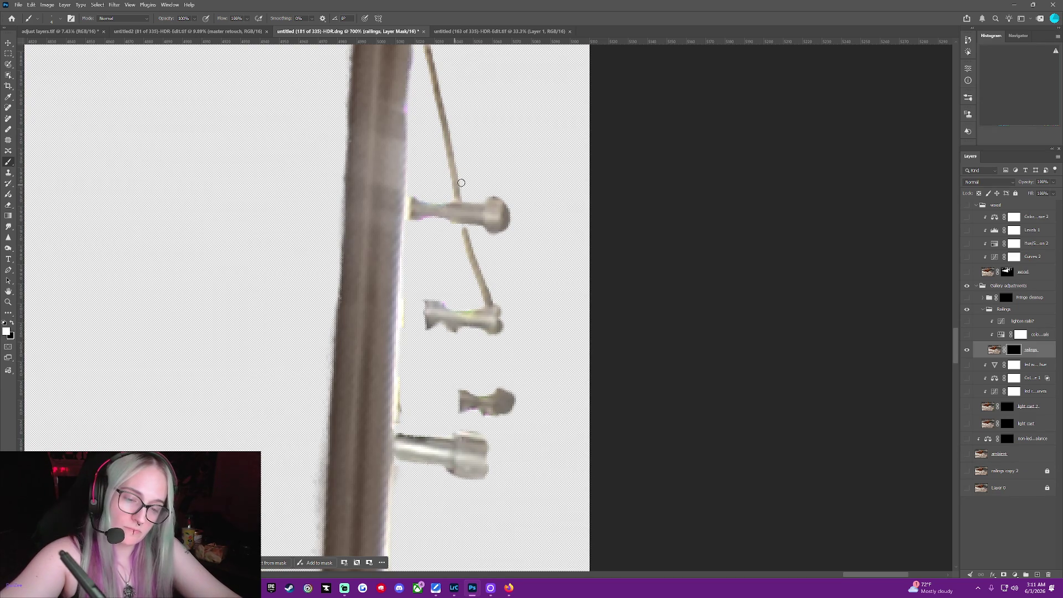
pyautogui.click(966, 454)
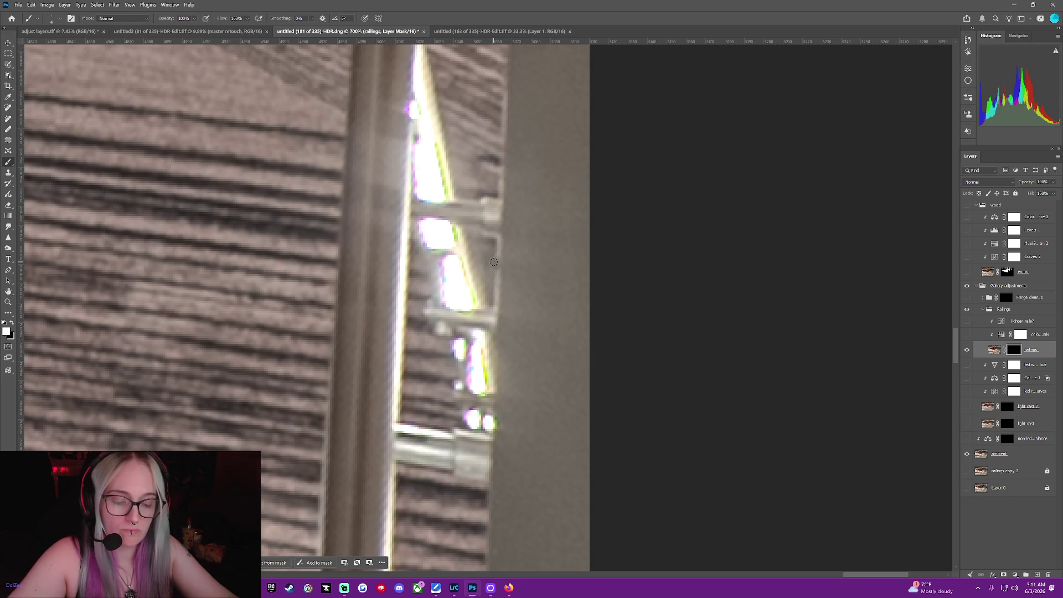
pyautogui.click(966, 454)
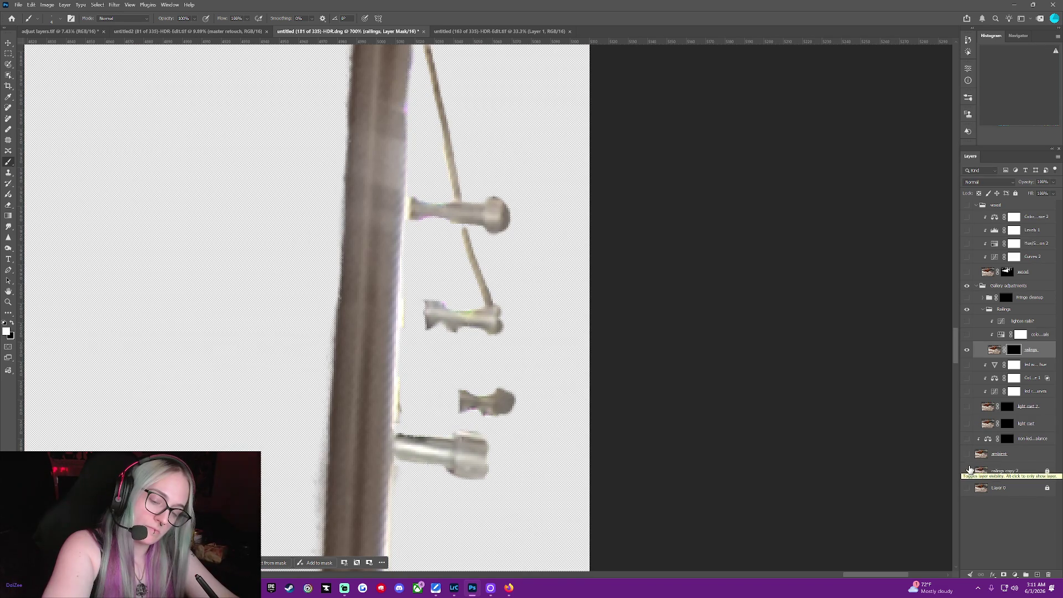
pyautogui.click(967, 470)
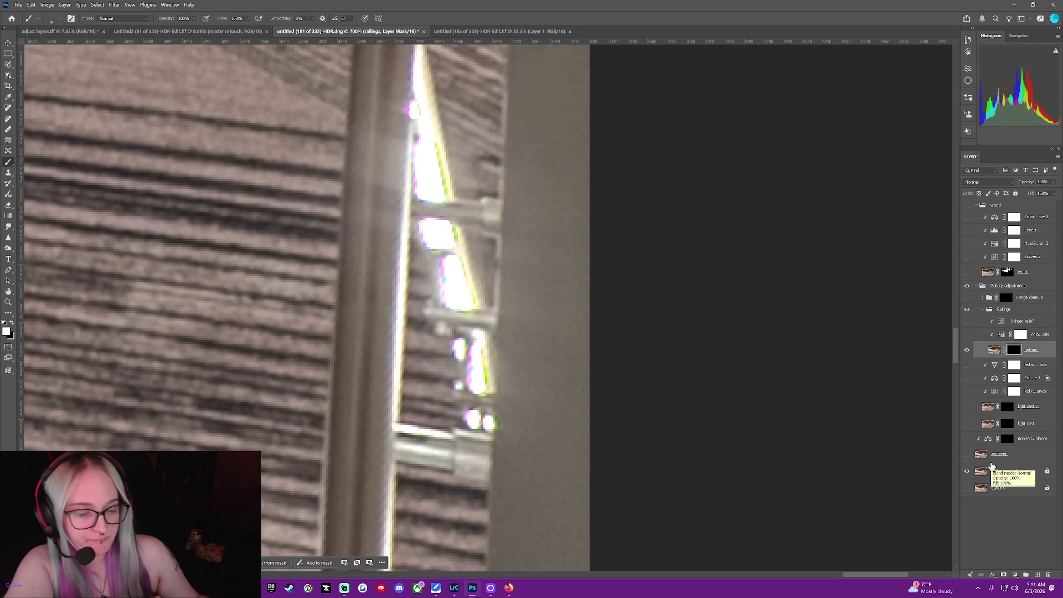
pyautogui.hotkey('ctrl', '-')
pyautogui.hotkey('ctrl', '-')
pyautogui.hotkey('ctrl', '-')
pyautogui.hotkey('ctrl', '-')
pyautogui.hotkey('ctrl', '-')
pyautogui.hotkey('ctrl', '-')
pyautogui.hotkey('ctrl', '-')
pyautogui.hotkey('ctrl', '-')
# Pan the canvas to frame the centre of the staircase with its handrail and posts.
pyautogui.moveTo(546, 575); pyautogui.dragTo(386, 556)
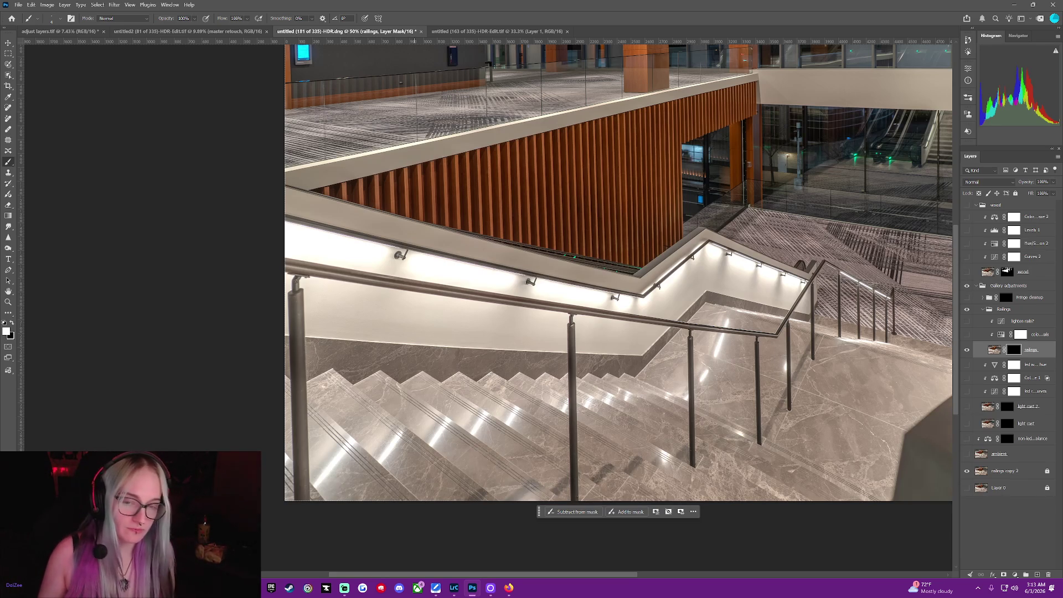
pyautogui.click(7, 74)
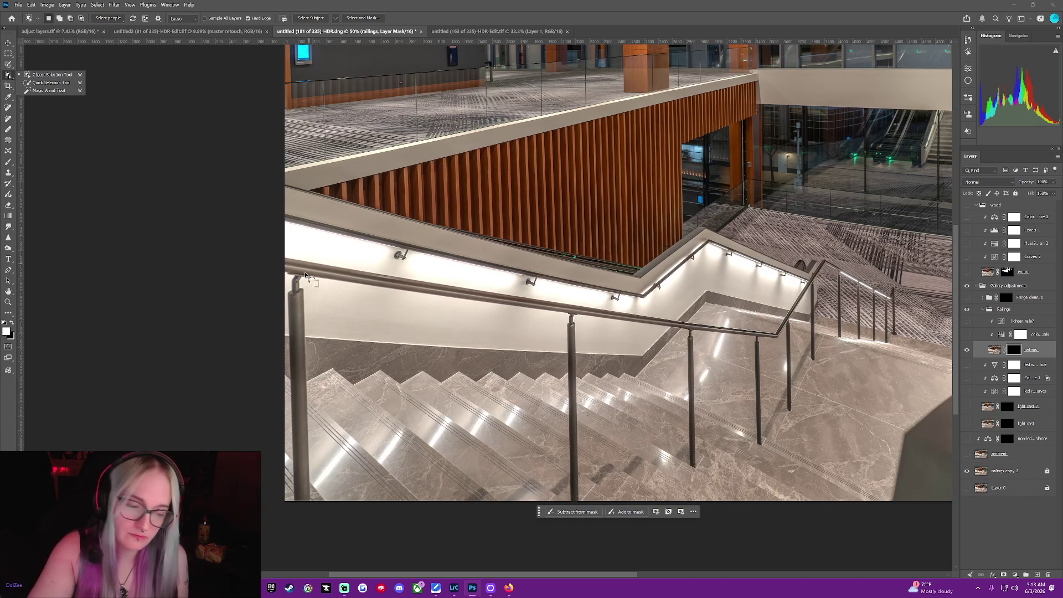
# Lasso the tall left railing post and confirm the brush is 125 px, 72% hardness.
pyautogui.moveTo(302, 287); pyautogui.dragTo(308, 393)
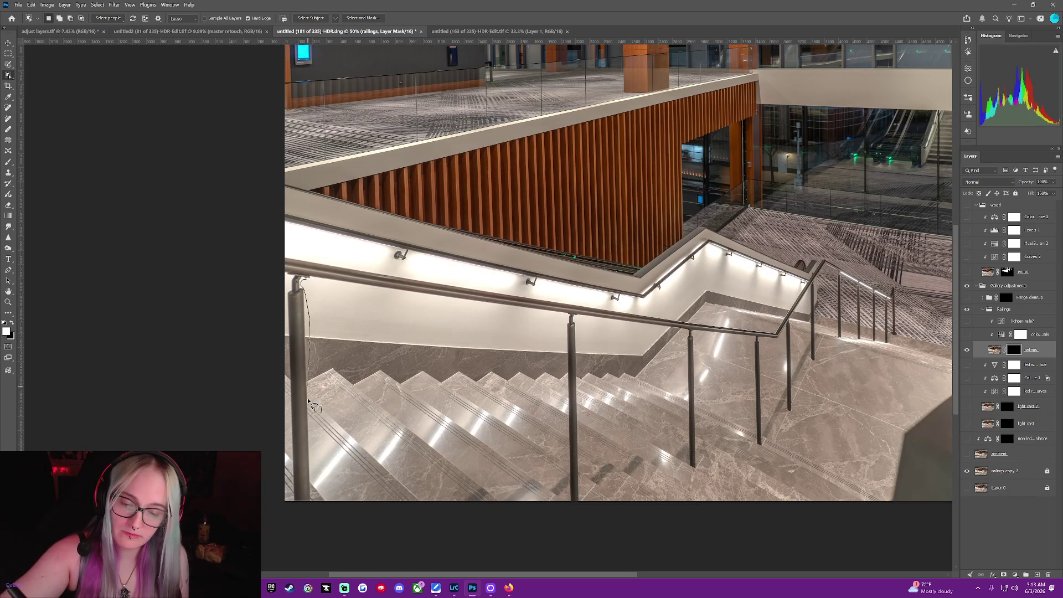
pyautogui.moveTo(315, 491); pyautogui.dragTo(298, 277)
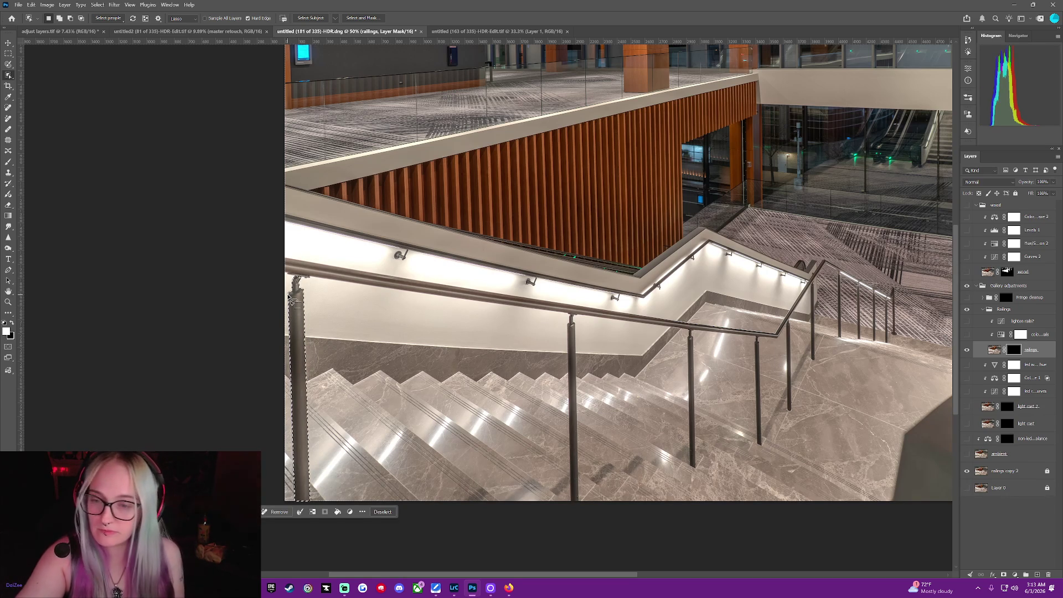
pyautogui.press('b')
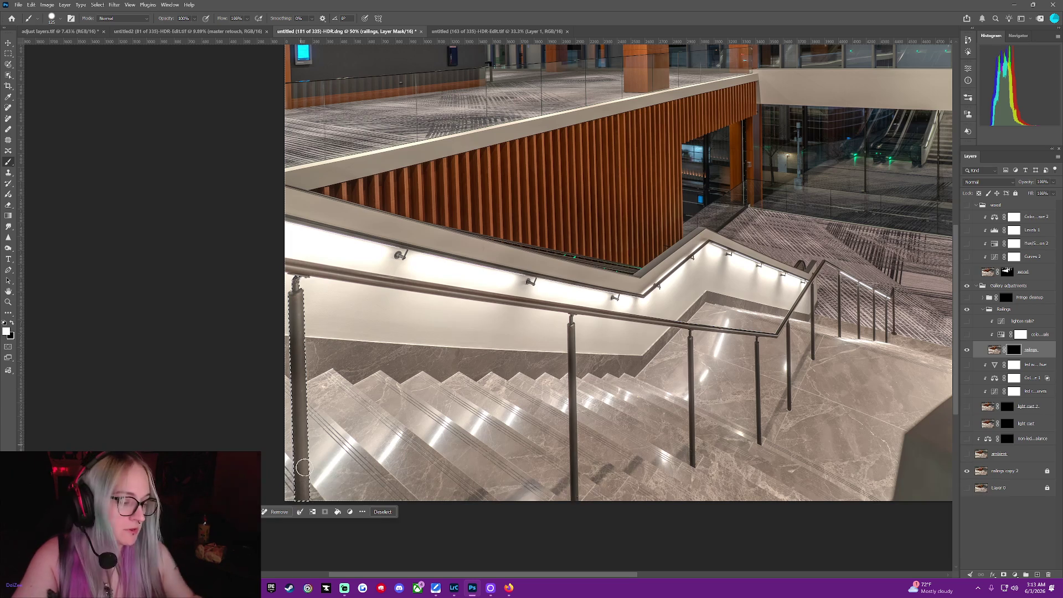
pyautogui.rightClick(313, 426)
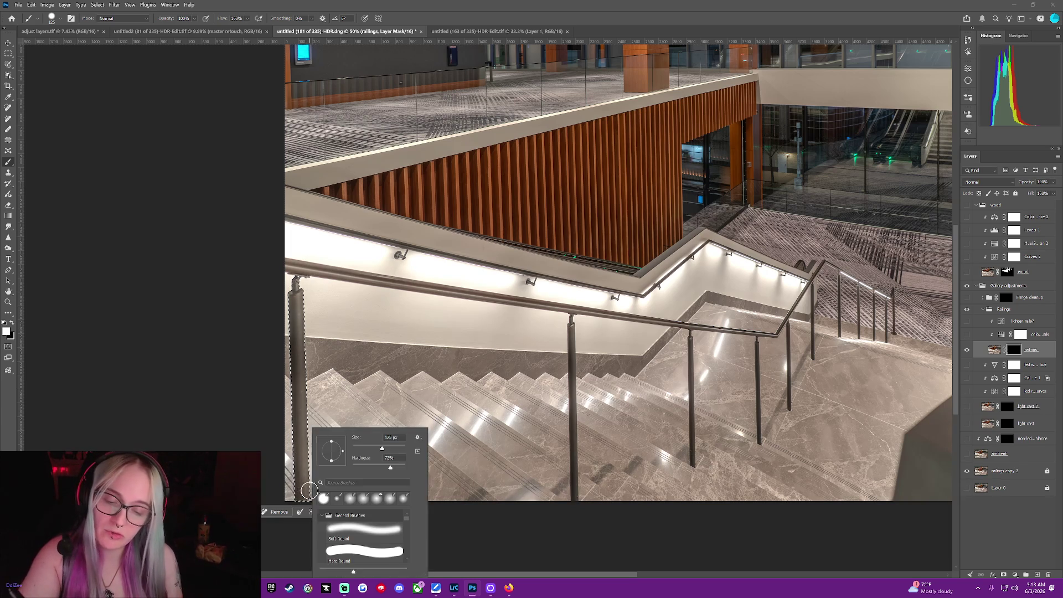
pyautogui.press('Escape')
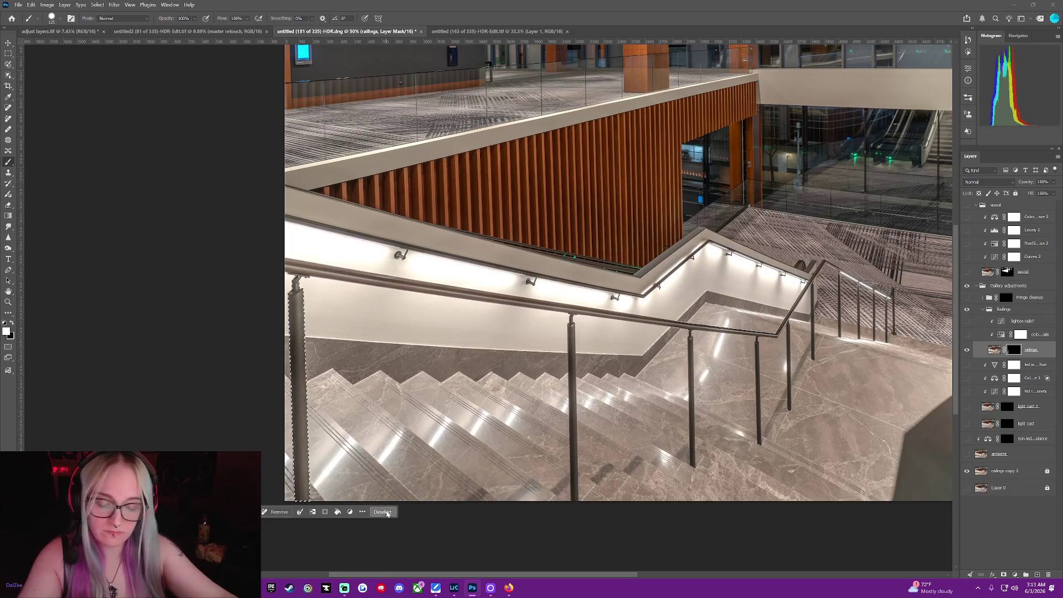
# Lasso the long stair handrail, paint it white onto the railings mask, then deselect.
pyautogui.click(383, 511)
pyautogui.click(9, 77)
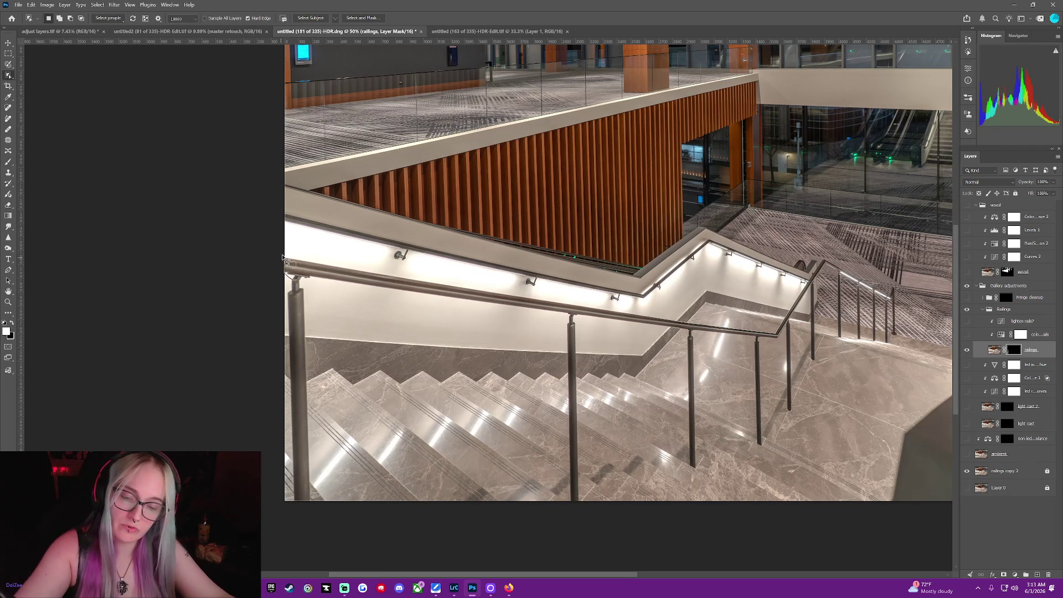
pyautogui.moveTo(349, 268); pyautogui.dragTo(599, 311)
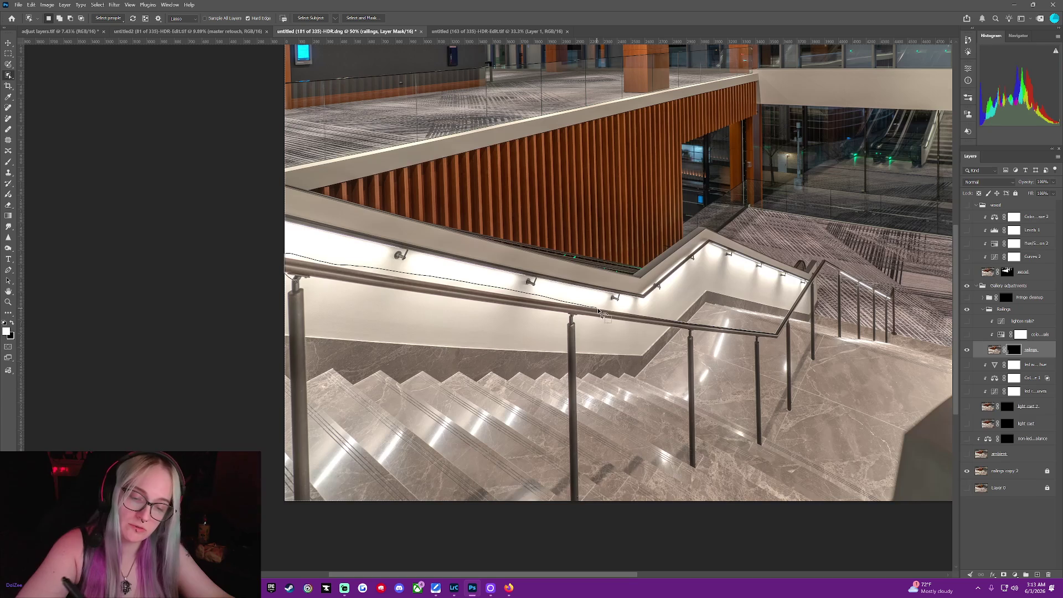
pyautogui.moveTo(700, 326)
pyautogui.mouseDown()
pyautogui.moveTo(780, 338)
pyautogui.moveTo(529, 318)
pyautogui.moveTo(284, 275)
pyautogui.mouseUp()
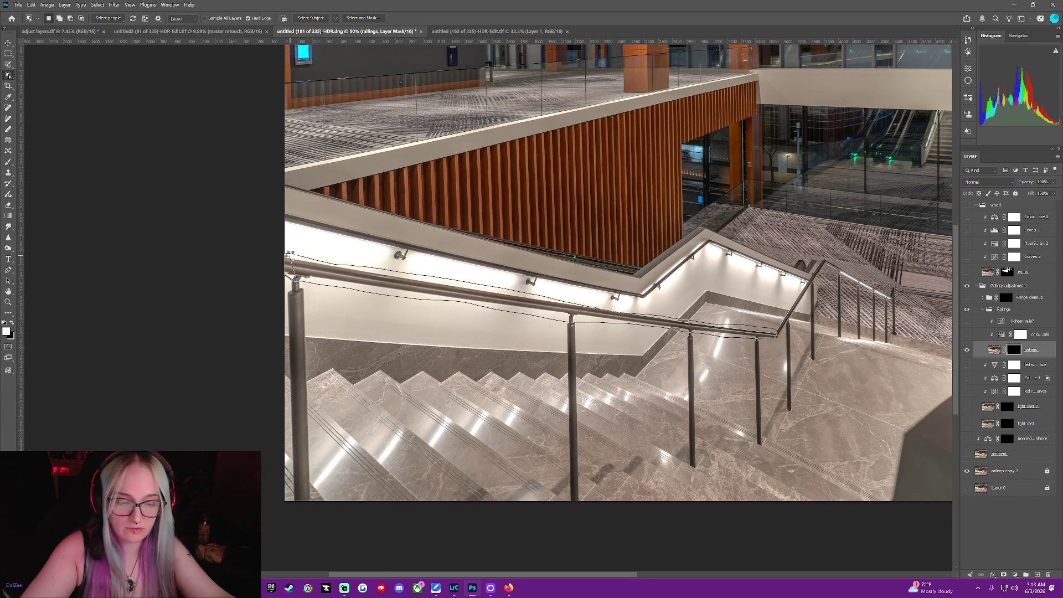
pyautogui.moveTo(286, 271); pyautogui.dragTo(286, 257)
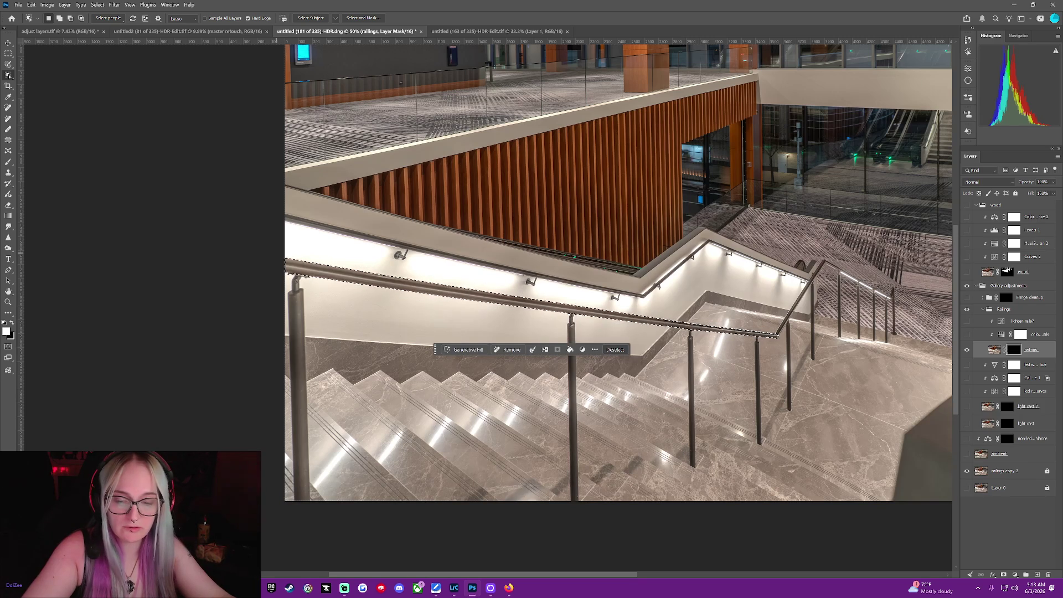
pyautogui.press('b')
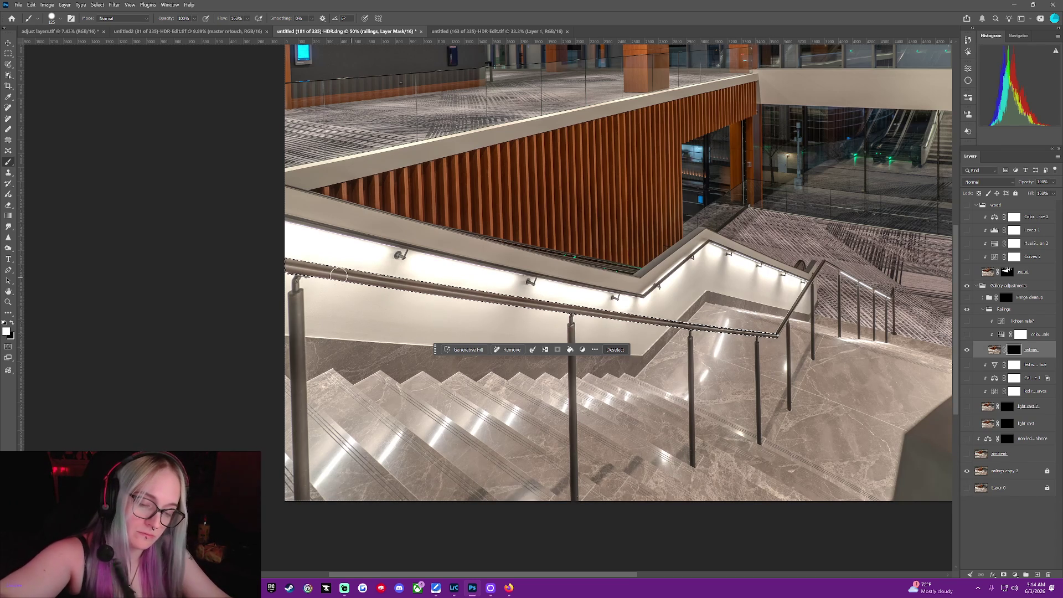
pyautogui.moveTo(482, 296); pyautogui.dragTo(272, 268)
pyautogui.click(615, 350)
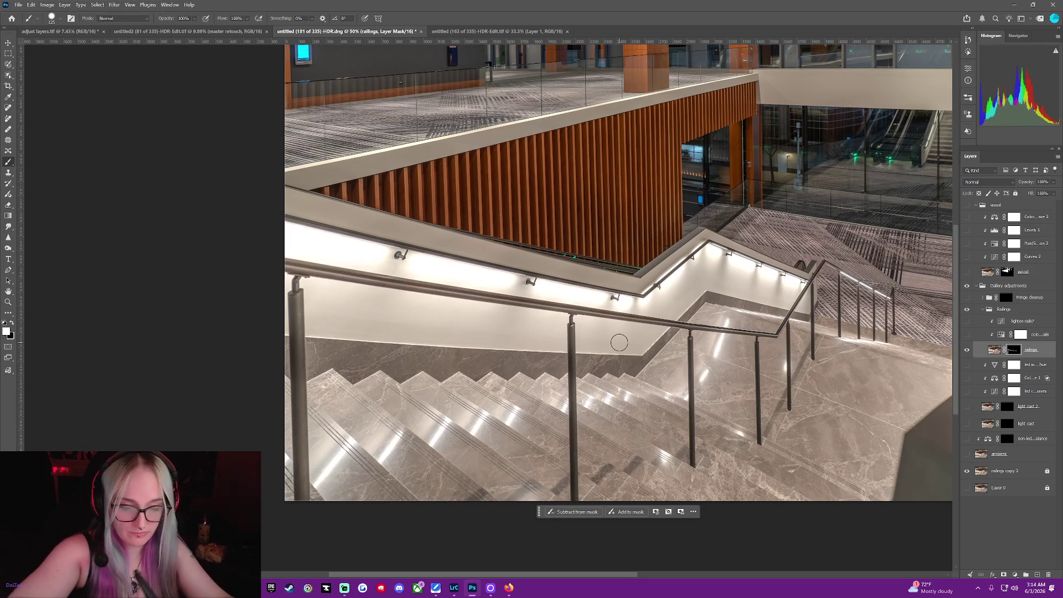
pyautogui.click(7, 76)
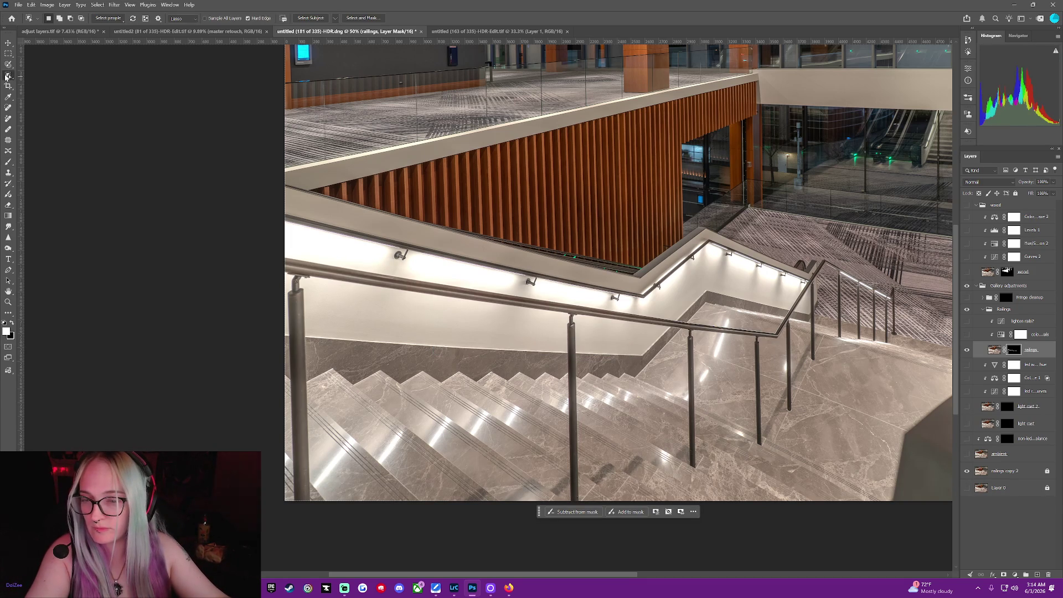
# Outline the middle railing post and paint it into the railings mask with the Brush.
pyautogui.moveTo(576, 329); pyautogui.dragTo(564, 365)
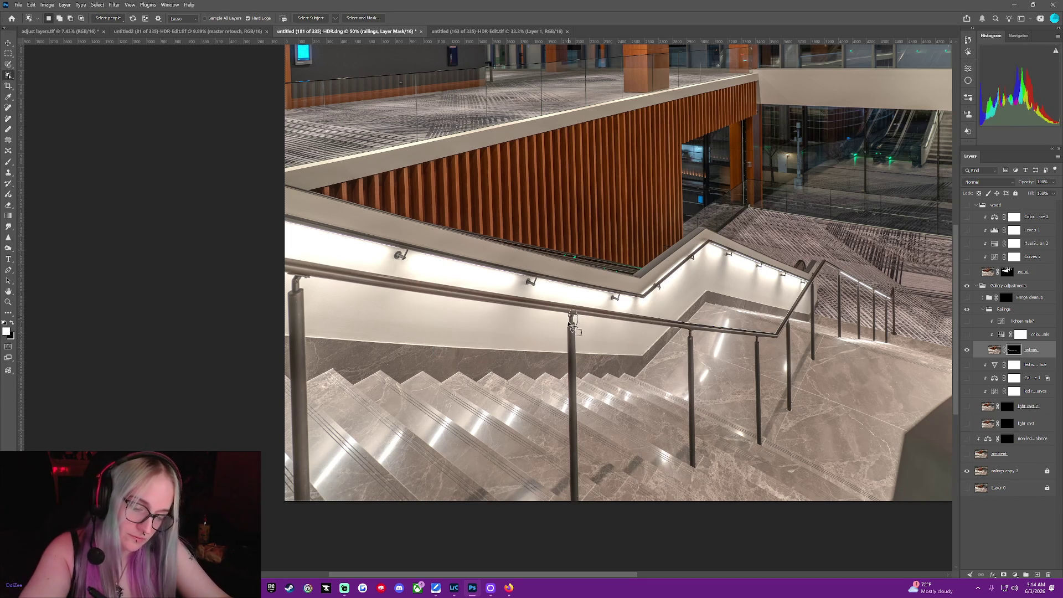
pyautogui.moveTo(566, 486); pyautogui.dragTo(580, 498)
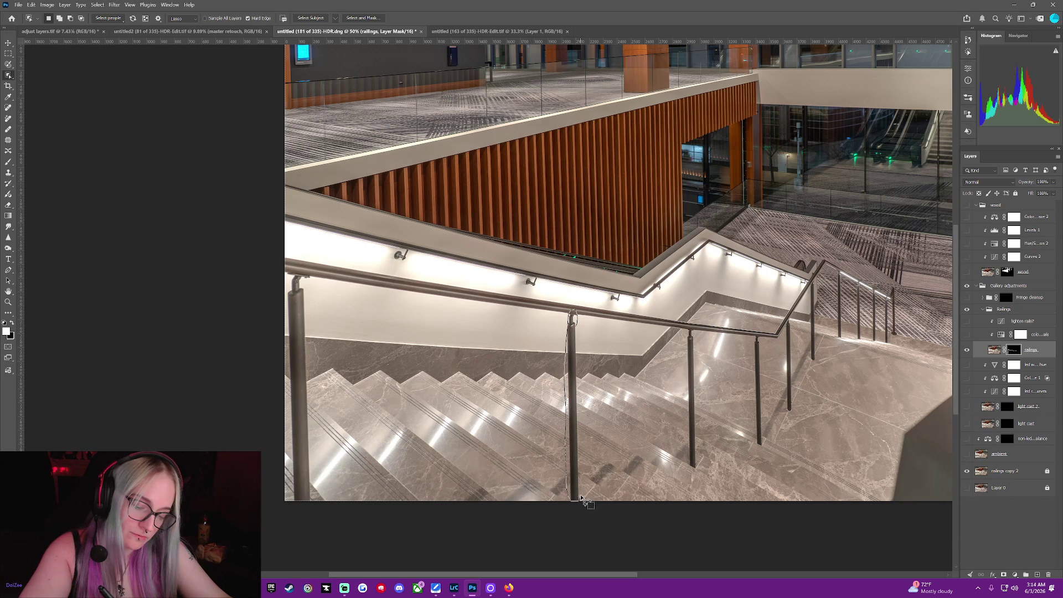
pyautogui.moveTo(580, 387); pyautogui.dragTo(568, 301)
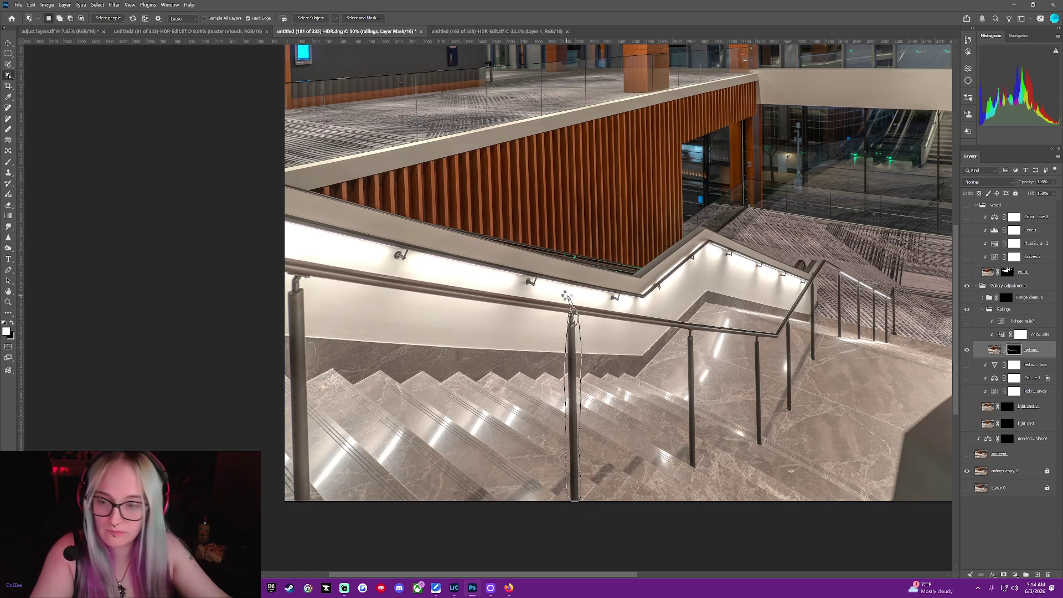
pyautogui.click(9, 151)
pyautogui.click(7, 161)
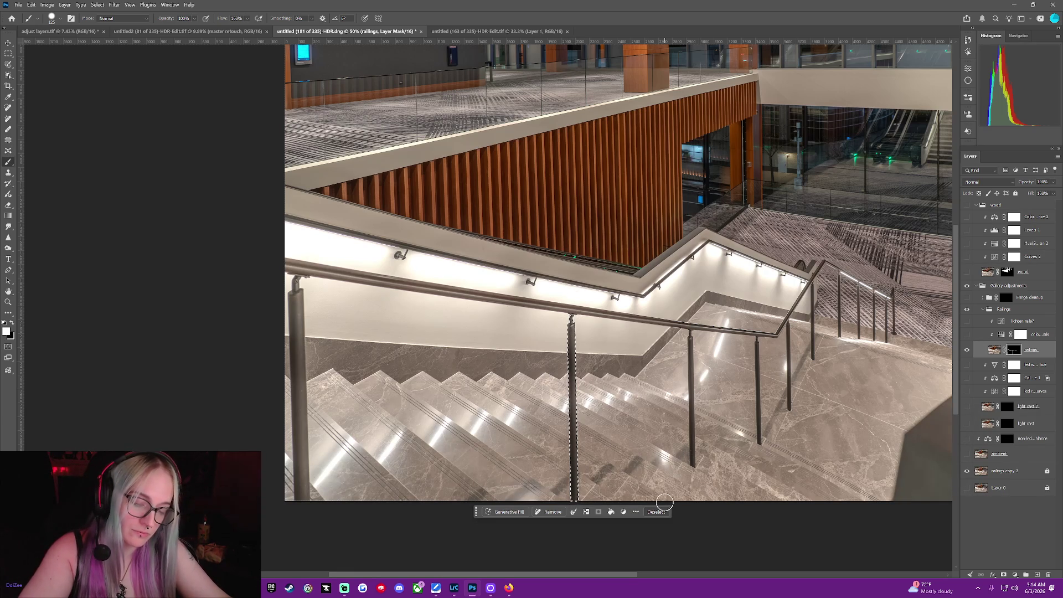
pyautogui.rightClick(9, 162)
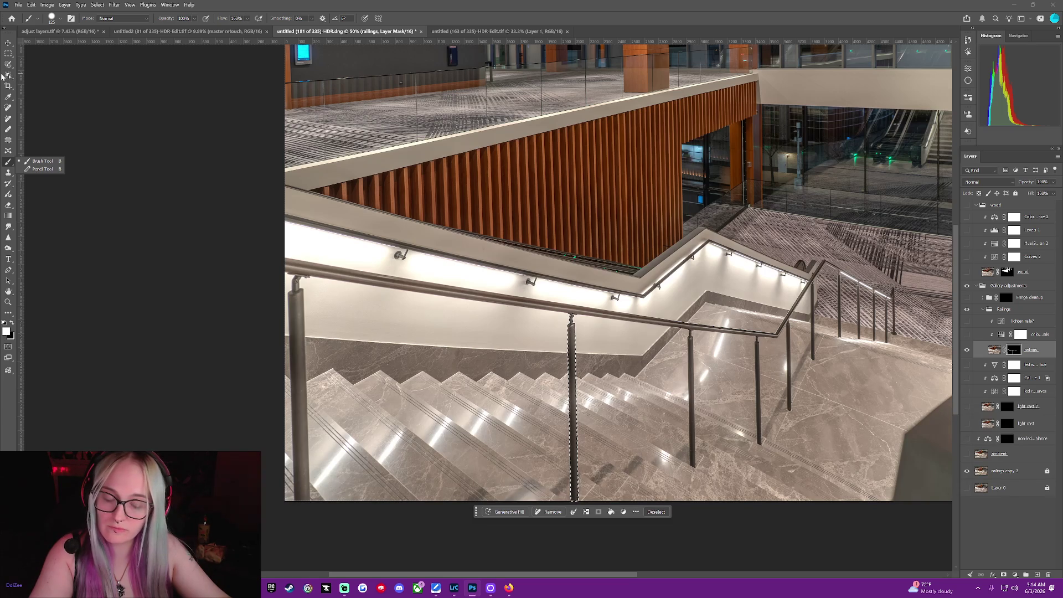
pyautogui.click(19, 5)
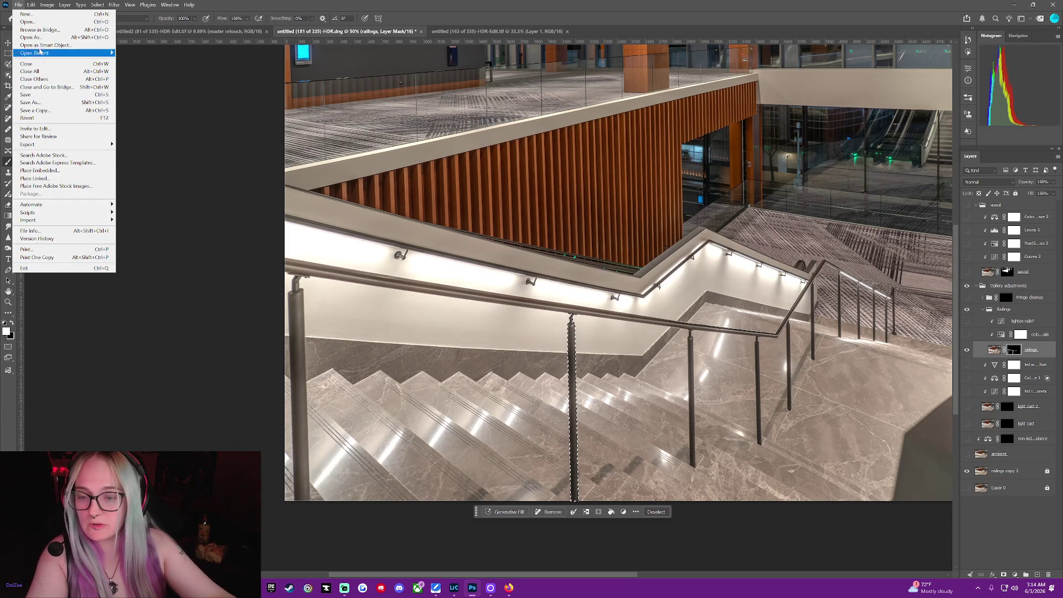
# Purge all cached undo and clipboard data with Edit > Purge > All.
pyautogui.moveTo(31, 4)
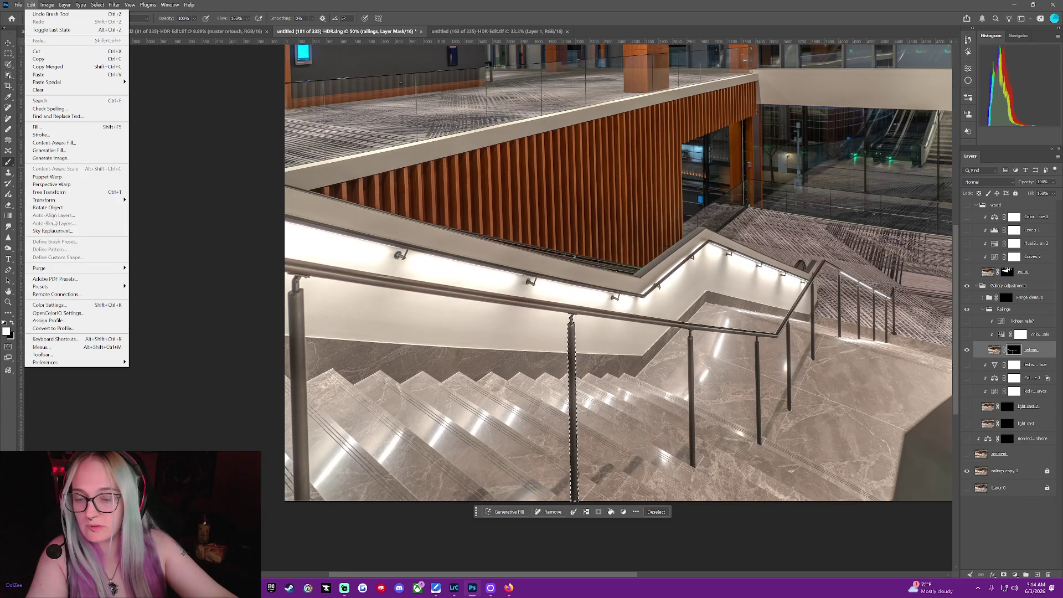
pyautogui.moveTo(111, 268)
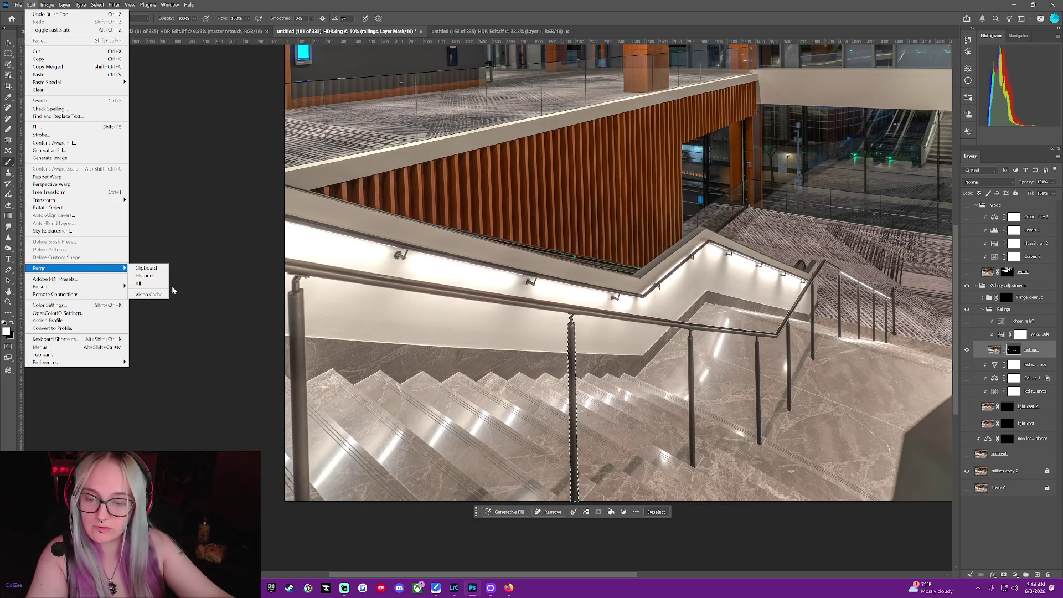
pyautogui.click(162, 285)
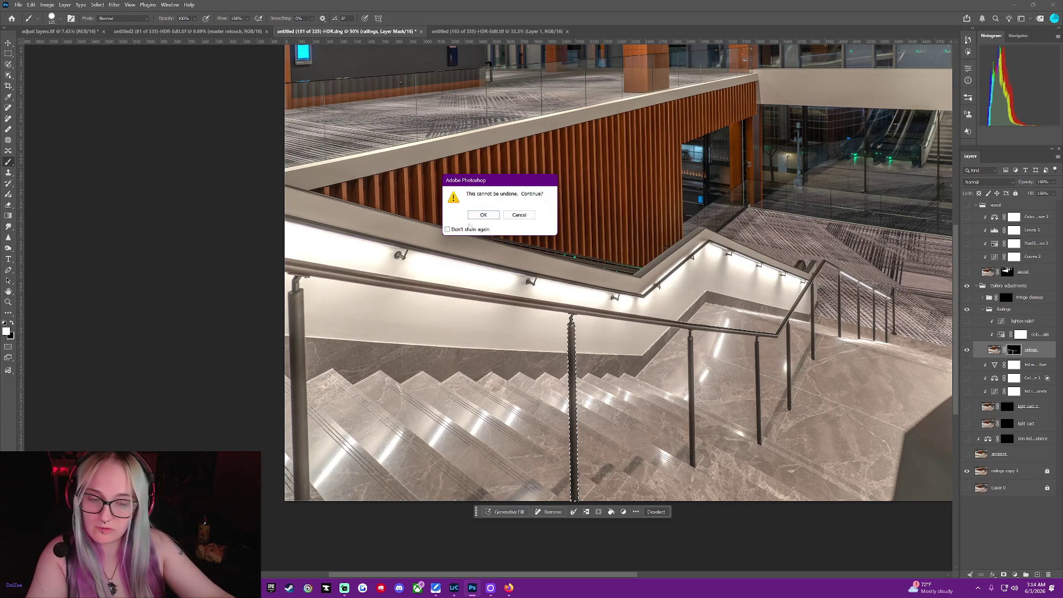
pyautogui.click(482, 215)
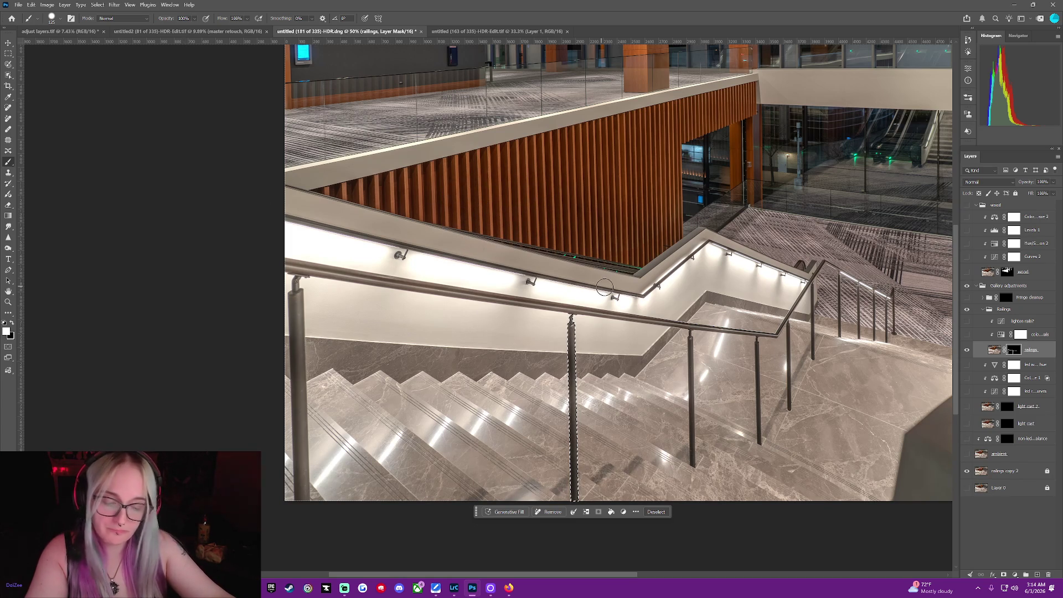
# Toggle 'railings copy 2' off and on to check the mask, then clear the selection.
pyautogui.click(965, 472)
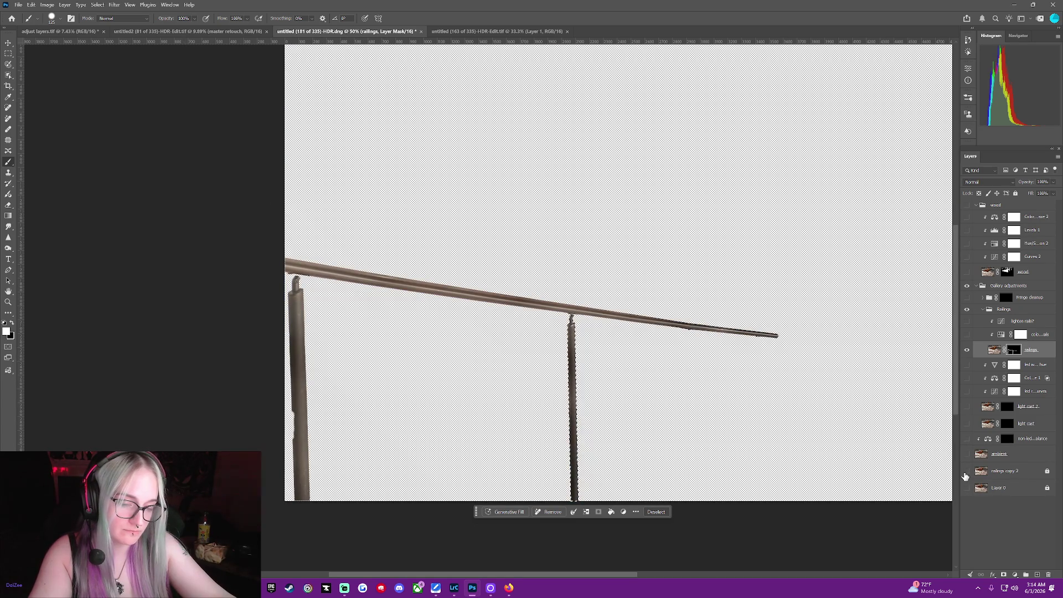
pyautogui.click(965, 472)
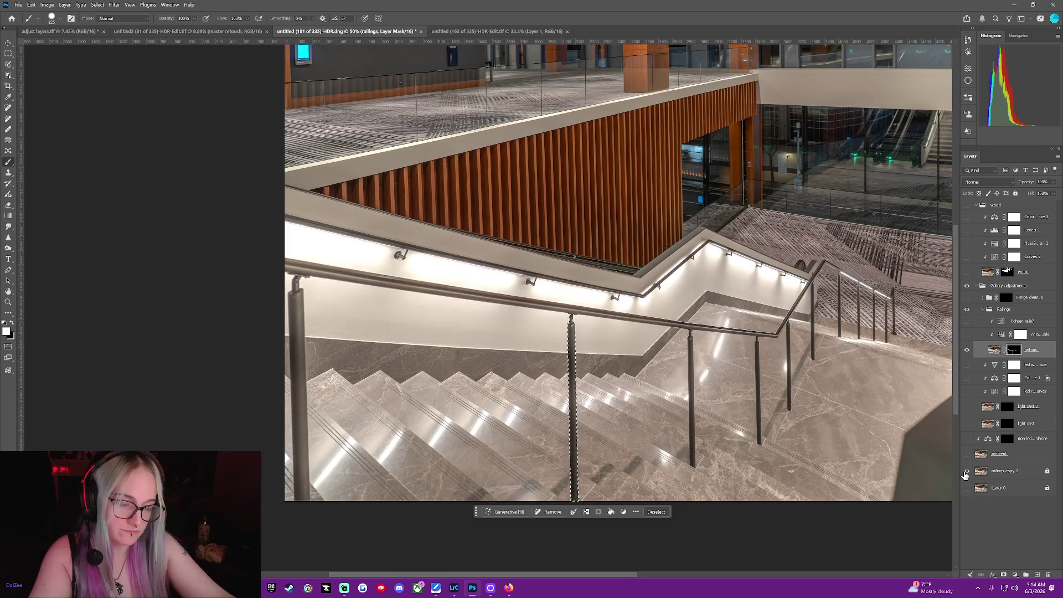
pyautogui.click(656, 512)
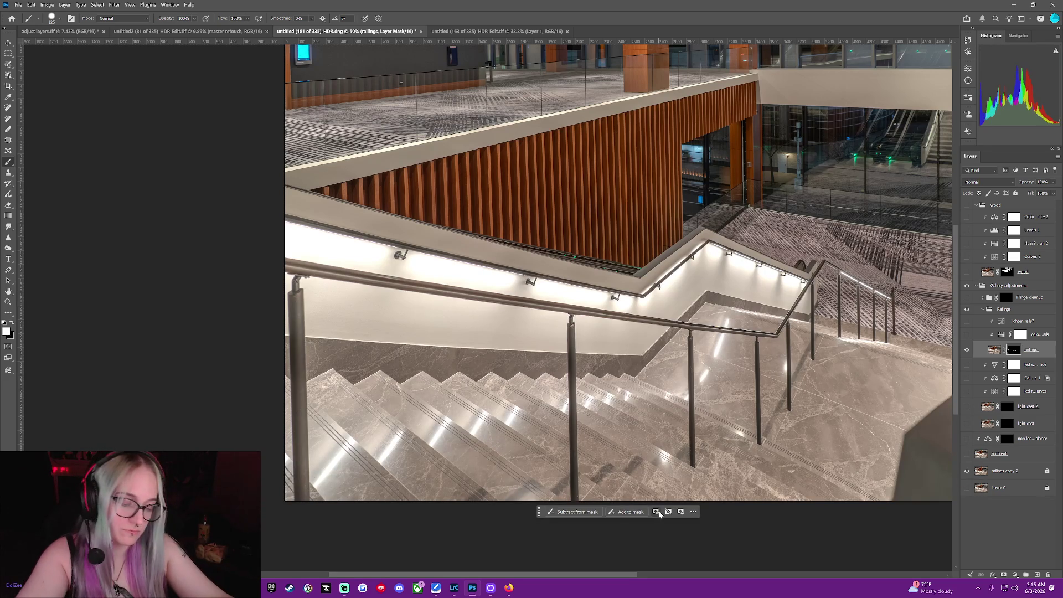
pyautogui.click(9, 130)
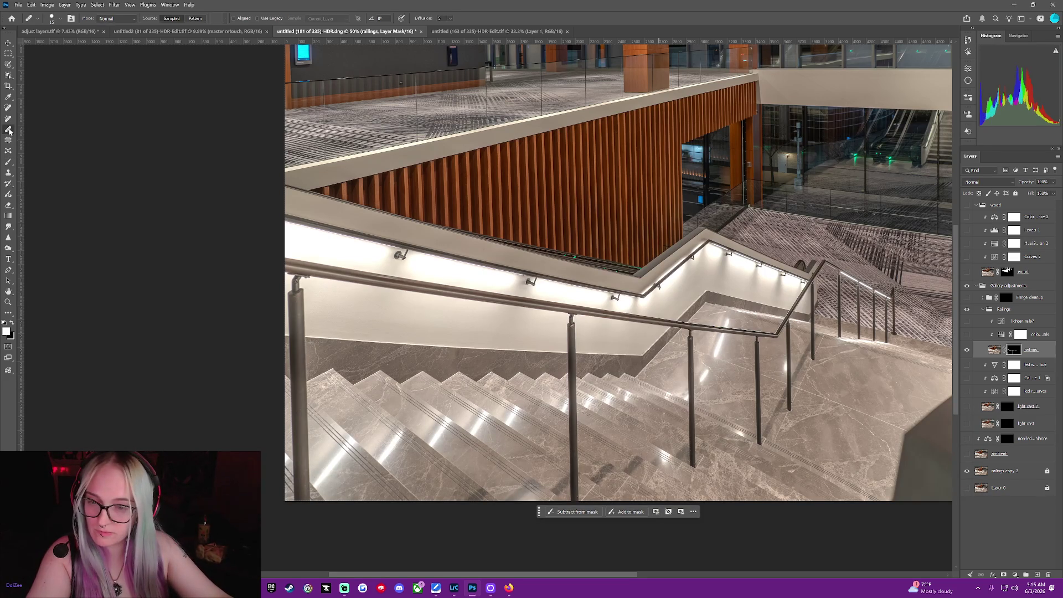
# Select the first lower-flight railing post with Object Selection, paint it into the mask, and deselect.
pyautogui.click(8, 76)
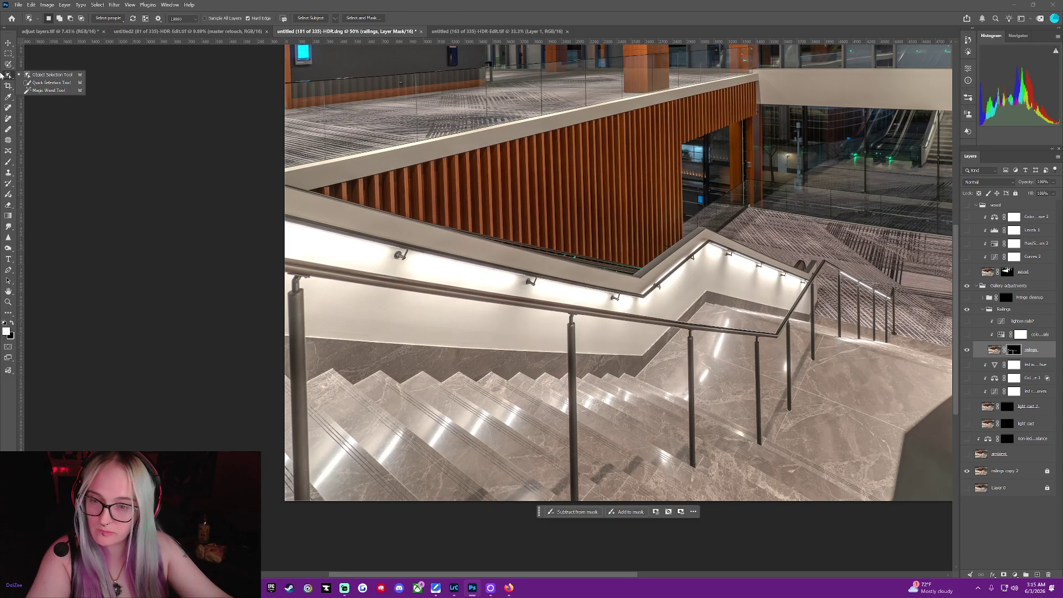
pyautogui.click(9, 78)
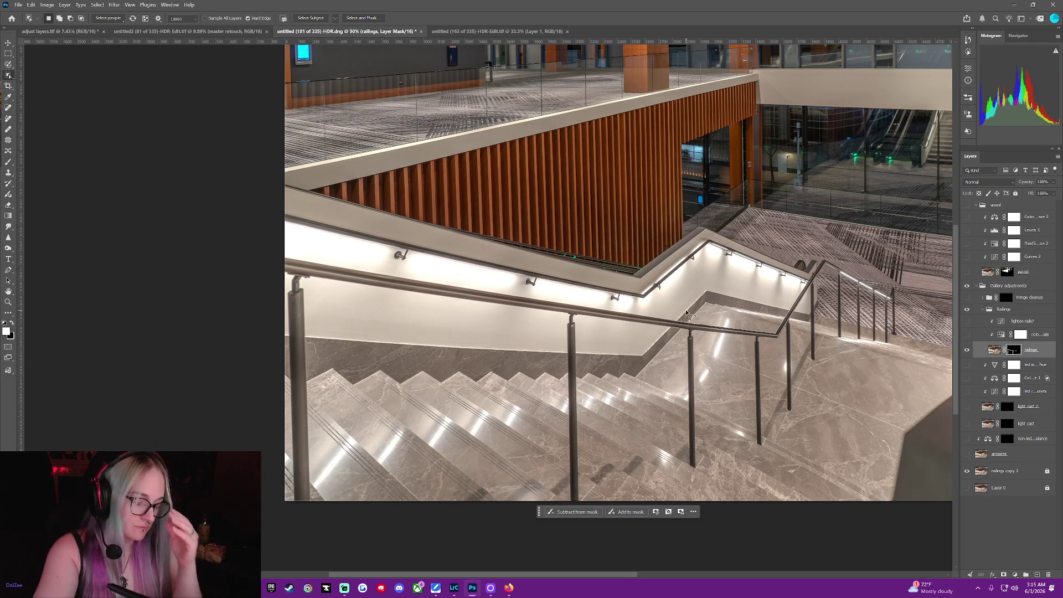
pyautogui.moveTo(685, 334)
pyautogui.mouseDown()
pyautogui.moveTo(686, 456)
pyautogui.moveTo(701, 439)
pyautogui.moveTo(699, 397)
pyautogui.mouseUp()
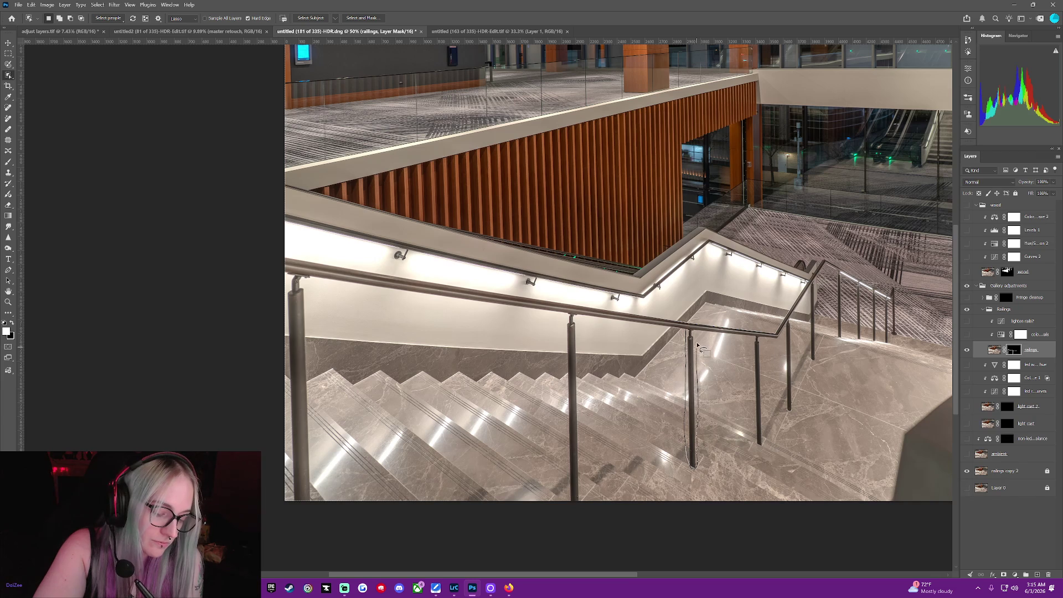
pyautogui.moveTo(690, 328); pyautogui.dragTo(700, 408)
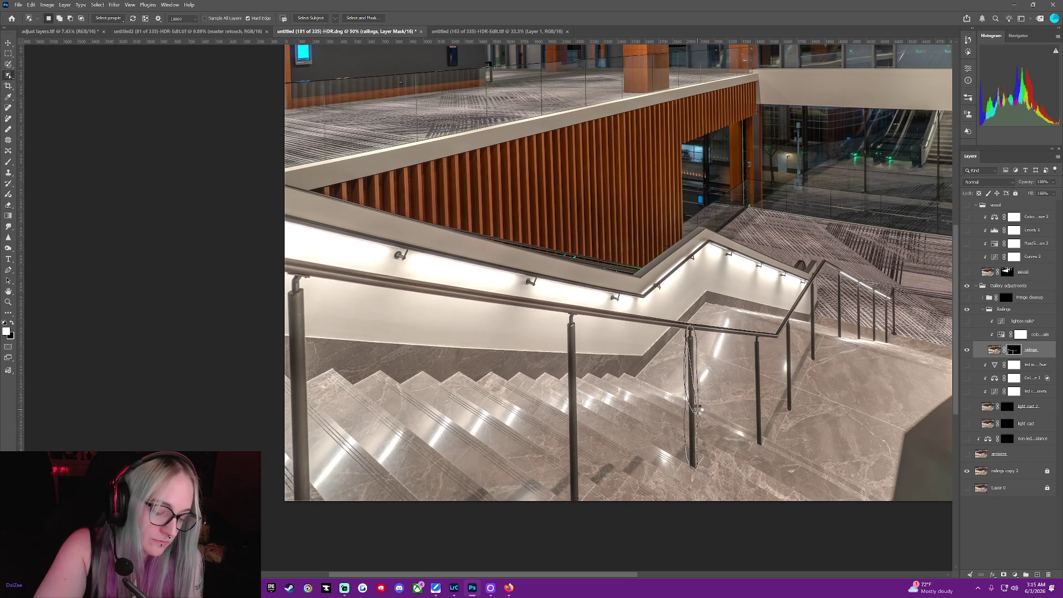
pyautogui.click(9, 162)
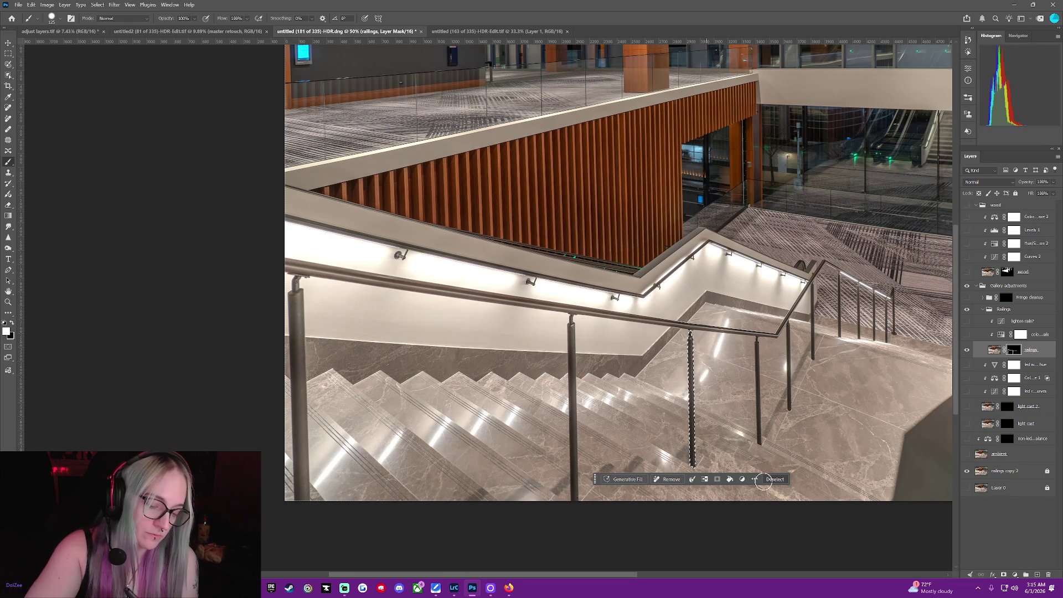
pyautogui.click(8, 75)
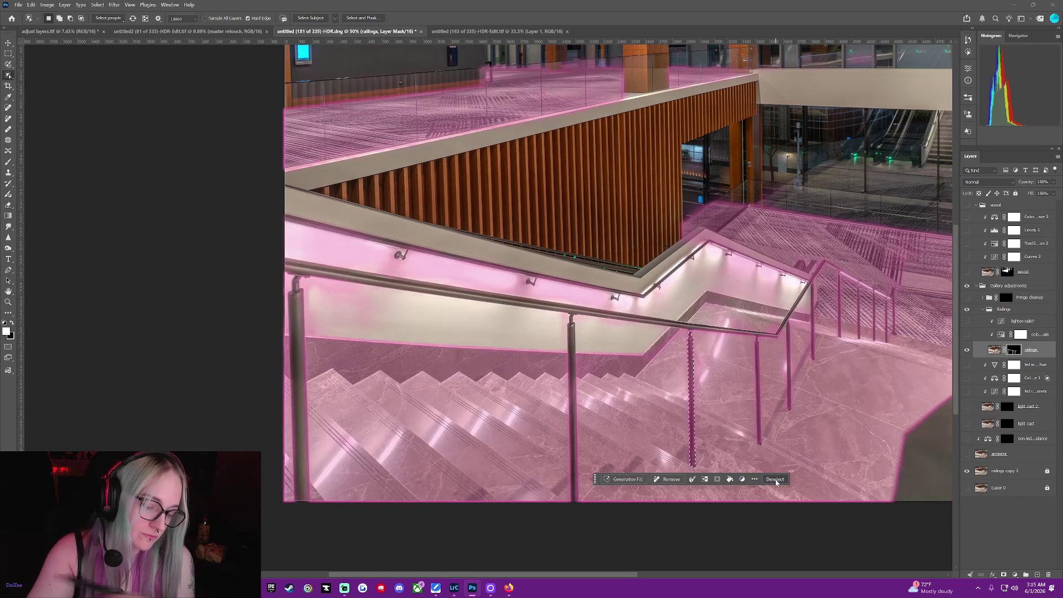
pyautogui.hotkey('ctrl', 'd')
# Select the next railing post, paint it into the mask, and deselect.
pyautogui.moveTo(755, 342); pyautogui.dragTo(755, 390)
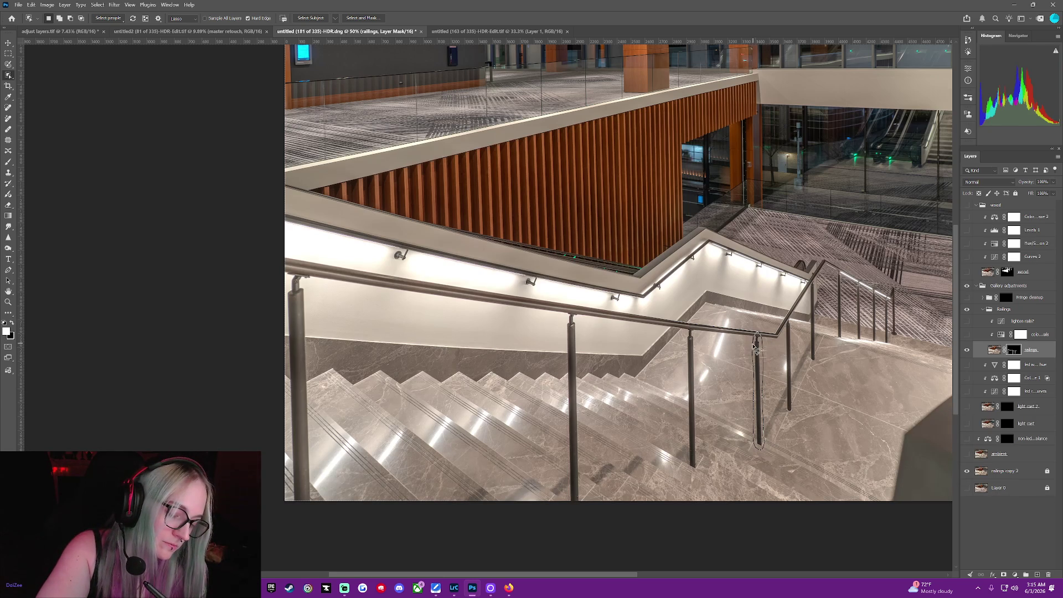
pyautogui.moveTo(750, 348); pyautogui.dragTo(752, 343)
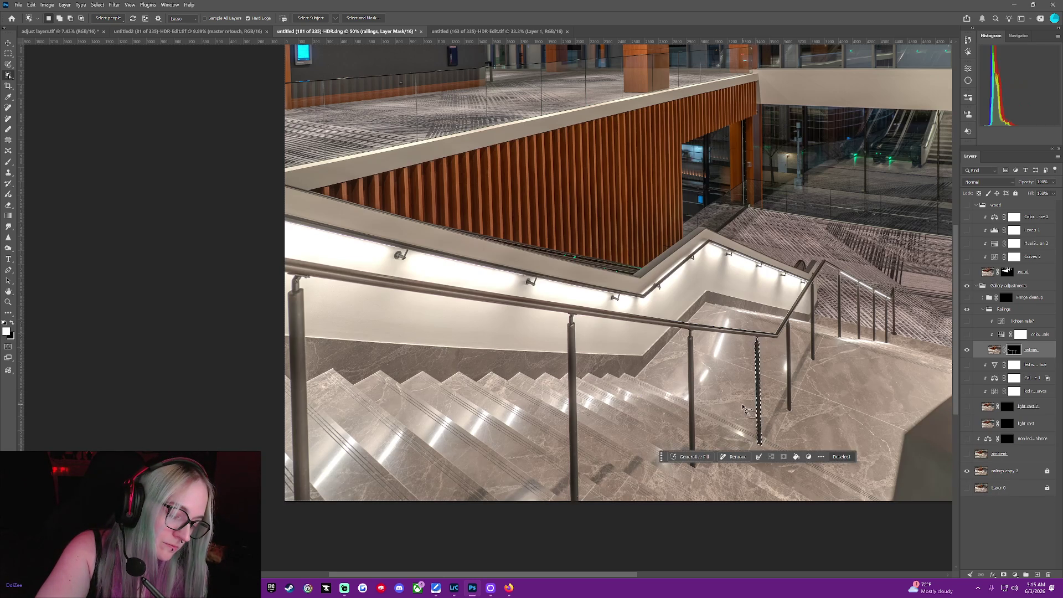
pyautogui.click(7, 160)
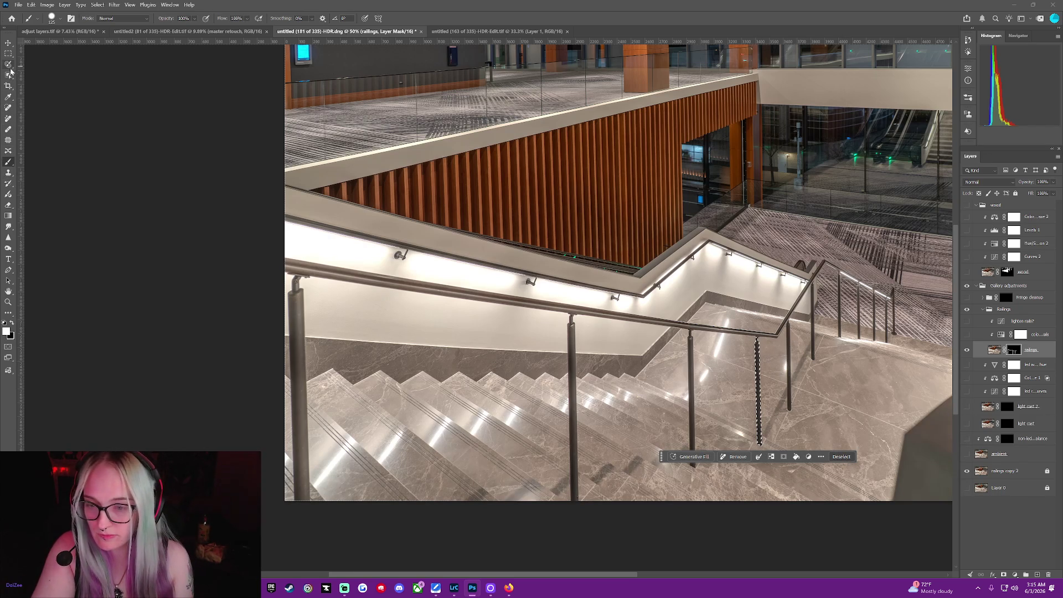
pyautogui.click(8, 76)
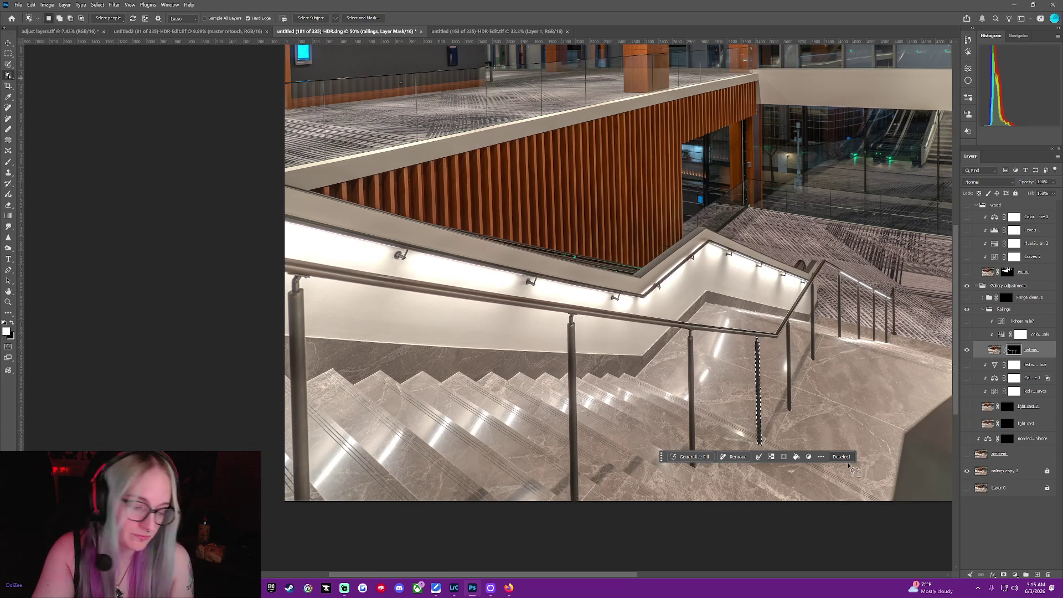
pyautogui.hotkey('ctrl', 'd')
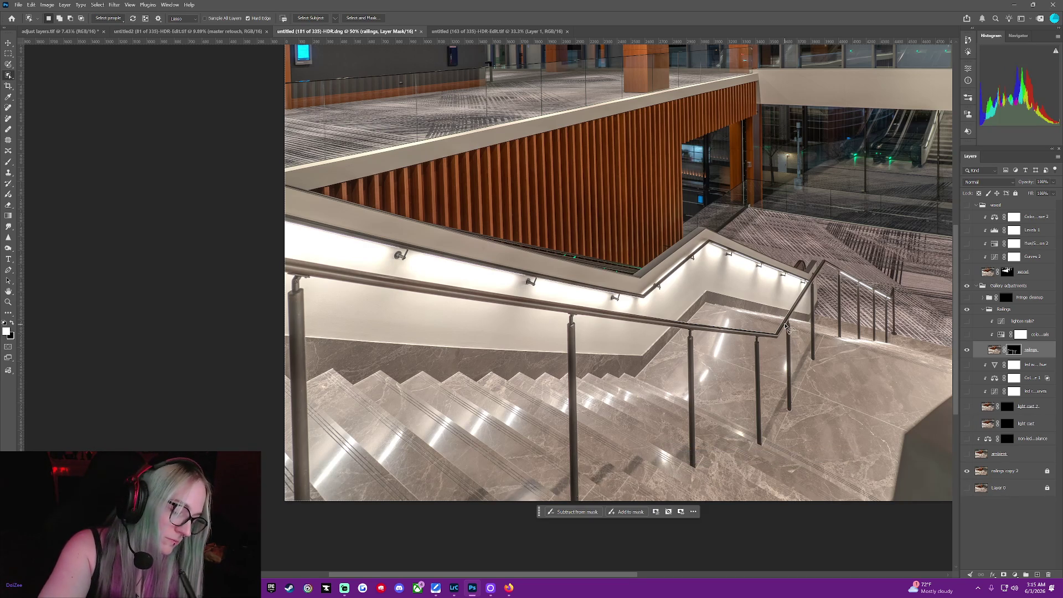
# Mask in the post near the far landing, check it against transparency, and deselect.
pyautogui.moveTo(788, 330); pyautogui.dragTo(791, 344)
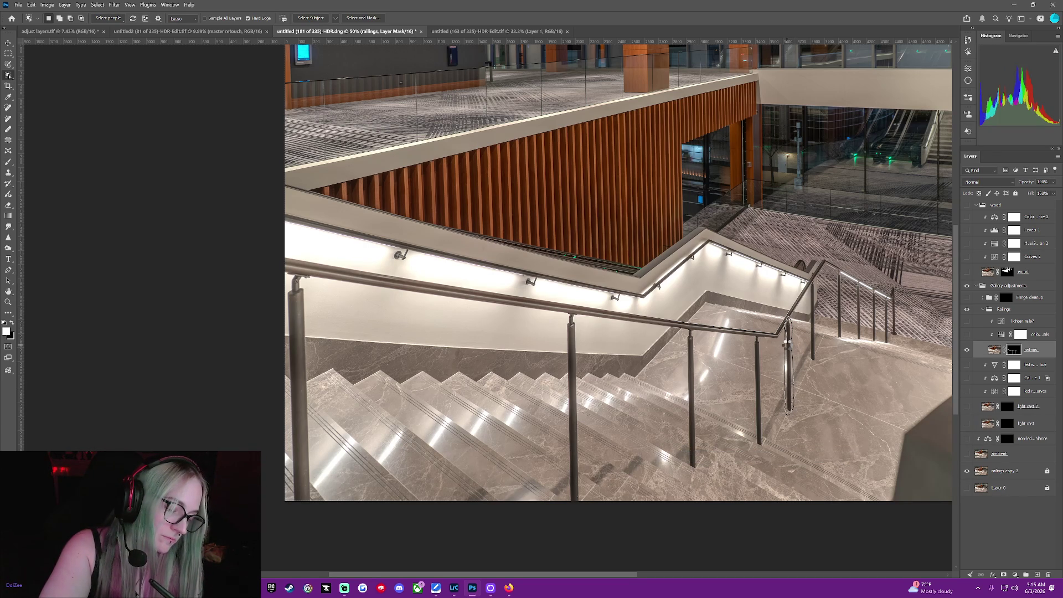
pyautogui.moveTo(789, 344); pyautogui.dragTo(776, 451)
pyautogui.press('b')
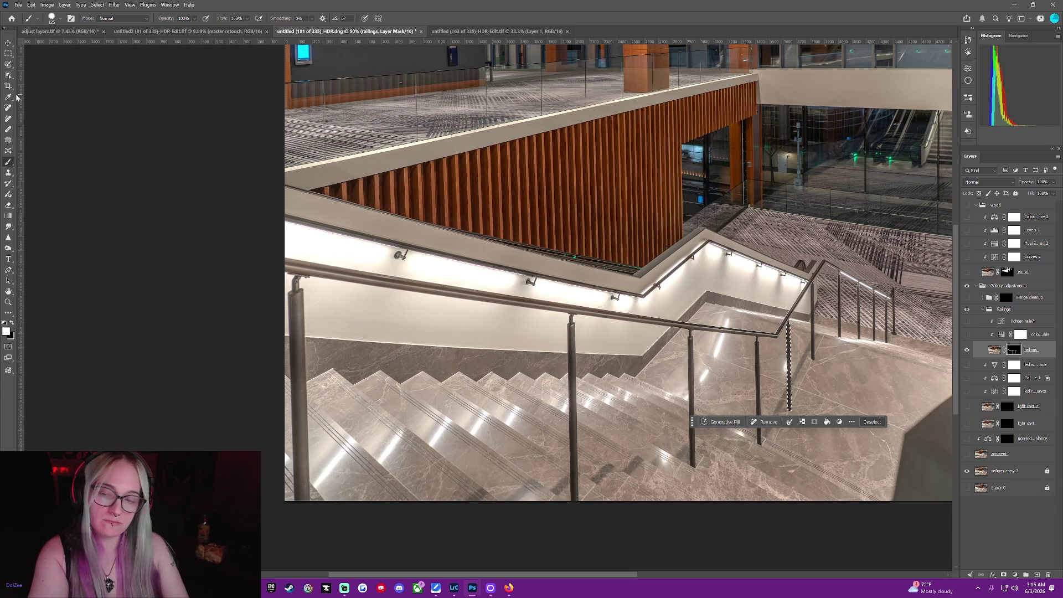
pyautogui.click(967, 471)
pyautogui.click(966, 471)
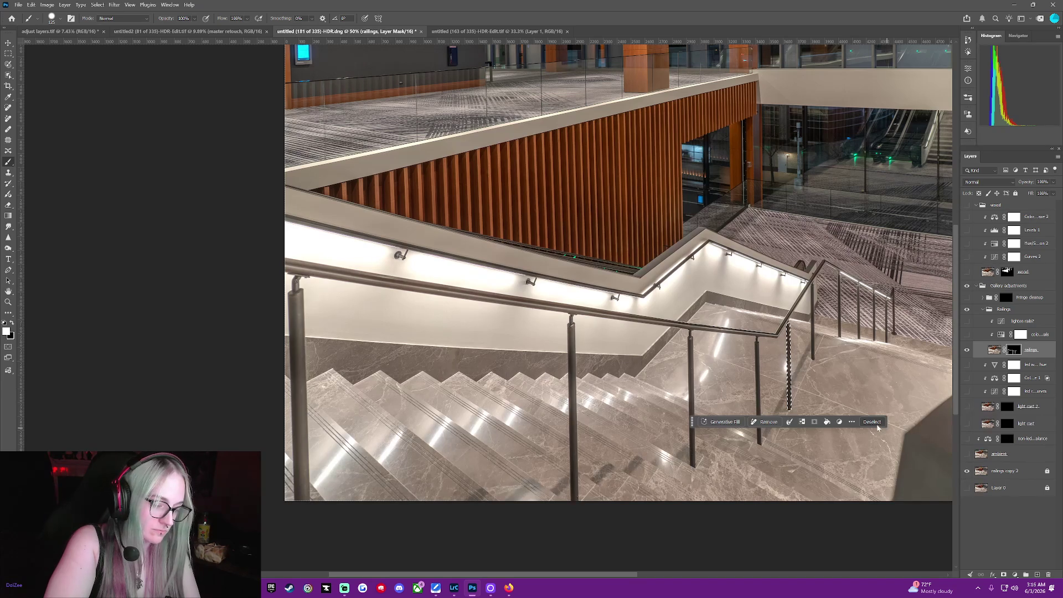
pyautogui.click(878, 425)
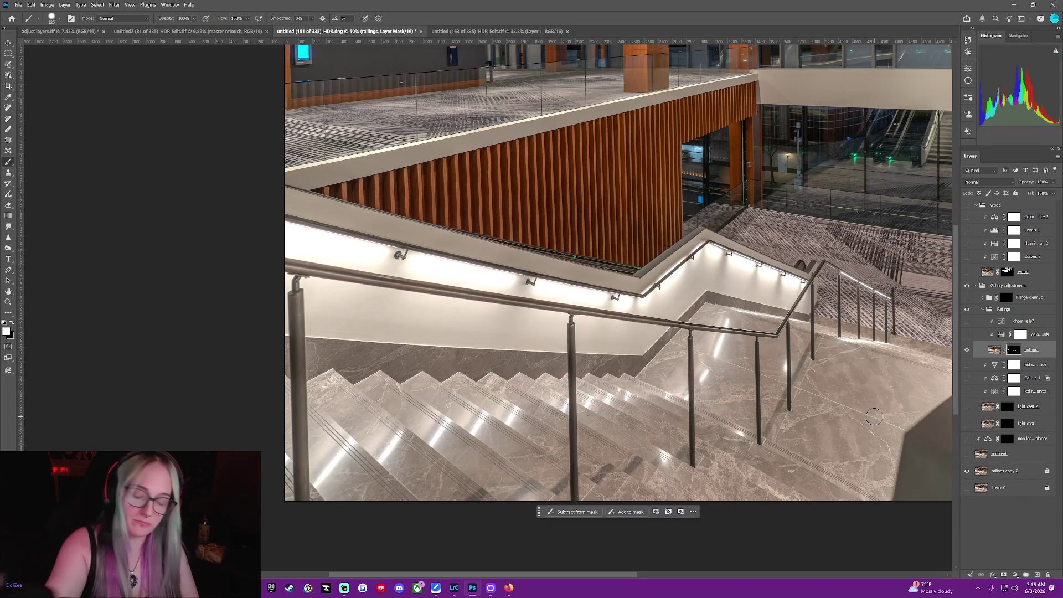
# Select the following railing post on the far flight with Object Selection and paint it into the mask.
pyautogui.rightClick(8, 78)
pyautogui.click(7, 76)
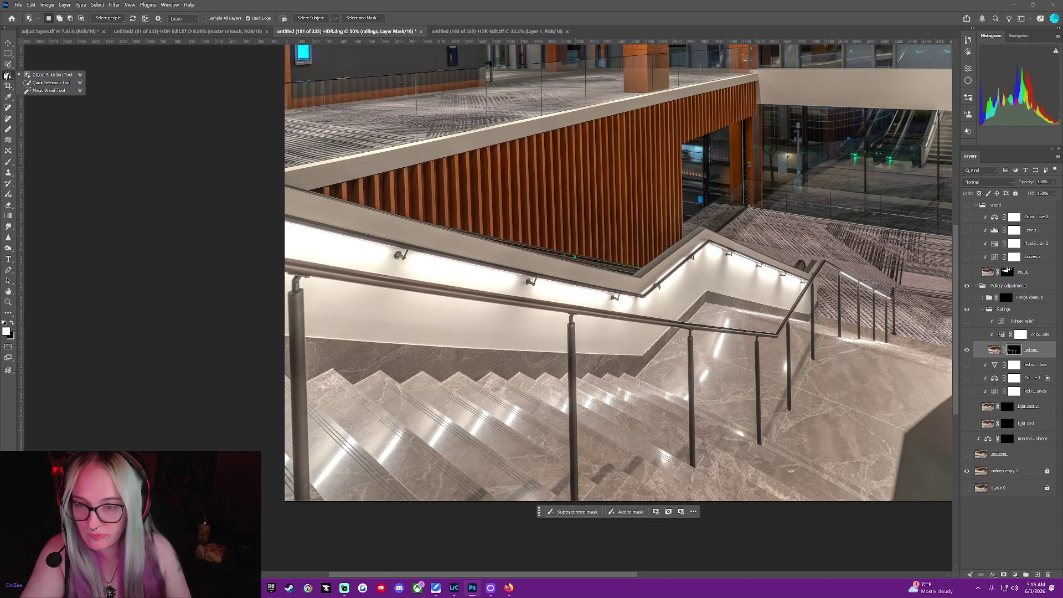
pyautogui.click(814, 296)
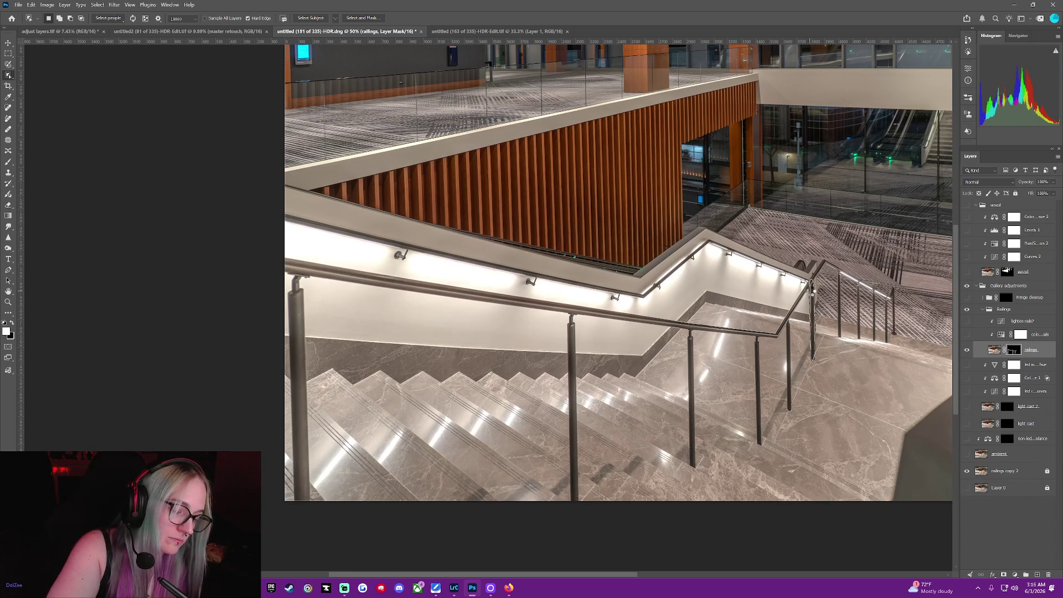
pyautogui.moveTo(812, 358); pyautogui.dragTo(812, 359)
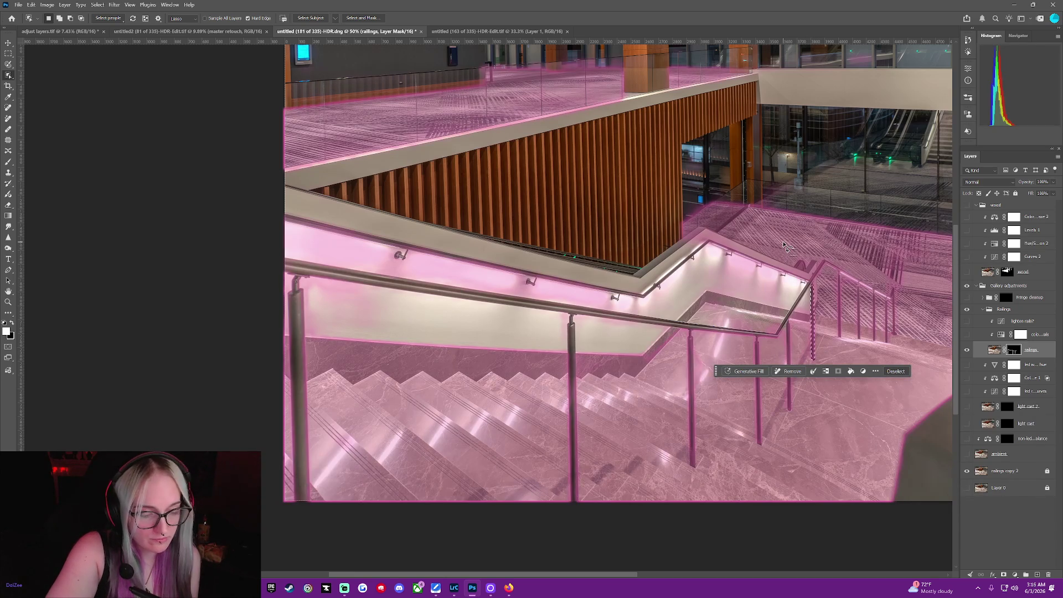
pyautogui.click(8, 163)
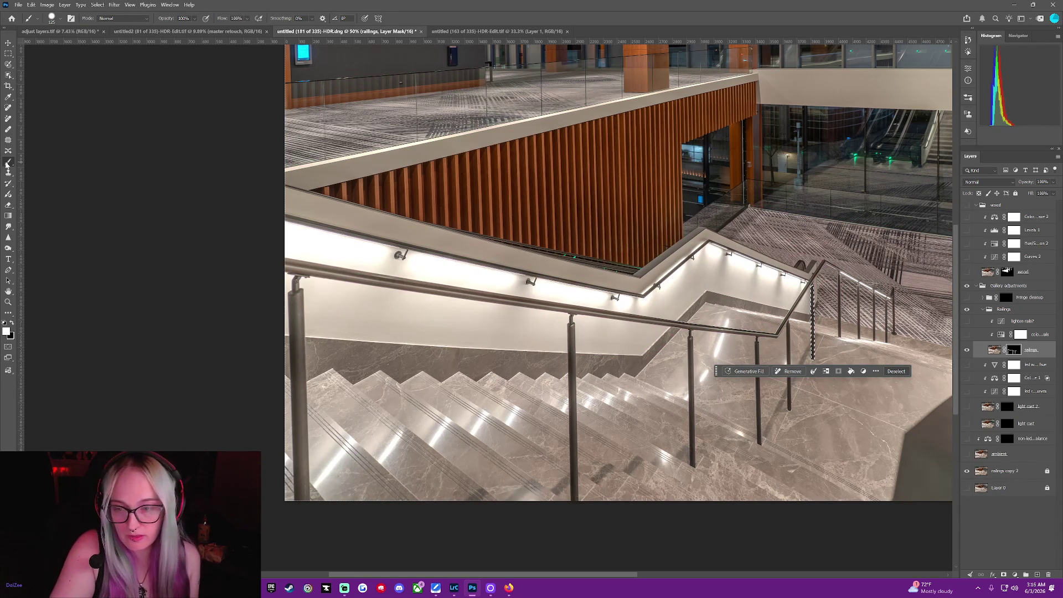
pyautogui.moveTo(813, 288); pyautogui.dragTo(811, 363)
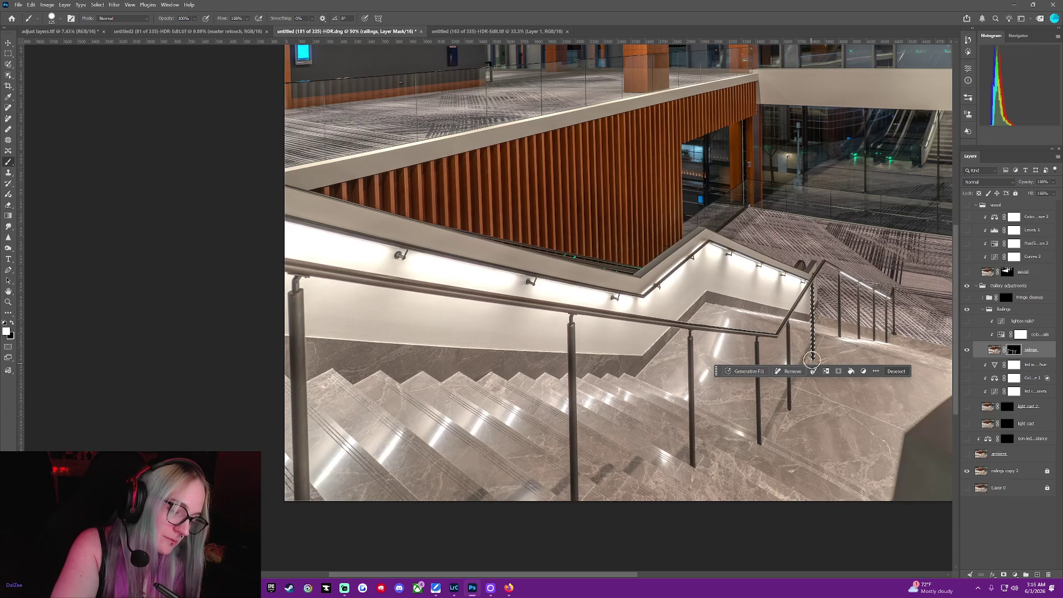